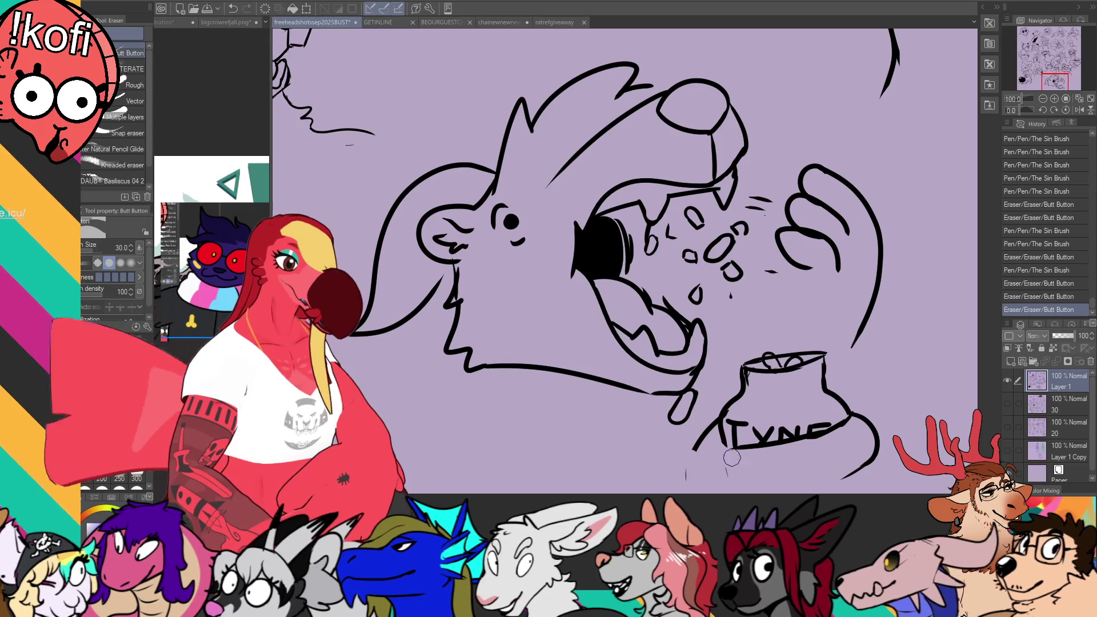
Step: Redraw the jar's edge, erasing and undoing the stray strokes beside it
{"action": "key", "text": "p"}
{"action": "mouse_move", "coordinate": [720, 465]}
{"action": "left_mouse_down"}
{"action": "mouse_move", "coordinate": [714, 481]}
{"action": "mouse_move", "coordinate": [721, 466]}
{"action": "left_mouse_up"}
{"action": "key", "text": "e"}
{"action": "mouse_move", "coordinate": [693, 452]}
{"action": "left_mouse_down"}
{"action": "mouse_move", "coordinate": [715, 420]}
{"action": "mouse_move", "coordinate": [669, 490]}
{"action": "left_mouse_up"}
{"action": "key", "text": "p"}
{"action": "key", "text": "ctrl+z"}
{"action": "key", "text": "e"}
{"action": "mouse_move", "coordinate": [734, 458]}
{"action": "left_mouse_down"}
{"action": "mouse_move", "coordinate": [720, 464]}
{"action": "mouse_move", "coordinate": [713, 439]}
{"action": "mouse_move", "coordinate": [742, 450]}
{"action": "left_mouse_up"}
{"action": "key", "text": "p"}
{"action": "key", "text": "ctrl+z"}
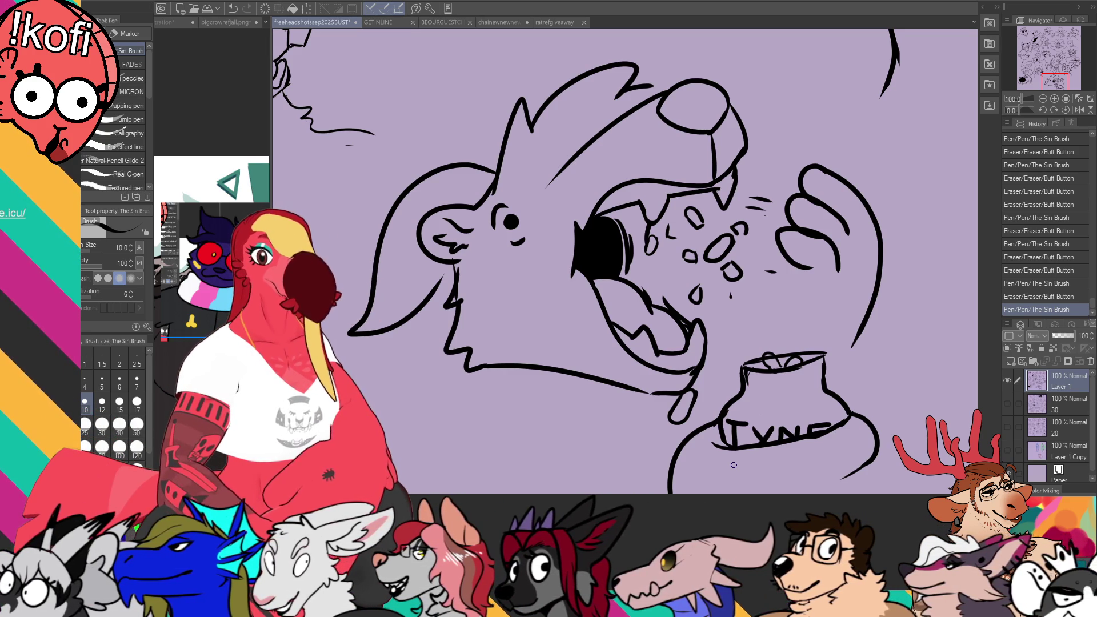
Step: Redraw the jar's right outline and rim curve, and ink the arm line to the rim
{"action": "left_click_drag", "start_coordinate": [859, 446], "coordinate": [856, 437]}
{"action": "left_click_drag", "start_coordinate": [880, 475], "coordinate": [882, 485]}
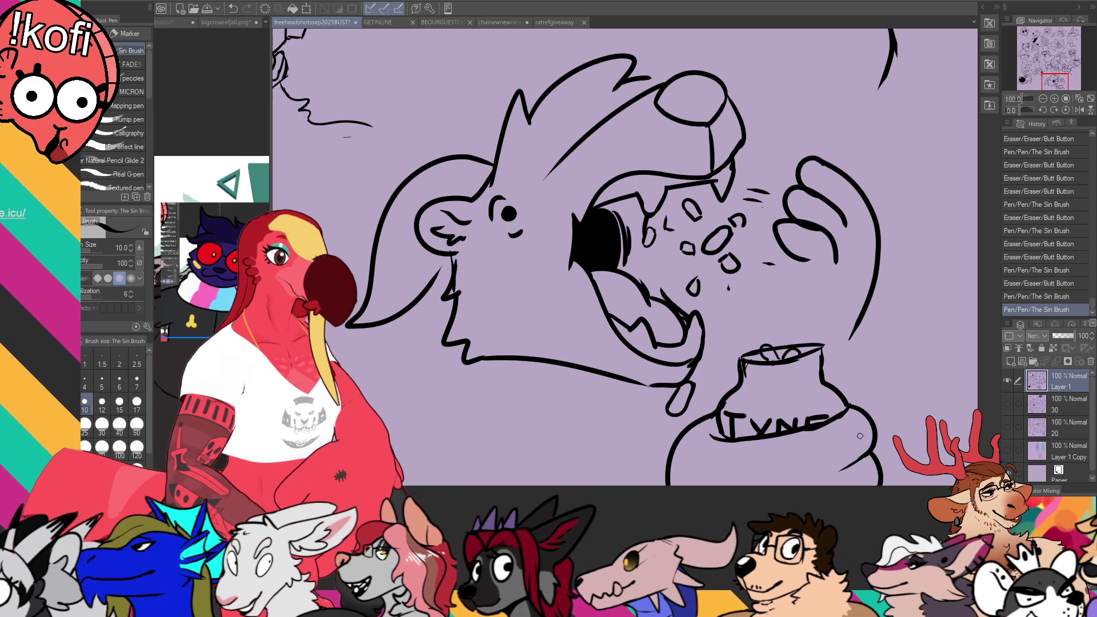
{"action": "mouse_move", "coordinate": [743, 373]}
{"action": "left_mouse_down"}
{"action": "mouse_move", "coordinate": [825, 374]}
{"action": "mouse_move", "coordinate": [803, 366]}
{"action": "left_mouse_up"}
{"action": "mouse_move", "coordinate": [797, 357]}
{"action": "left_mouse_down"}
{"action": "mouse_move", "coordinate": [802, 327]}
{"action": "mouse_move", "coordinate": [787, 357]}
{"action": "left_mouse_up"}
{"action": "key", "text": "e"}
{"action": "left_click_drag", "start_coordinate": [784, 292], "coordinate": [770, 380]}
{"action": "key", "text": "p"}
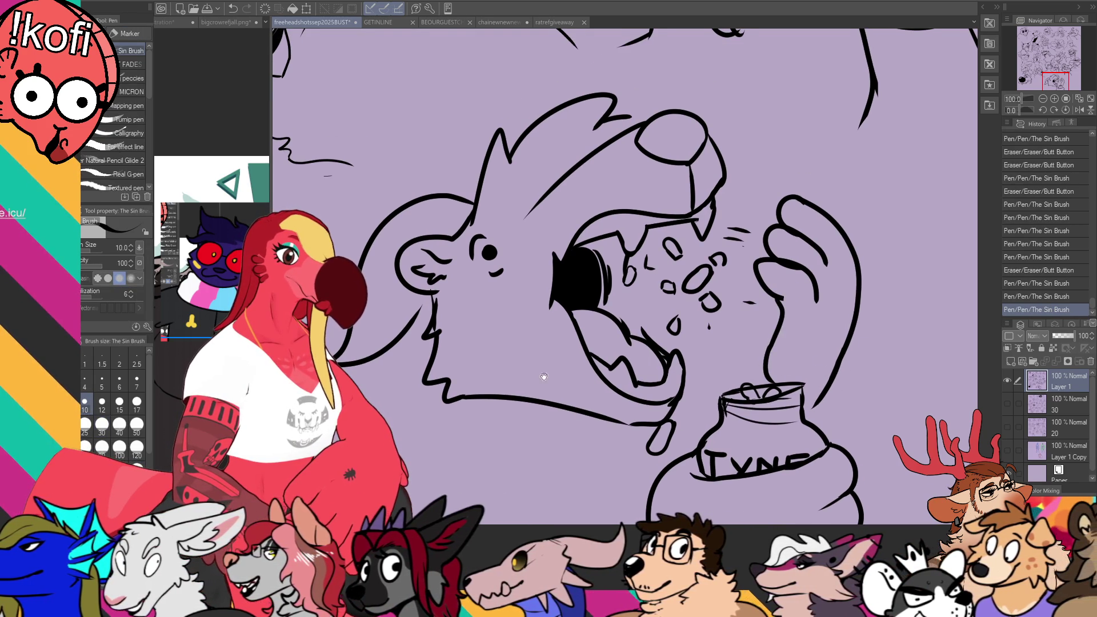
Step: Add a jagged fur stroke below the neck and hatch the small and falling pills
{"action": "mouse_move", "coordinate": [441, 398]}
{"action": "left_mouse_down"}
{"action": "mouse_move", "coordinate": [400, 448]}
{"action": "mouse_move", "coordinate": [450, 428]}
{"action": "left_mouse_up"}
{"action": "left_click_drag", "start_coordinate": [688, 275], "coordinate": [704, 264]}
{"action": "left_click_drag", "start_coordinate": [828, 387], "coordinate": [865, 371]}
{"action": "left_click_drag", "start_coordinate": [690, 425], "coordinate": [744, 385]}
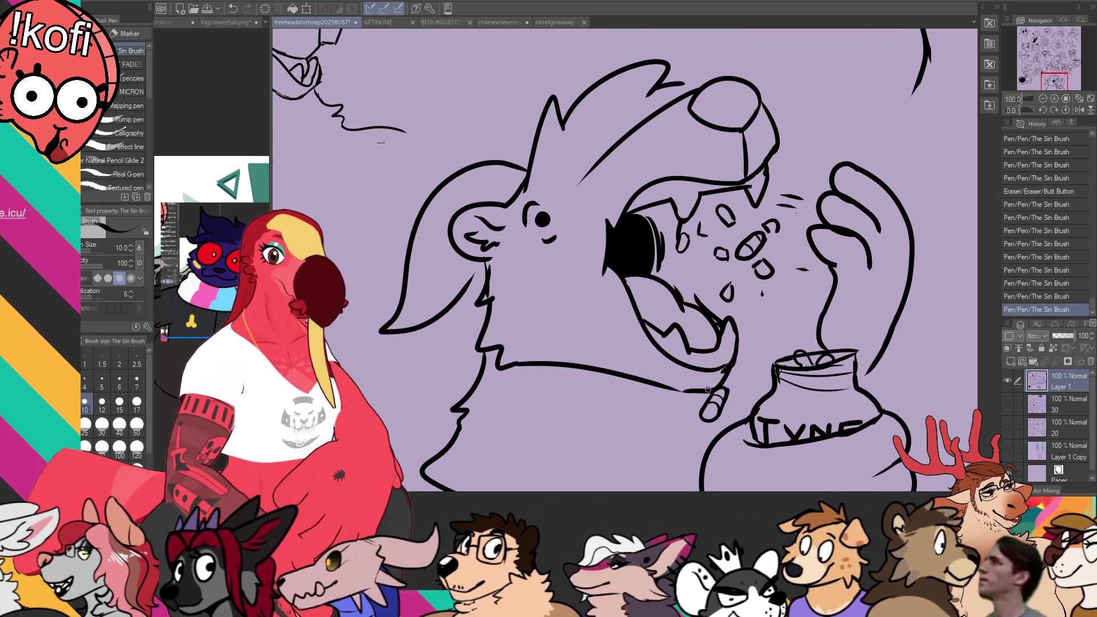
Step: Add short strokes by the leg line and ink the nostrils on the dog's nose
{"action": "left_click_drag", "start_coordinate": [663, 390], "coordinate": [679, 466]}
{"action": "left_click_drag", "start_coordinate": [698, 388], "coordinate": [725, 444]}
{"action": "mouse_move", "coordinate": [724, 393]}
{"action": "left_mouse_down"}
{"action": "mouse_move", "coordinate": [748, 377]}
{"action": "mouse_move", "coordinate": [773, 393]}
{"action": "left_mouse_up"}
{"action": "left_click_drag", "start_coordinate": [786, 177], "coordinate": [830, 173]}
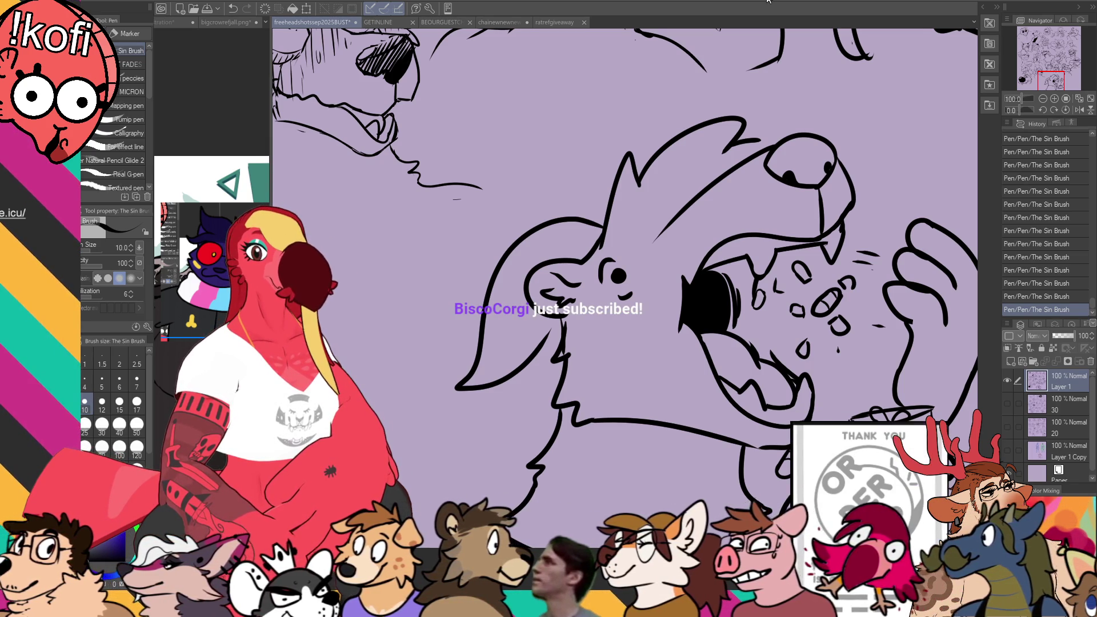
Step: Add a short stroke inside the dog's mouth and save the headshot sketch file
{"action": "left_click_drag", "start_coordinate": [762, 427], "coordinate": [710, 394]}
{"action": "left_click_drag", "start_coordinate": [708, 277], "coordinate": [723, 331]}
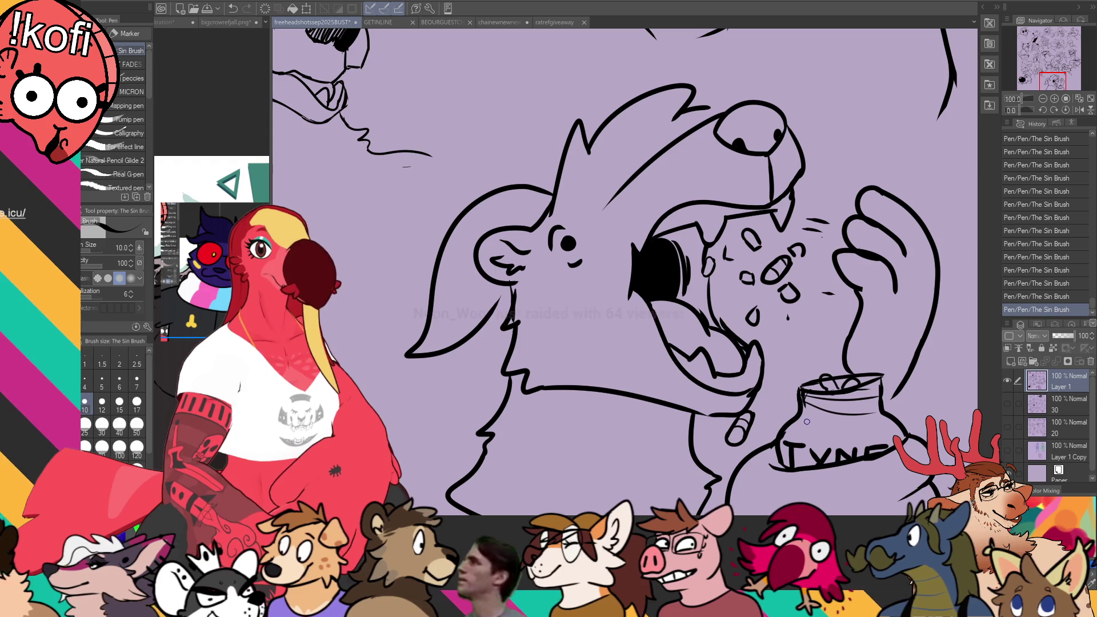
{"action": "key", "text": "ctrl+s"}
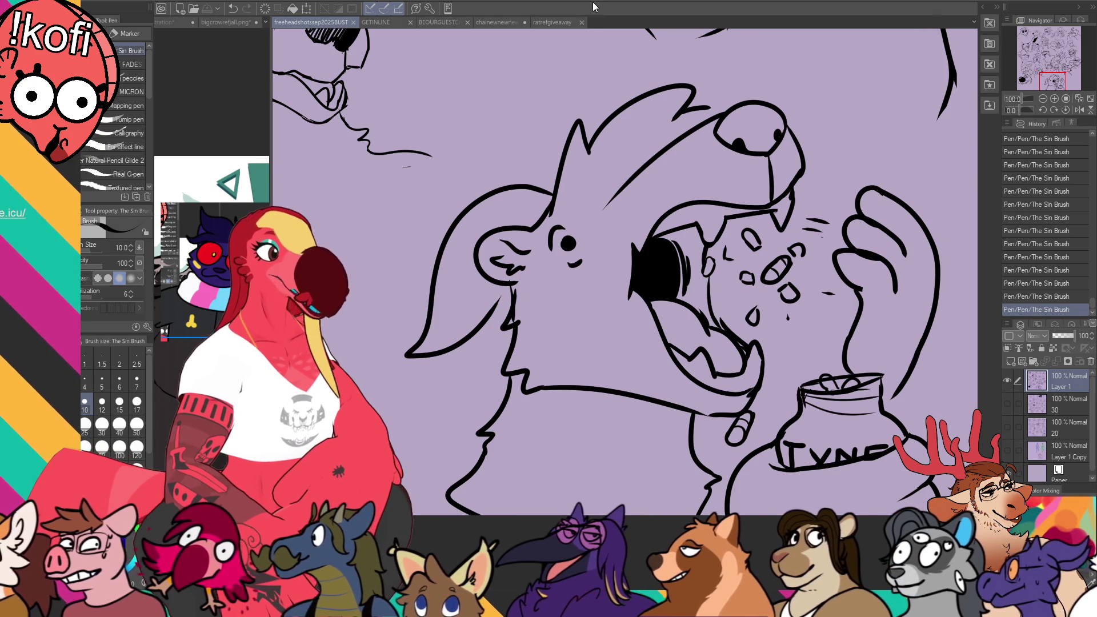
{"action": "left_click", "coordinate": [371, 22]}
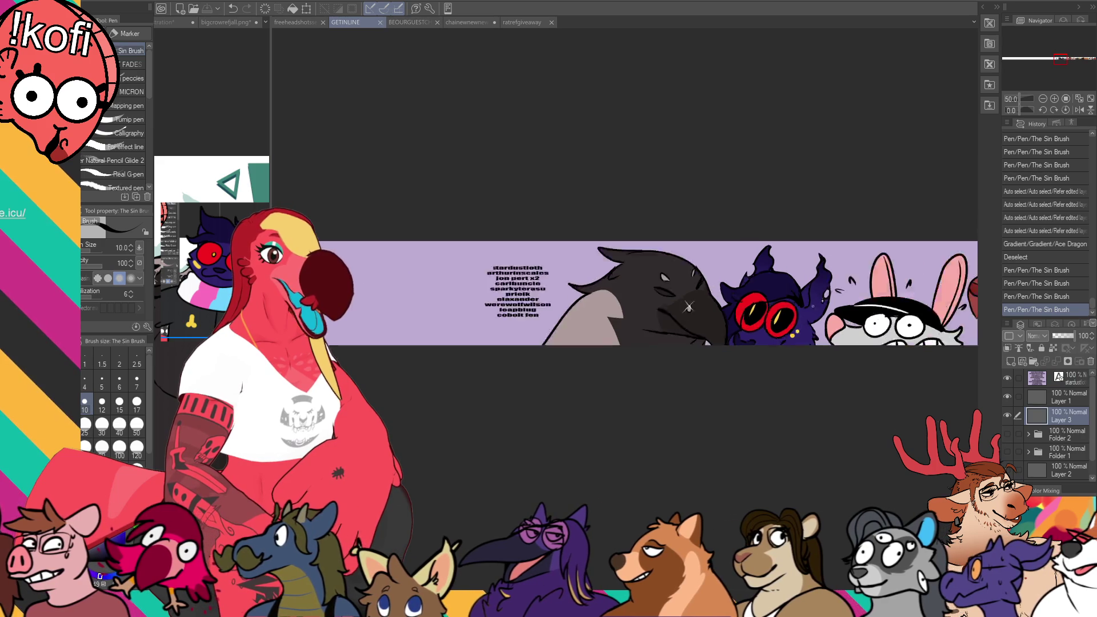
{"action": "scroll", "coordinate": [688, 307], "scroll_direction": "down", "scroll_amount": 5}
{"action": "scroll", "coordinate": [754, 369], "scroll_direction": "up", "scroll_amount": 2}
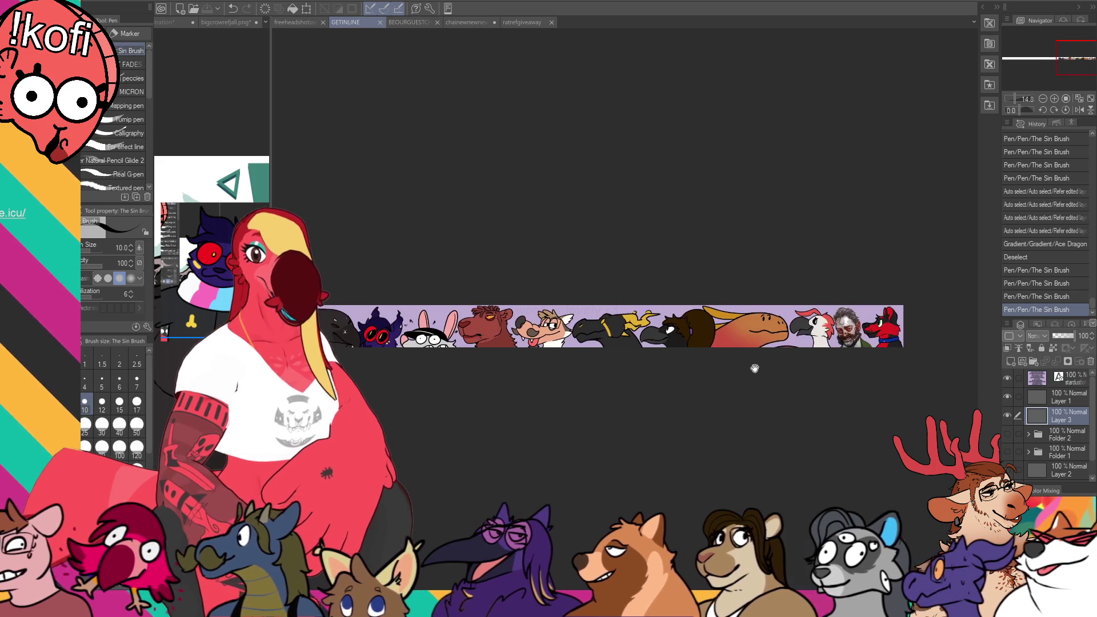
{"action": "left_click_drag", "start_coordinate": [756, 366], "coordinate": [825, 357]}
{"action": "left_click", "coordinate": [1007, 415]}
{"action": "left_click", "coordinate": [1007, 396]}
{"action": "left_click", "coordinate": [1008, 435]}
{"action": "mouse_move", "coordinate": [591, 402]}
{"action": "left_mouse_down"}
{"action": "mouse_move", "coordinate": [390, 435]}
{"action": "mouse_move", "coordinate": [284, 406]}
{"action": "mouse_move", "coordinate": [685, 410]}
{"action": "left_mouse_up"}
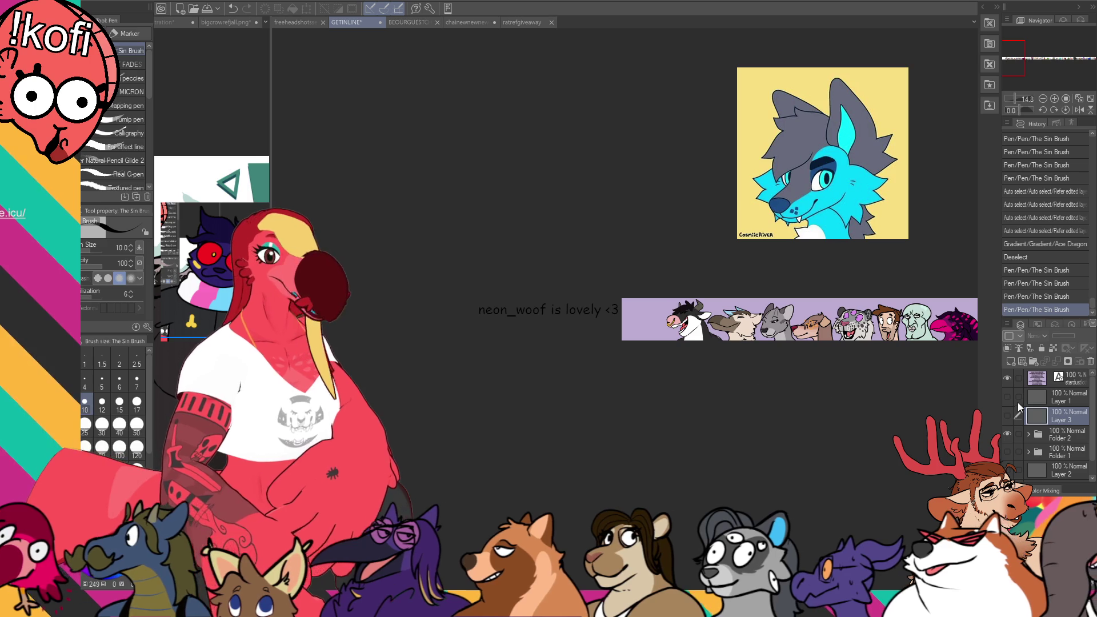
{"action": "left_click", "coordinate": [1007, 435]}
{"action": "left_click", "coordinate": [1007, 451]}
{"action": "mouse_move", "coordinate": [965, 446]}
{"action": "left_mouse_down"}
{"action": "mouse_move", "coordinate": [754, 438]}
{"action": "mouse_move", "coordinate": [741, 427]}
{"action": "mouse_move", "coordinate": [678, 450]}
{"action": "mouse_move", "coordinate": [707, 446]}
{"action": "mouse_move", "coordinate": [732, 409]}
{"action": "mouse_move", "coordinate": [965, 439]}
{"action": "left_mouse_up"}
{"action": "left_click", "coordinate": [1008, 451]}
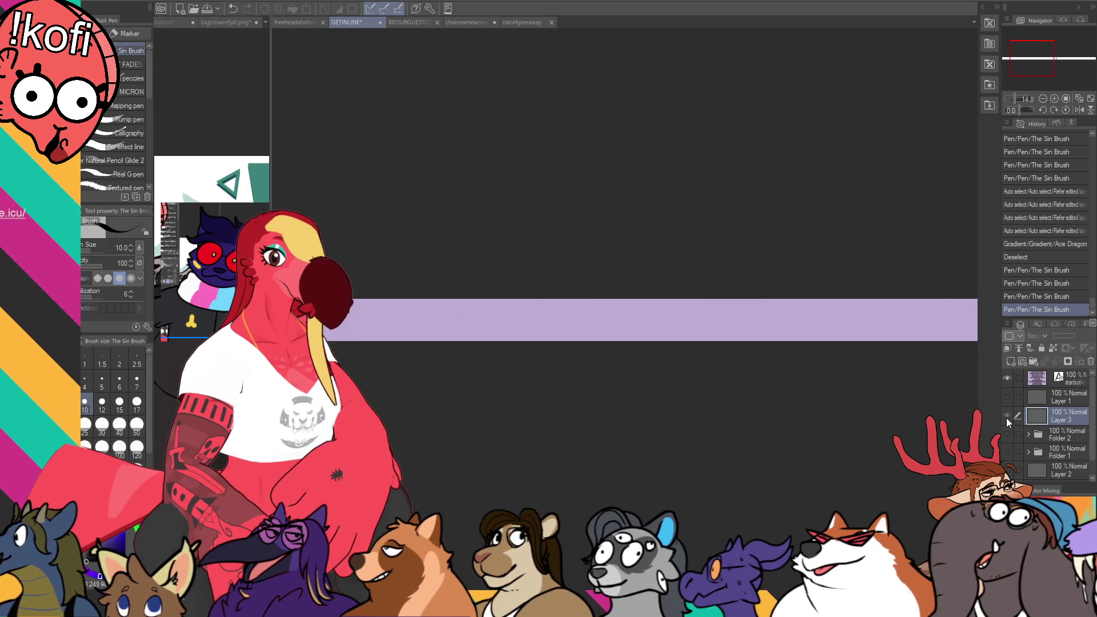
{"action": "left_click", "coordinate": [1007, 415]}
{"action": "left_click", "coordinate": [1007, 396]}
{"action": "scroll", "coordinate": [864, 372], "scroll_direction": "up", "scroll_amount": 4}
{"action": "scroll", "coordinate": [503, 223], "scroll_direction": "up", "scroll_amount": 2}
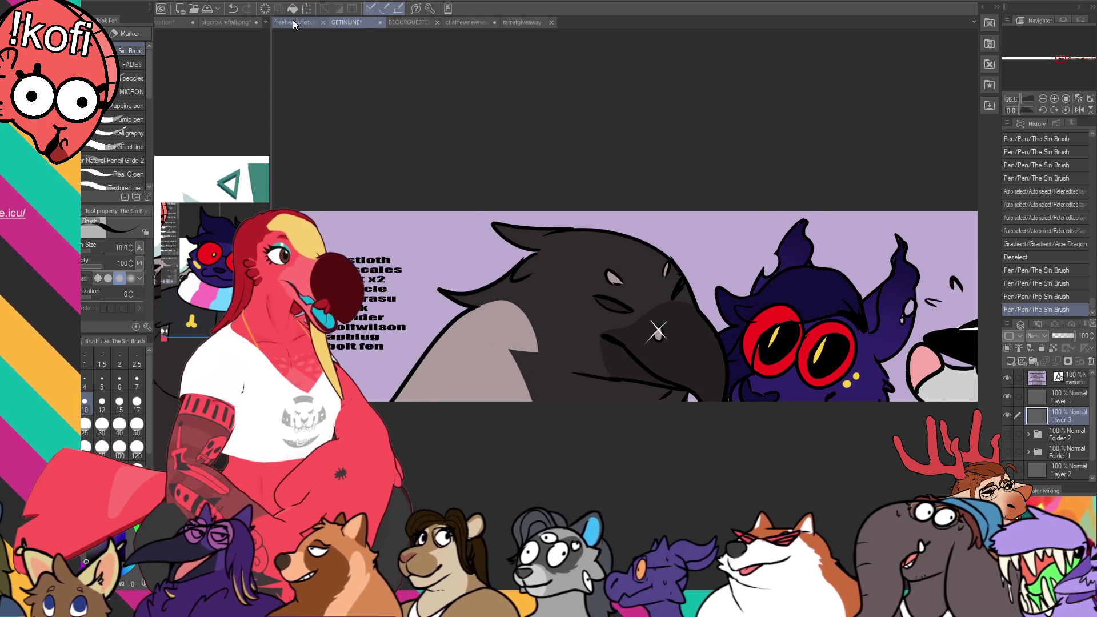
{"action": "left_click", "coordinate": [293, 23]}
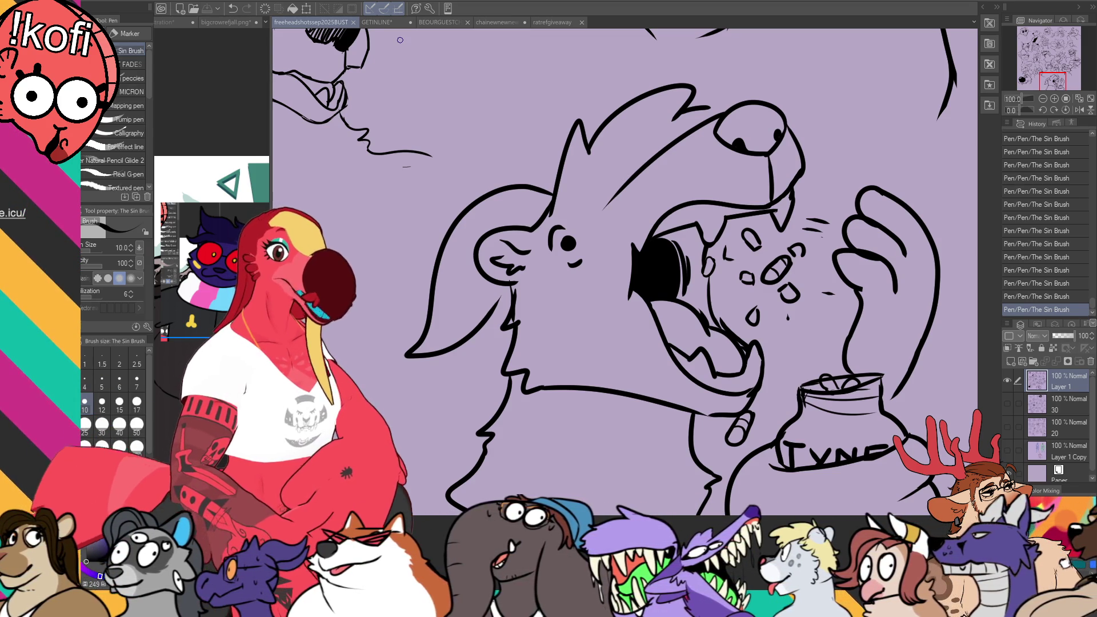
{"action": "scroll", "coordinate": [794, 432], "scroll_direction": "down", "scroll_amount": 4}
{"action": "left_click_drag", "start_coordinate": [794, 432], "coordinate": [696, 479]}
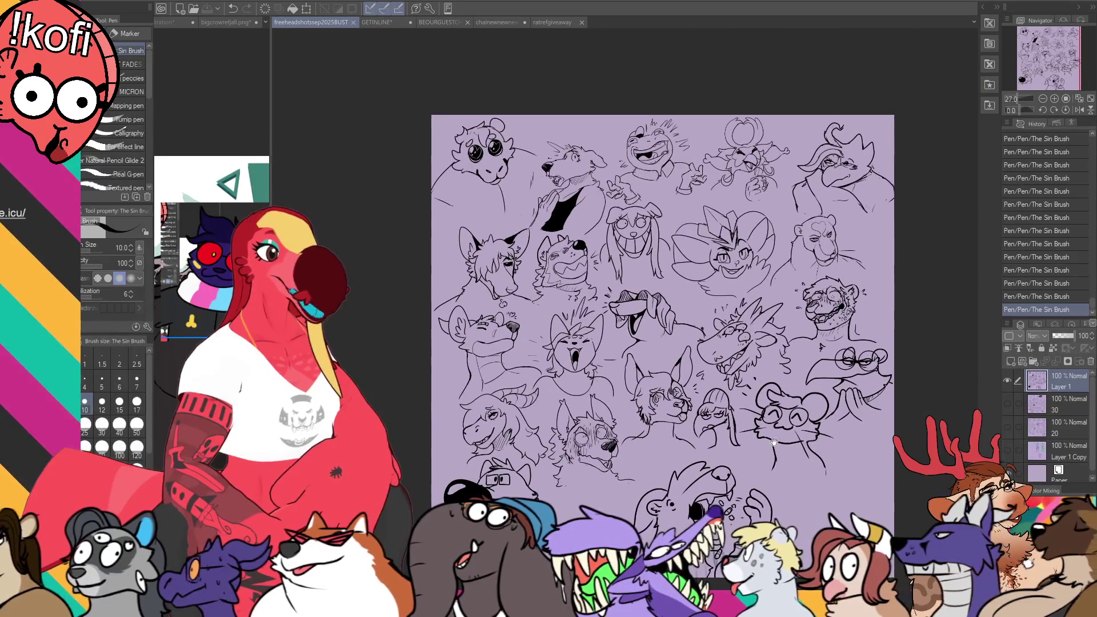
{"action": "left_click", "coordinate": [1007, 380]}
{"action": "left_click", "coordinate": [1007, 427]}
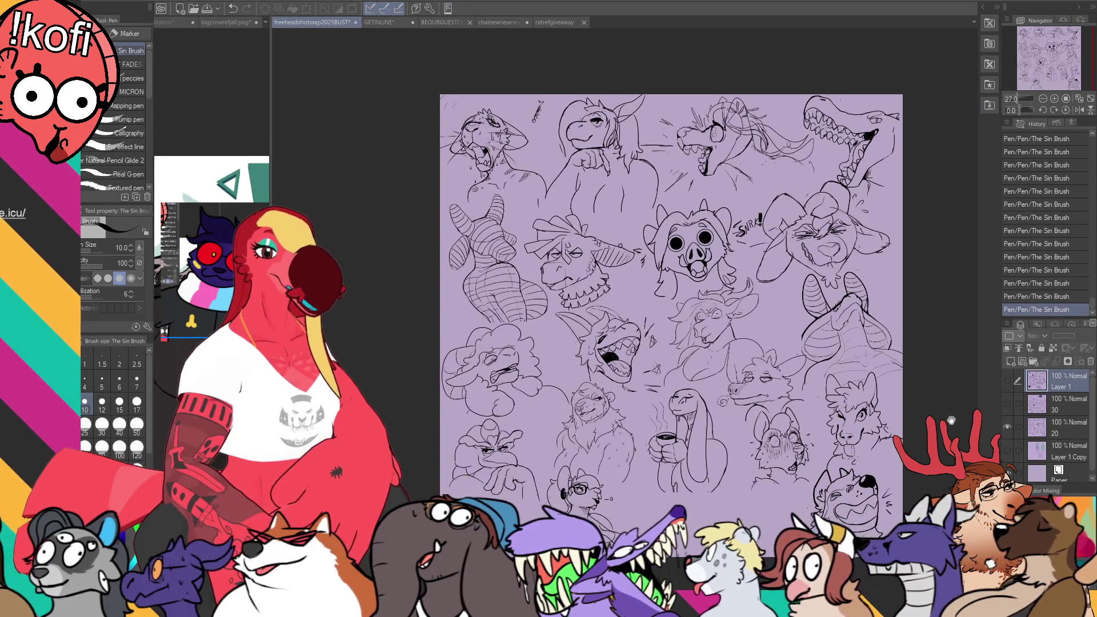
{"action": "scroll", "coordinate": [742, 400], "scroll_direction": "up", "scroll_amount": 2}
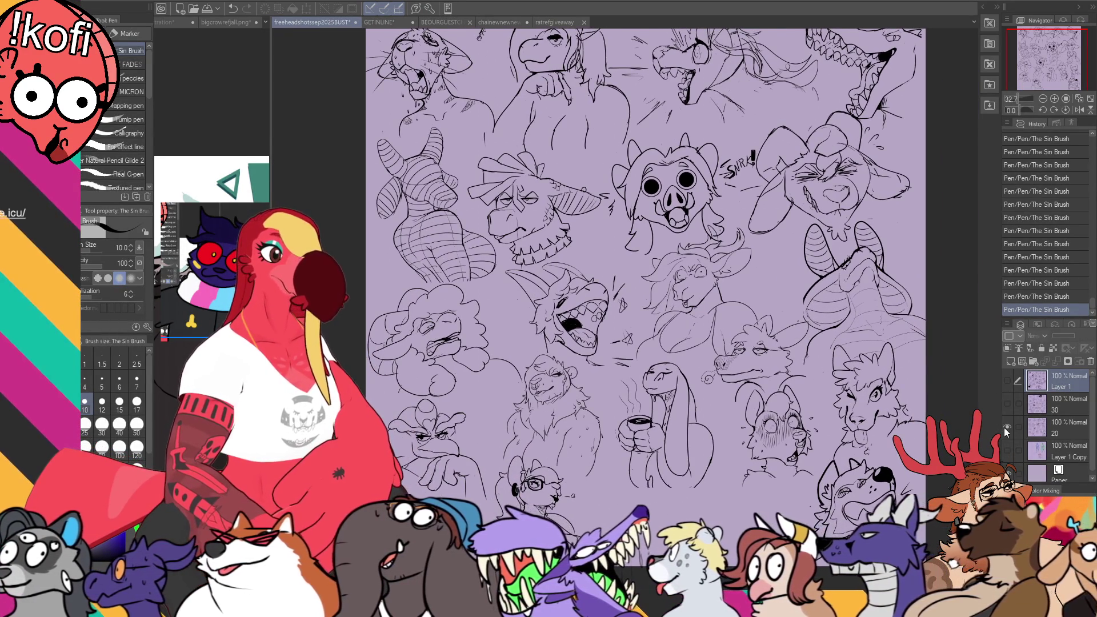
{"action": "left_click", "coordinate": [1007, 426]}
{"action": "left_click", "coordinate": [1007, 403]}
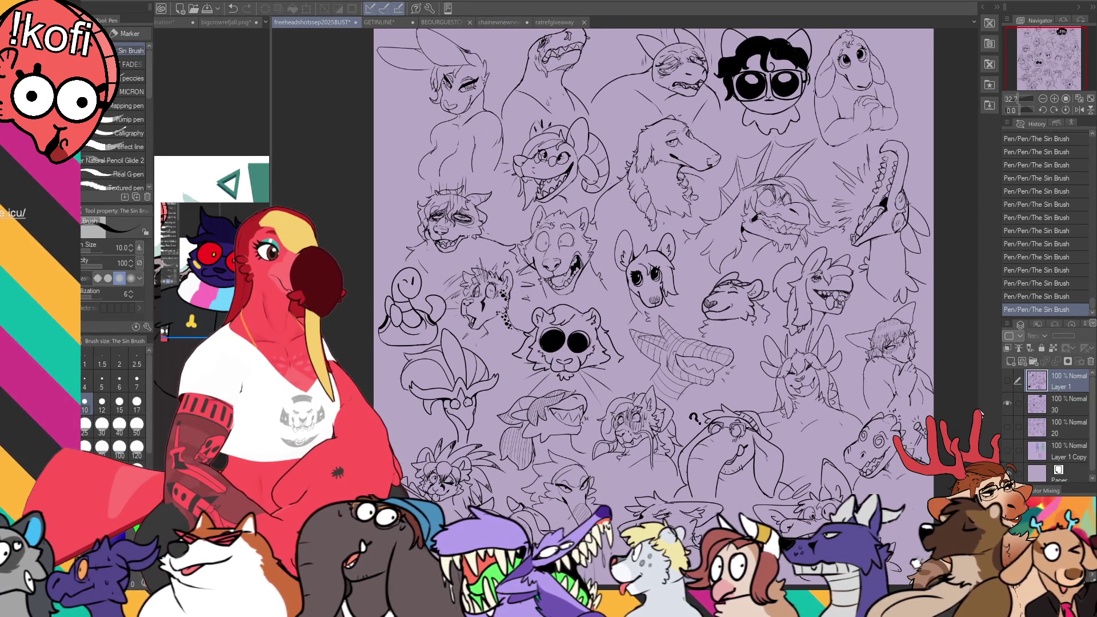
{"action": "left_click", "coordinate": [1007, 380]}
{"action": "left_click", "coordinate": [1007, 403]}
{"action": "left_click_drag", "start_coordinate": [985, 407], "coordinate": [961, 417]}
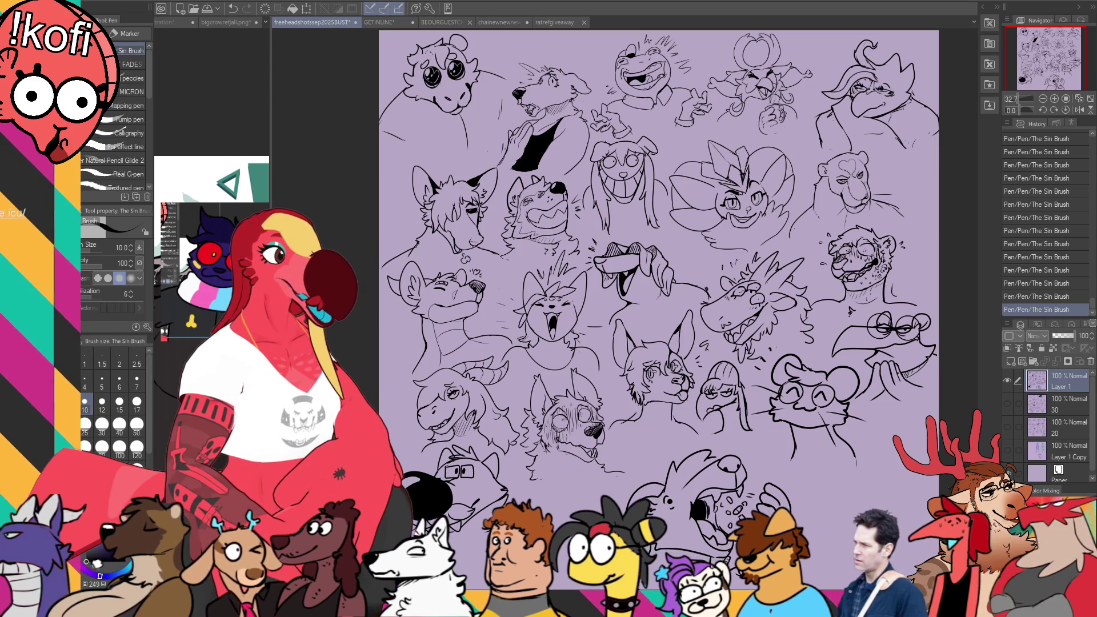
{"action": "left_click", "coordinate": [436, 22]}
Step: Browse the lineup past the purple character, the kangaroo, the tiger and the baker kangaroo
{"action": "scroll", "coordinate": [574, 236], "scroll_direction": "up", "scroll_amount": 2}
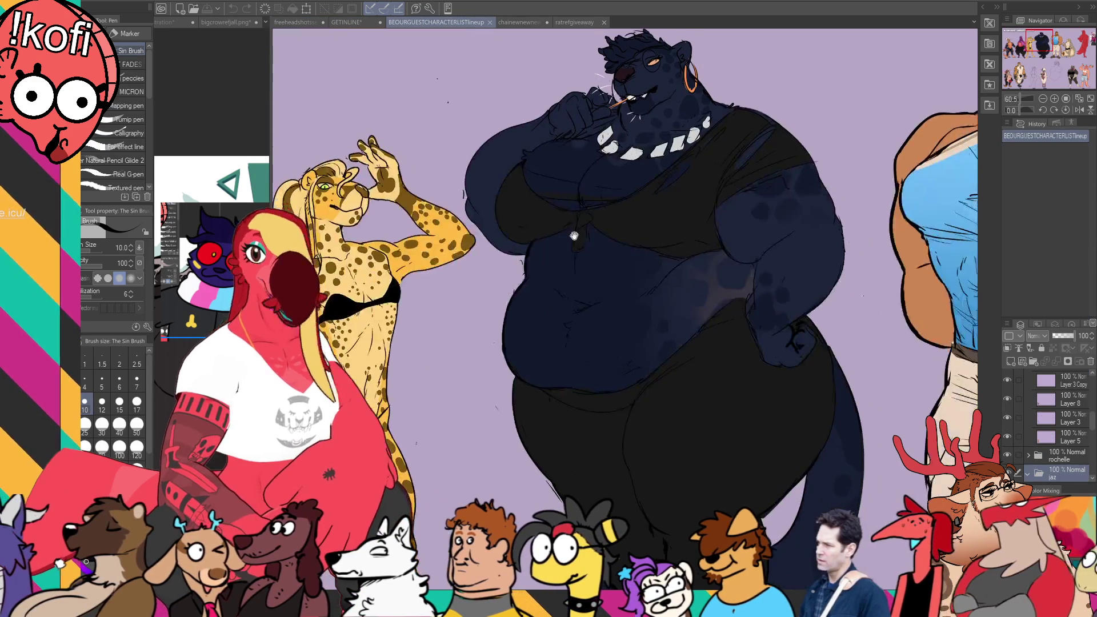
{"action": "scroll", "coordinate": [574, 235], "scroll_direction": "down", "scroll_amount": 1}
{"action": "mouse_move", "coordinate": [574, 235]}
{"action": "left_mouse_down"}
{"action": "mouse_move", "coordinate": [763, 278]}
{"action": "mouse_move", "coordinate": [809, 271]}
{"action": "left_mouse_up"}
{"action": "left_click_drag", "start_coordinate": [514, 331], "coordinate": [822, 254]}
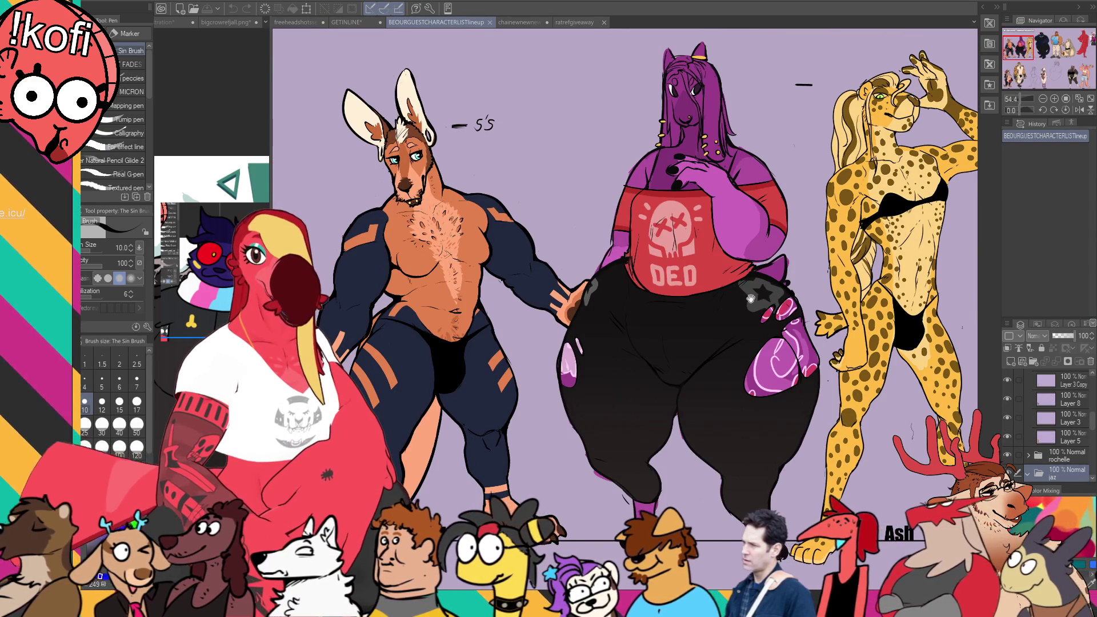
{"action": "left_click_drag", "start_coordinate": [724, 324], "coordinate": [865, 306]}
{"action": "scroll", "coordinate": [824, 345], "scroll_direction": "up", "scroll_amount": 1}
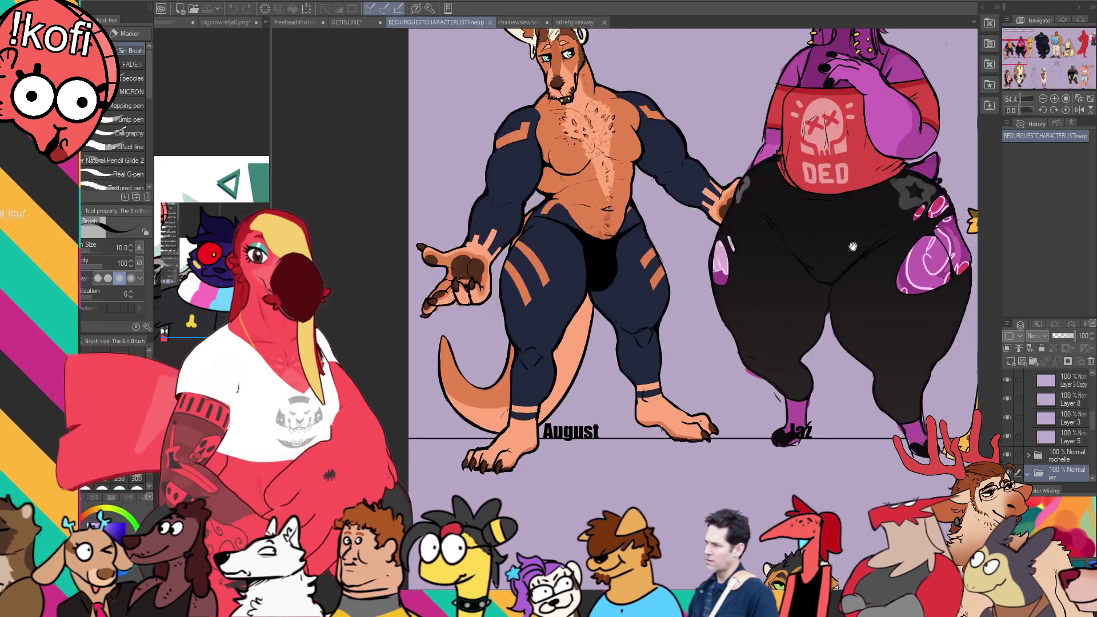
{"action": "scroll", "coordinate": [824, 345], "scroll_direction": "down", "scroll_amount": 10}
{"action": "mouse_move", "coordinate": [741, 250]}
{"action": "left_mouse_down"}
{"action": "mouse_move", "coordinate": [684, 193]}
{"action": "mouse_move", "coordinate": [712, 207]}
{"action": "left_mouse_up"}
{"action": "scroll", "coordinate": [712, 208], "scroll_direction": "down", "scroll_amount": 2}
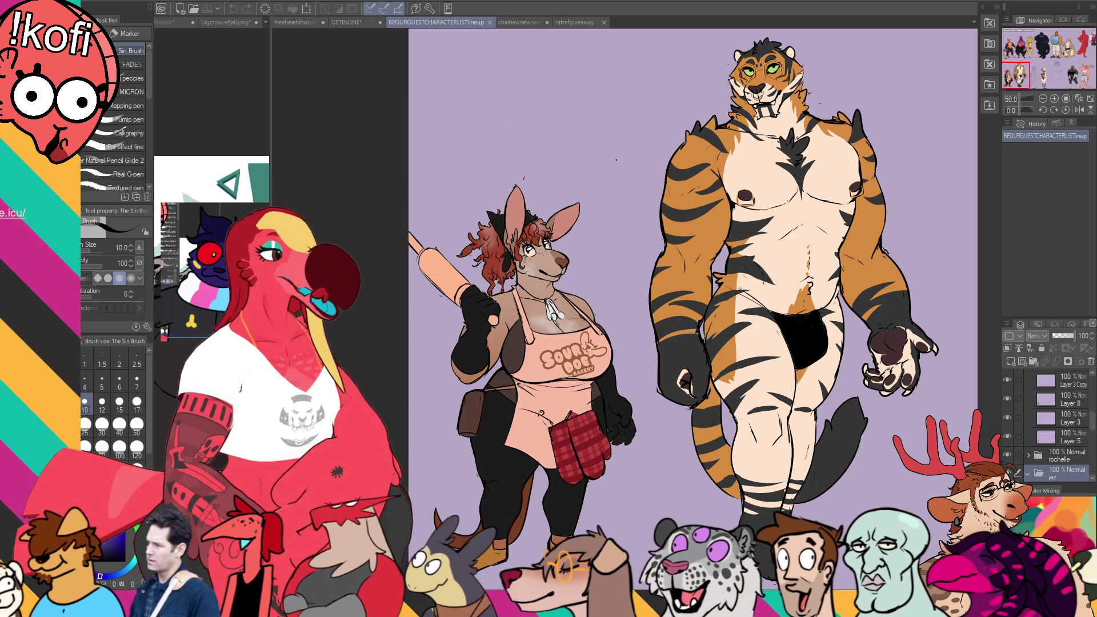
Step: Pan on to the sketched skunk and horse characters, then return to the GETINLINE banner
{"action": "left_click_drag", "start_coordinate": [644, 215], "coordinate": [285, 222]}
{"action": "left_click_drag", "start_coordinate": [743, 229], "coordinate": [399, 234]}
{"action": "mouse_move", "coordinate": [942, 263]}
{"action": "left_mouse_down"}
{"action": "mouse_move", "coordinate": [565, 267]}
{"action": "mouse_move", "coordinate": [679, 234]}
{"action": "left_mouse_up"}
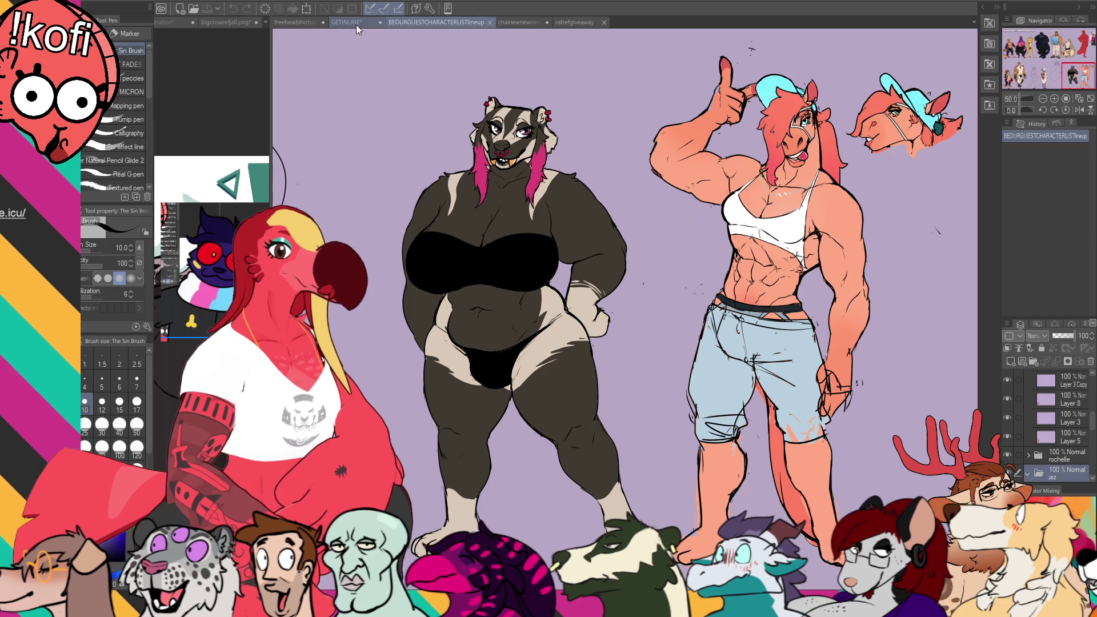
{"action": "left_click", "coordinate": [354, 22]}
{"action": "scroll", "coordinate": [600, 308], "scroll_direction": "right", "scroll_amount": 10}
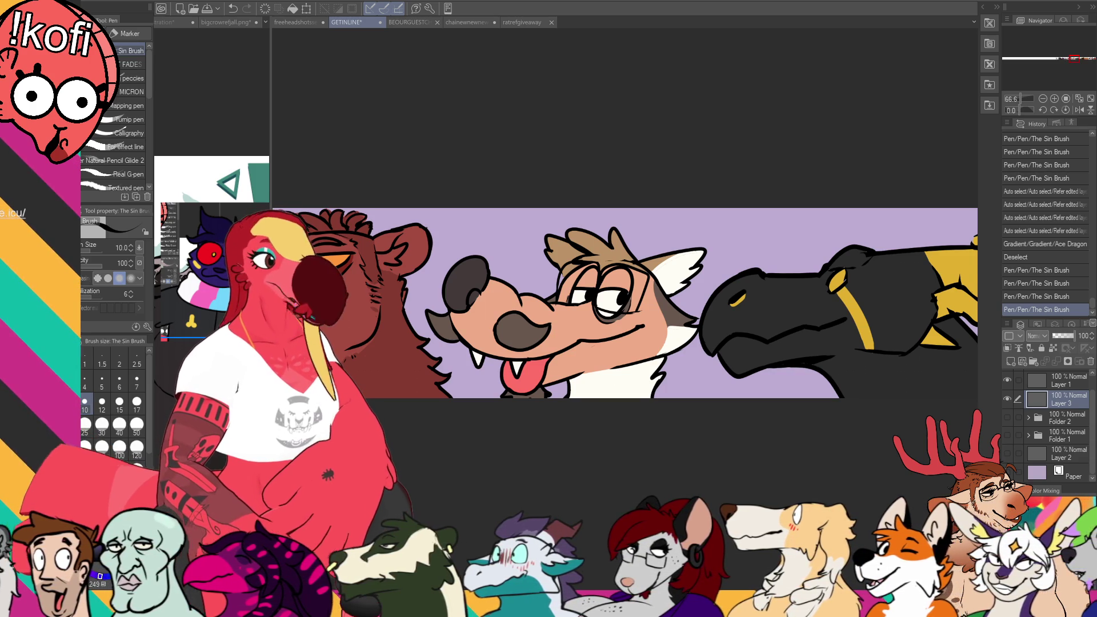
{"action": "left_click", "coordinate": [302, 22]}
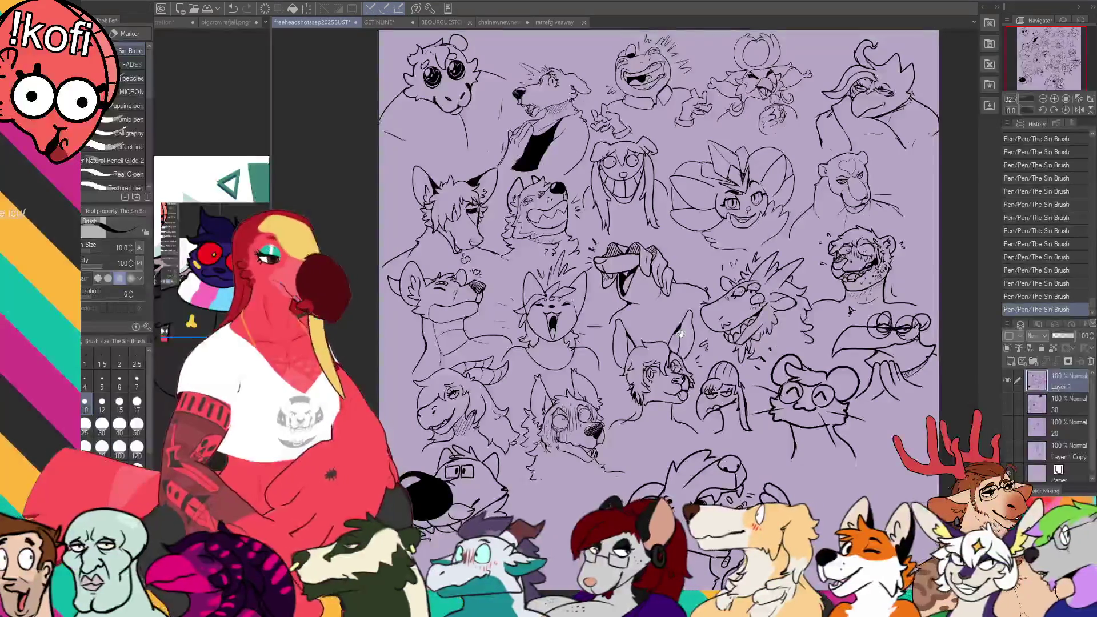
{"action": "scroll", "coordinate": [777, 423], "scroll_direction": "up", "scroll_amount": 5}
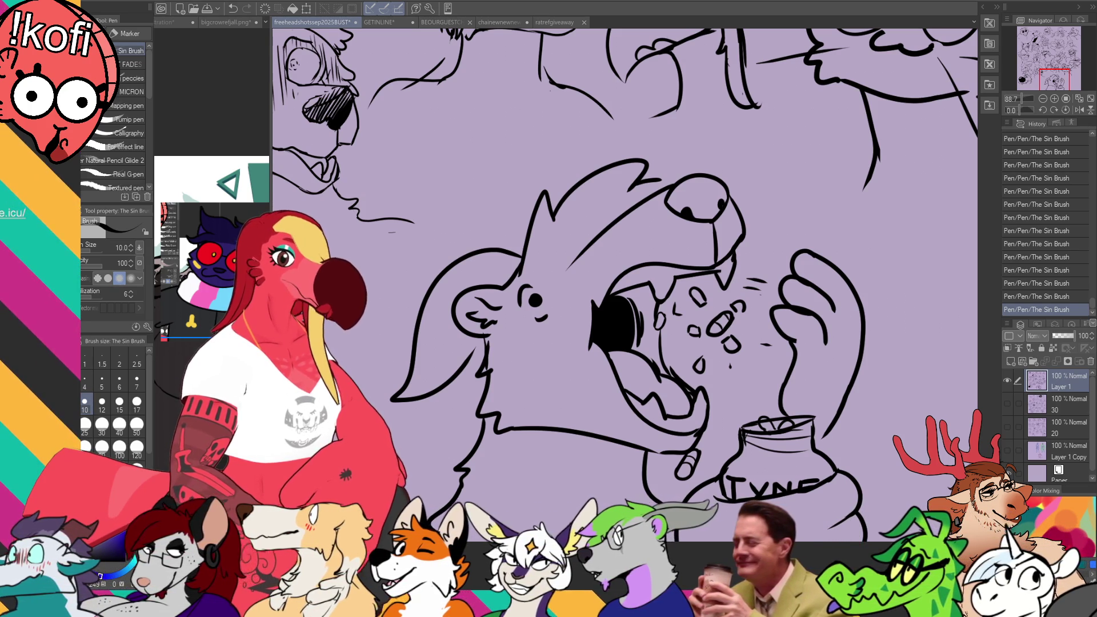
{"action": "left_click", "coordinate": [389, 23]}
{"action": "mouse_move", "coordinate": [623, 229]}
{"action": "left_mouse_down"}
{"action": "mouse_move", "coordinate": [497, 247]}
{"action": "mouse_move", "coordinate": [662, 245]}
{"action": "left_mouse_up"}
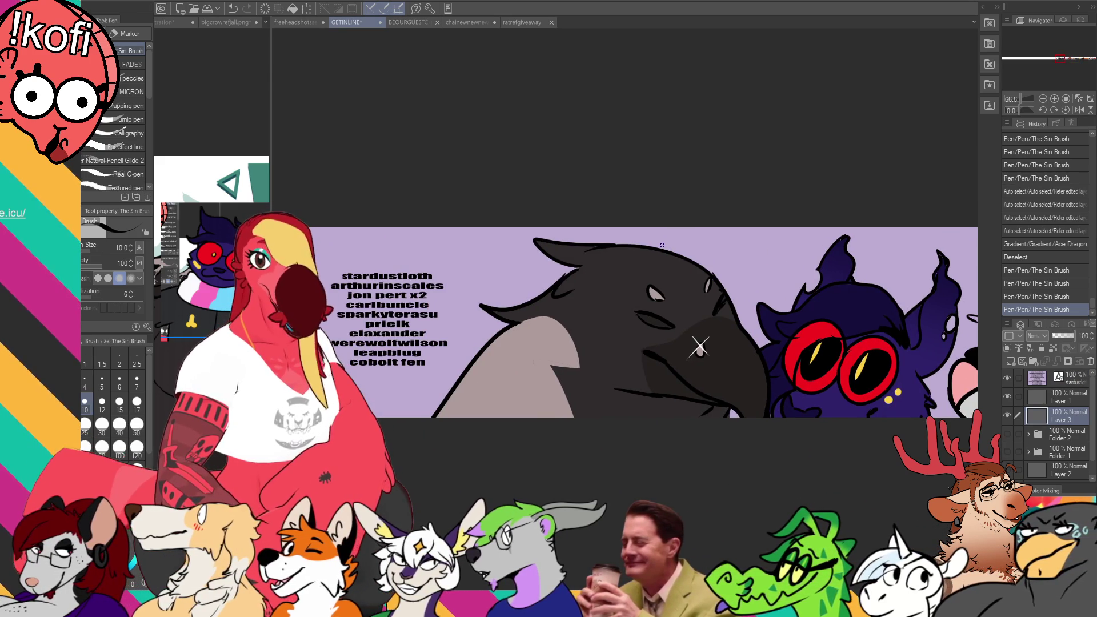
Step: Shift the ten-line name list to the banner's left side, commit the text, and select Layer 1
{"action": "left_click_drag", "start_coordinate": [439, 248], "coordinate": [563, 258]}
{"action": "key", "text": "t"}
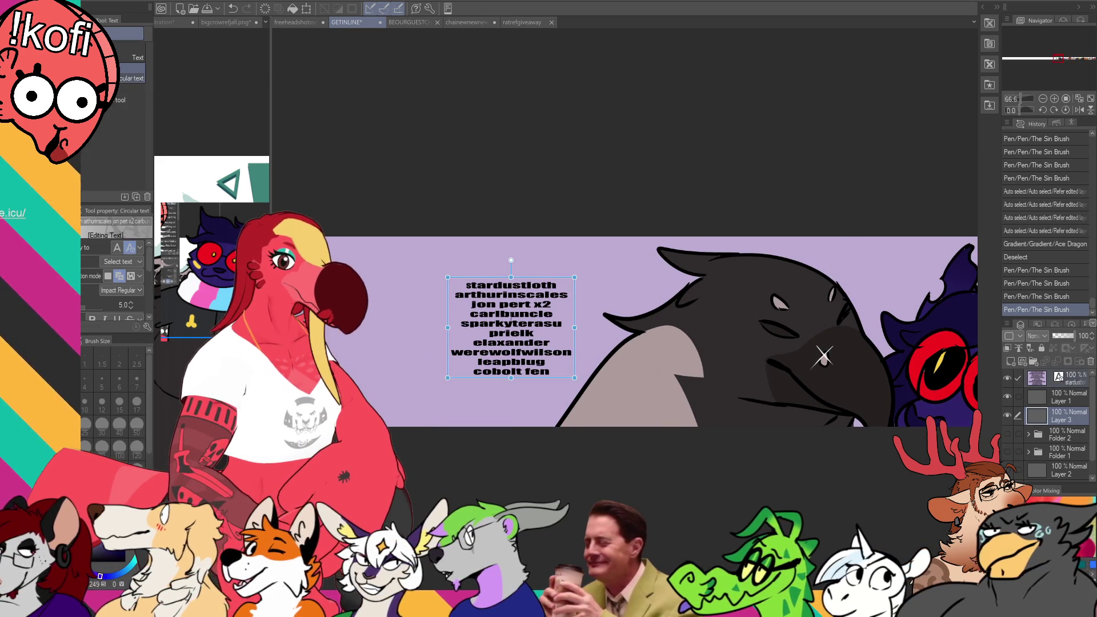
{"action": "left_click", "coordinate": [525, 304]}
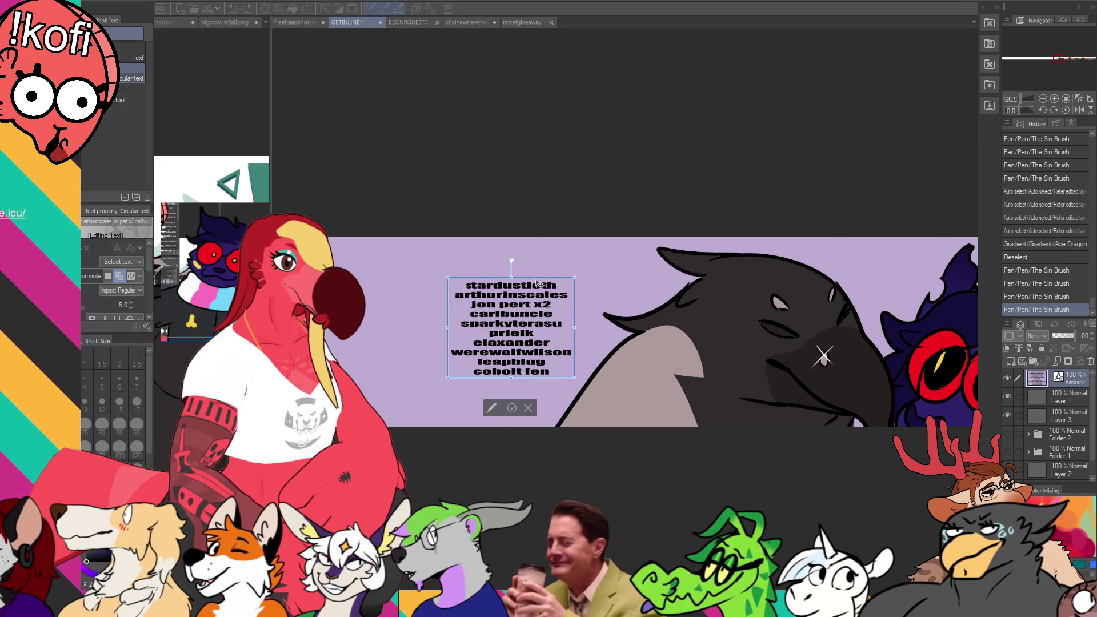
{"action": "left_click_drag", "start_coordinate": [525, 304], "coordinate": [329, 303]}
{"action": "left_click_drag", "start_coordinate": [1058, 63], "coordinate": [1056, 63]}
{"action": "left_click_drag", "start_coordinate": [498, 226], "coordinate": [441, 227]}
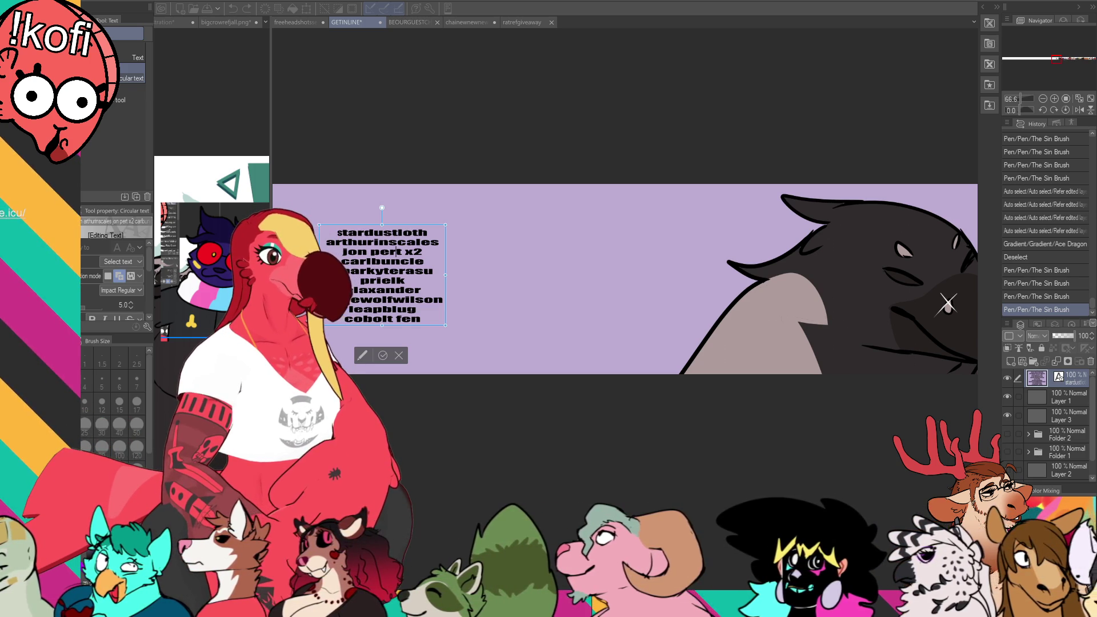
{"action": "key", "text": "Escape"}
{"action": "key", "text": "p"}
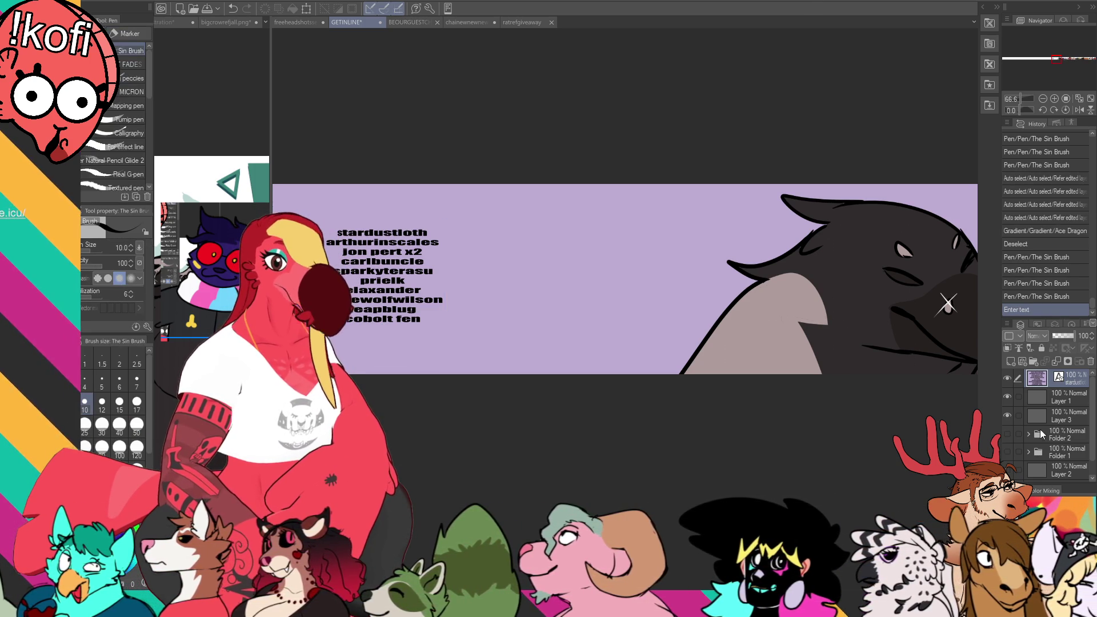
{"action": "left_click", "coordinate": [1067, 397]}
Step: Draw the new head's pointed ear arch and both square glasses lenses, undoing trial strokes
{"action": "key", "text": "ctrl+z"}
{"action": "mouse_move", "coordinate": [627, 285]}
{"action": "left_mouse_down"}
{"action": "mouse_move", "coordinate": [651, 229]}
{"action": "mouse_move", "coordinate": [620, 246]}
{"action": "mouse_move", "coordinate": [617, 237]}
{"action": "left_mouse_up"}
{"action": "key", "text": "ctrl+z"}
{"action": "key", "text": "ctrl+z"}
{"action": "key", "text": "ctrl+z"}
{"action": "mouse_move", "coordinate": [591, 277]}
{"action": "left_mouse_down"}
{"action": "mouse_move", "coordinate": [631, 242]}
{"action": "mouse_move", "coordinate": [656, 301]}
{"action": "mouse_move", "coordinate": [567, 270]}
{"action": "mouse_move", "coordinate": [556, 277]}
{"action": "mouse_move", "coordinate": [605, 277]}
{"action": "mouse_move", "coordinate": [573, 245]}
{"action": "mouse_move", "coordinate": [519, 294]}
{"action": "mouse_move", "coordinate": [571, 245]}
{"action": "left_mouse_up"}
{"action": "key", "text": "ctrl+z"}
{"action": "key", "text": "ctrl+z"}
{"action": "key", "text": "ctrl+z"}
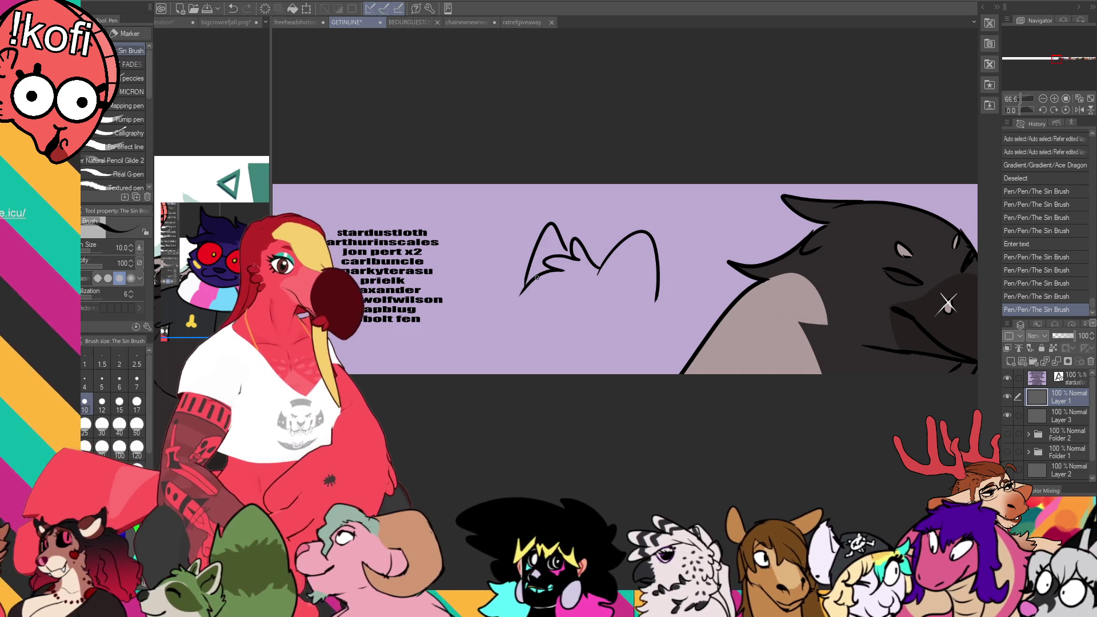
{"action": "mouse_move", "coordinate": [529, 287]}
{"action": "left_mouse_down"}
{"action": "mouse_move", "coordinate": [501, 317]}
{"action": "mouse_move", "coordinate": [552, 301]}
{"action": "mouse_move", "coordinate": [584, 332]}
{"action": "mouse_move", "coordinate": [572, 343]}
{"action": "left_mouse_up"}
{"action": "mouse_move", "coordinate": [520, 309]}
{"action": "left_mouse_down"}
{"action": "mouse_move", "coordinate": [516, 318]}
{"action": "mouse_move", "coordinate": [562, 320]}
{"action": "left_mouse_up"}
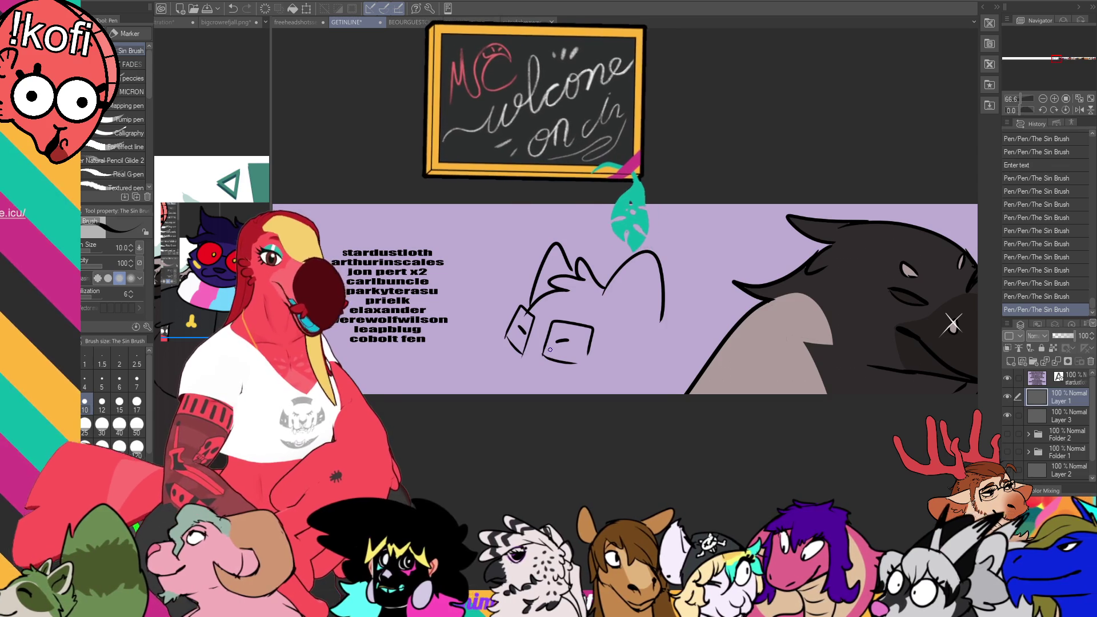
Step: Sketch the cheek curve beside the glasses down to the banner's bottom edge
{"action": "left_click_drag", "start_coordinate": [636, 321], "coordinate": [649, 320]}
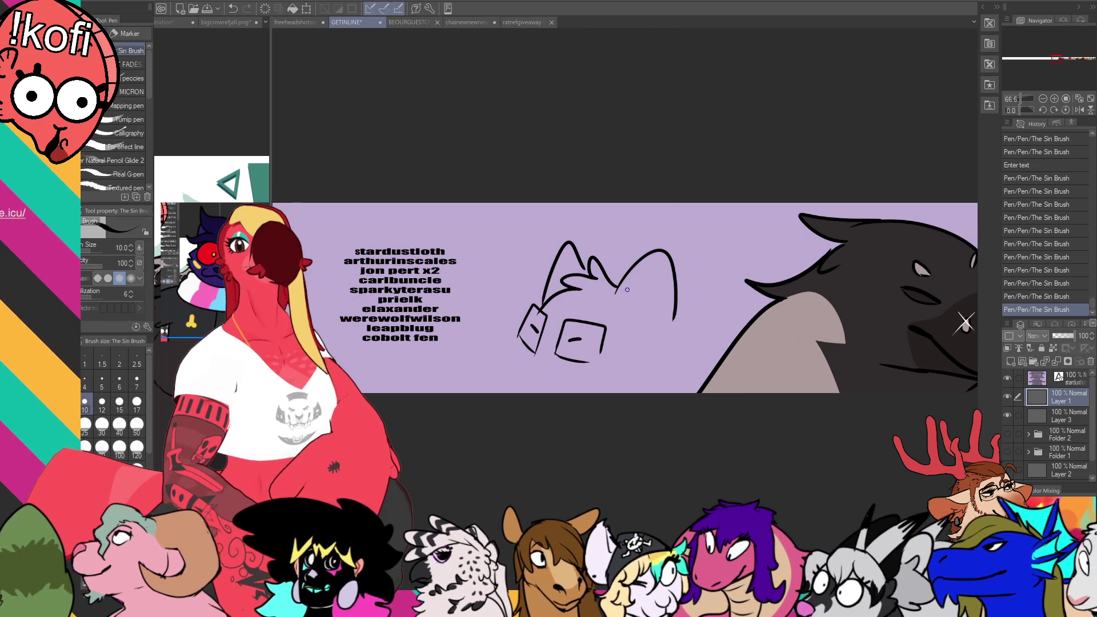
{"action": "left_click_drag", "start_coordinate": [630, 289], "coordinate": [657, 278]}
{"action": "mouse_move", "coordinate": [552, 341]}
{"action": "left_mouse_down"}
{"action": "mouse_move", "coordinate": [551, 329]}
{"action": "mouse_move", "coordinate": [535, 344]}
{"action": "mouse_move", "coordinate": [534, 380]}
{"action": "left_mouse_up"}
{"action": "key", "text": "ctrl+z"}
{"action": "key", "text": "ctrl+z"}
{"action": "key", "text": "ctrl+z"}
{"action": "mouse_move", "coordinate": [545, 337]}
{"action": "left_mouse_down"}
{"action": "mouse_move", "coordinate": [534, 380]}
{"action": "mouse_move", "coordinate": [536, 370]}
{"action": "mouse_move", "coordinate": [550, 380]}
{"action": "left_mouse_up"}
{"action": "key", "text": "ctrl+z"}
{"action": "key", "text": "ctrl+z"}
{"action": "left_click_drag", "start_coordinate": [529, 306], "coordinate": [532, 288]}
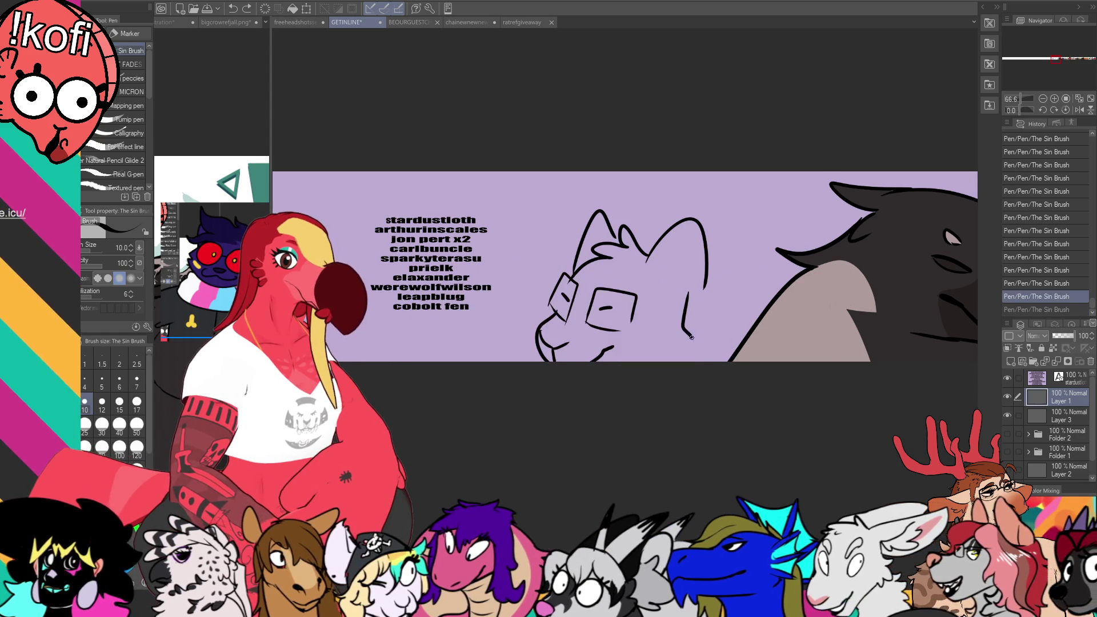
{"action": "left_click_drag", "start_coordinate": [710, 294], "coordinate": [698, 290]}
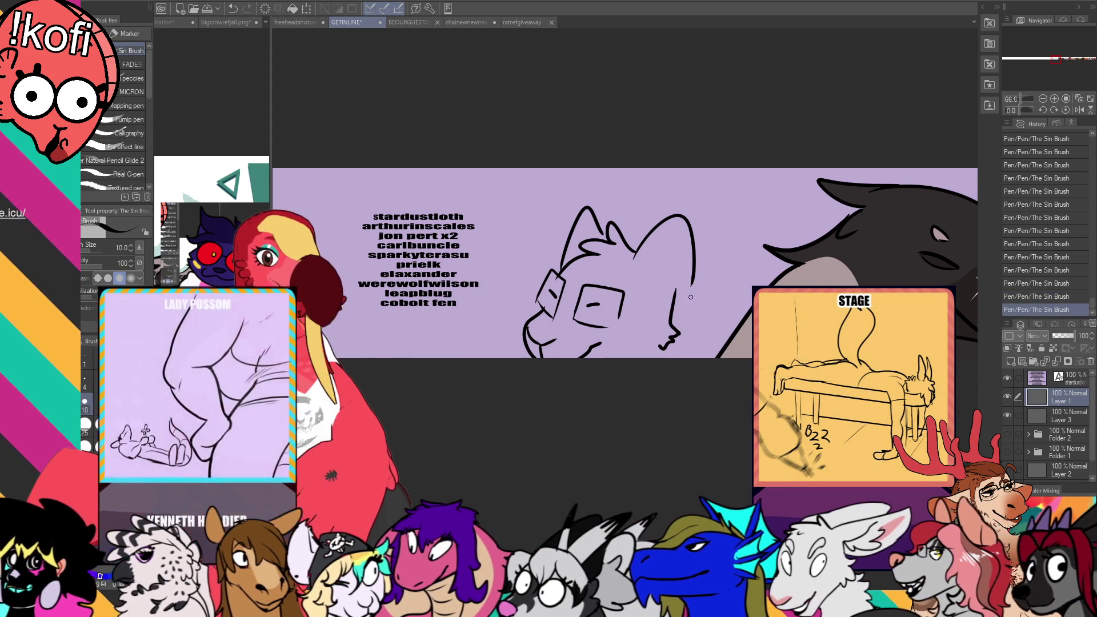
Step: Lasso the sketched head, nudge it slightly into place, and deselect
{"action": "key", "text": "e"}
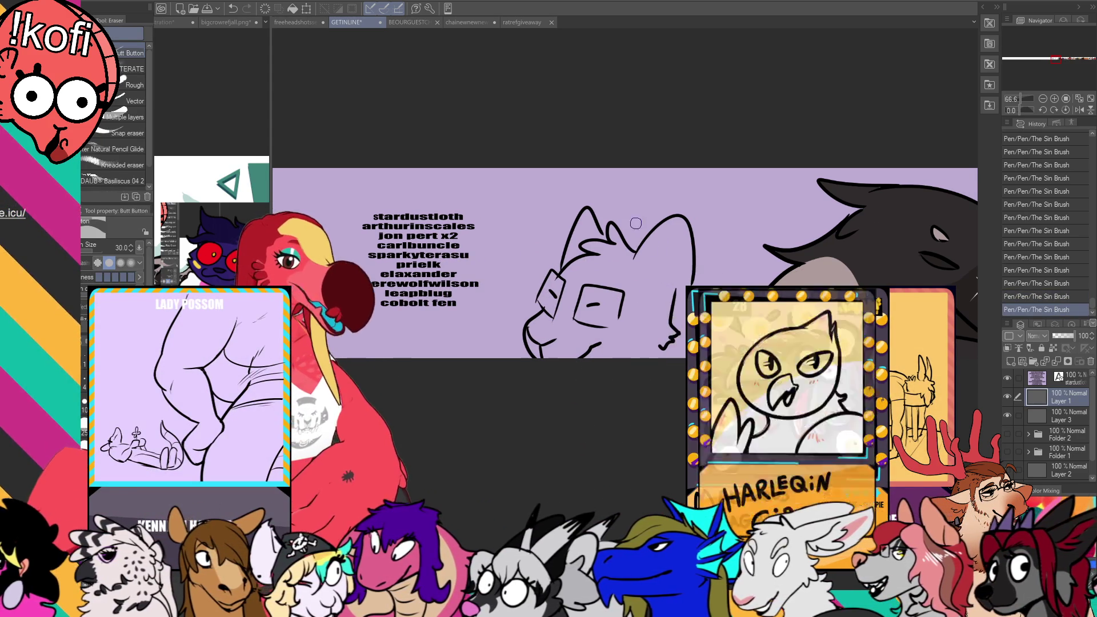
{"action": "key", "text": "m"}
{"action": "mouse_move", "coordinate": [563, 273]}
{"action": "left_mouse_down"}
{"action": "mouse_move", "coordinate": [685, 174]}
{"action": "mouse_move", "coordinate": [704, 282]}
{"action": "mouse_move", "coordinate": [674, 272]}
{"action": "mouse_move", "coordinate": [684, 243]}
{"action": "mouse_move", "coordinate": [673, 292]}
{"action": "mouse_move", "coordinate": [671, 227]}
{"action": "left_mouse_up"}
{"action": "key", "text": "k"}
{"action": "key", "text": "ctrl+d"}
Step: Trim the ear line and add small strokes at the contour tip, face and snout
{"action": "key", "text": "e"}
{"action": "key", "text": "p"}
{"action": "key", "text": "ctrl+z"}
{"action": "key", "text": "e"}
{"action": "key", "text": "p"}
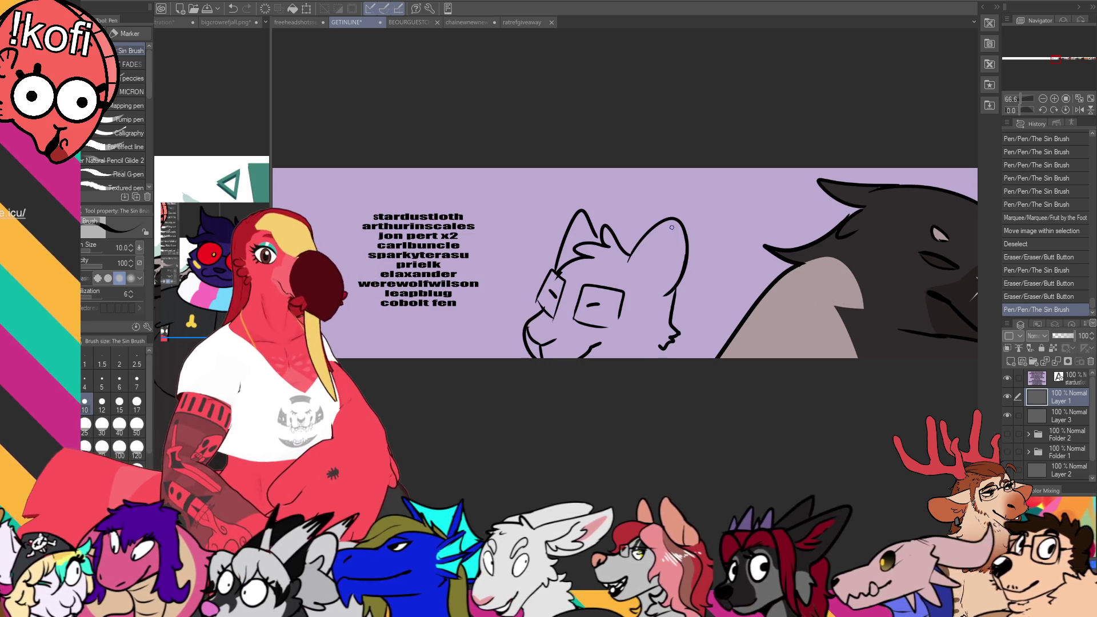
{"action": "left_click_drag", "start_coordinate": [669, 345], "coordinate": [663, 350]}
{"action": "left_click_drag", "start_coordinate": [664, 348], "coordinate": [658, 354]}
{"action": "mouse_move", "coordinate": [535, 298]}
{"action": "left_mouse_down"}
{"action": "mouse_move", "coordinate": [540, 307]}
{"action": "mouse_move", "coordinate": [562, 287]}
{"action": "left_mouse_up"}
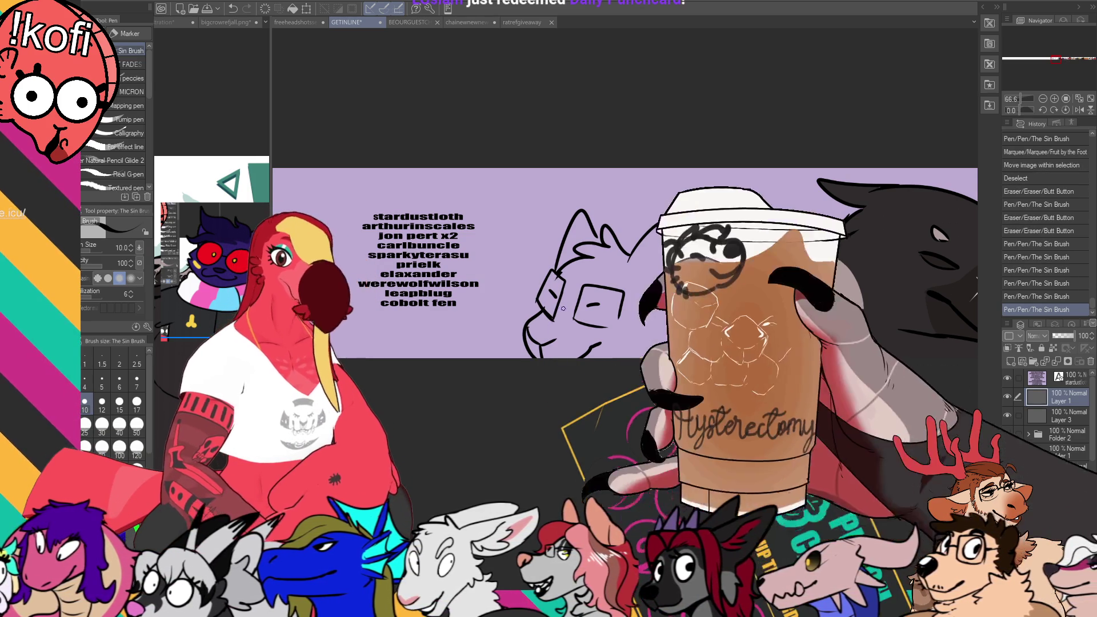
{"action": "mouse_move", "coordinate": [598, 321]}
{"action": "left_mouse_down"}
{"action": "mouse_move", "coordinate": [611, 327]}
{"action": "mouse_move", "coordinate": [675, 301]}
{"action": "left_mouse_up"}
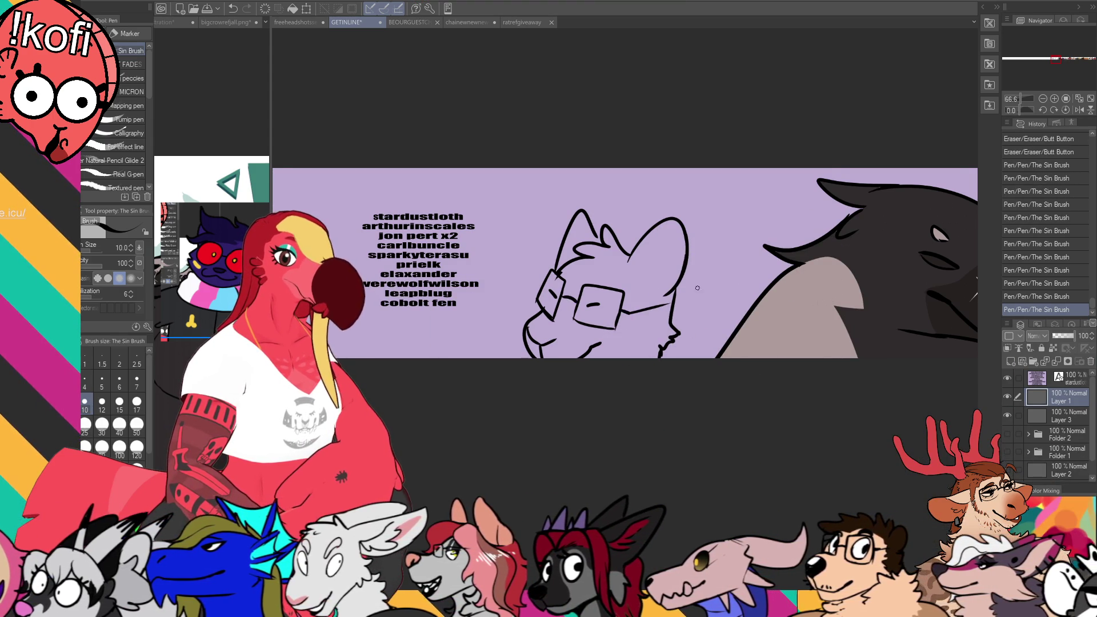
Step: Redraw the ear outline and tip, touch up the left ear tuft, and line the head's right side
{"action": "scroll", "coordinate": [685, 267], "scroll_direction": "up", "scroll_amount": 1}
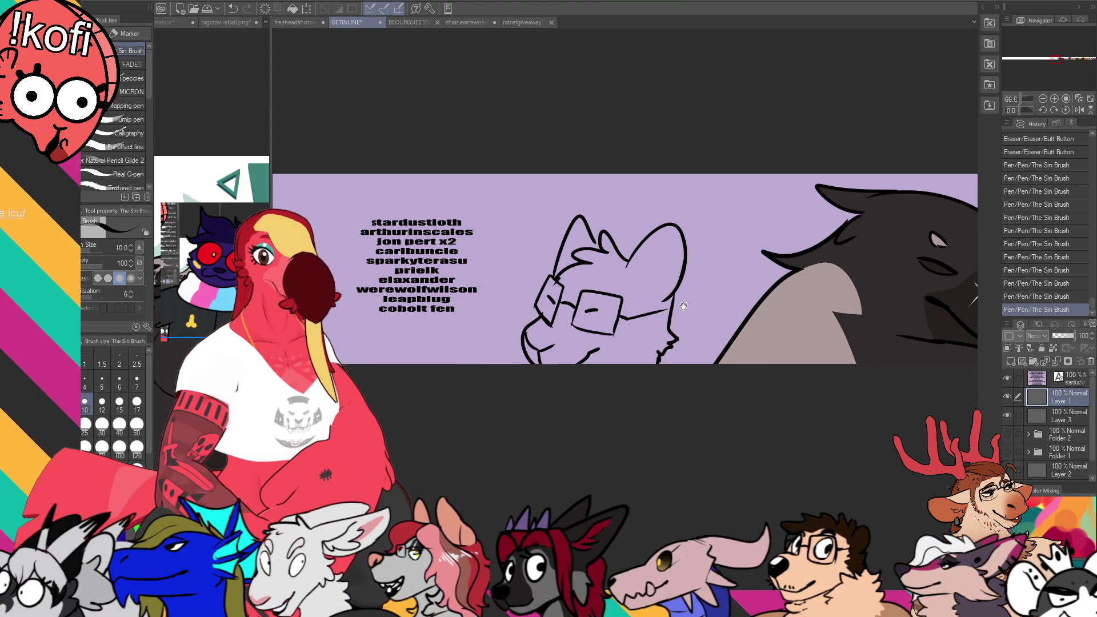
{"action": "left_click_drag", "start_coordinate": [589, 245], "coordinate": [596, 254]}
{"action": "scroll", "coordinate": [652, 286], "scroll_direction": "up", "scroll_amount": 1}
{"action": "scroll", "coordinate": [661, 249], "scroll_direction": "down", "scroll_amount": 1}
{"action": "left_click_drag", "start_coordinate": [661, 249], "coordinate": [652, 268]}
{"action": "mouse_move", "coordinate": [677, 225]}
{"action": "left_mouse_down"}
{"action": "mouse_move", "coordinate": [657, 243]}
{"action": "mouse_move", "coordinate": [692, 226]}
{"action": "left_mouse_up"}
{"action": "key", "text": "p"}
{"action": "key", "text": "e"}
{"action": "key", "text": "p"}
{"action": "left_click_drag", "start_coordinate": [694, 272], "coordinate": [681, 305]}
{"action": "key", "text": "ctrl+z"}
{"action": "left_click_drag", "start_coordinate": [697, 256], "coordinate": [684, 298]}
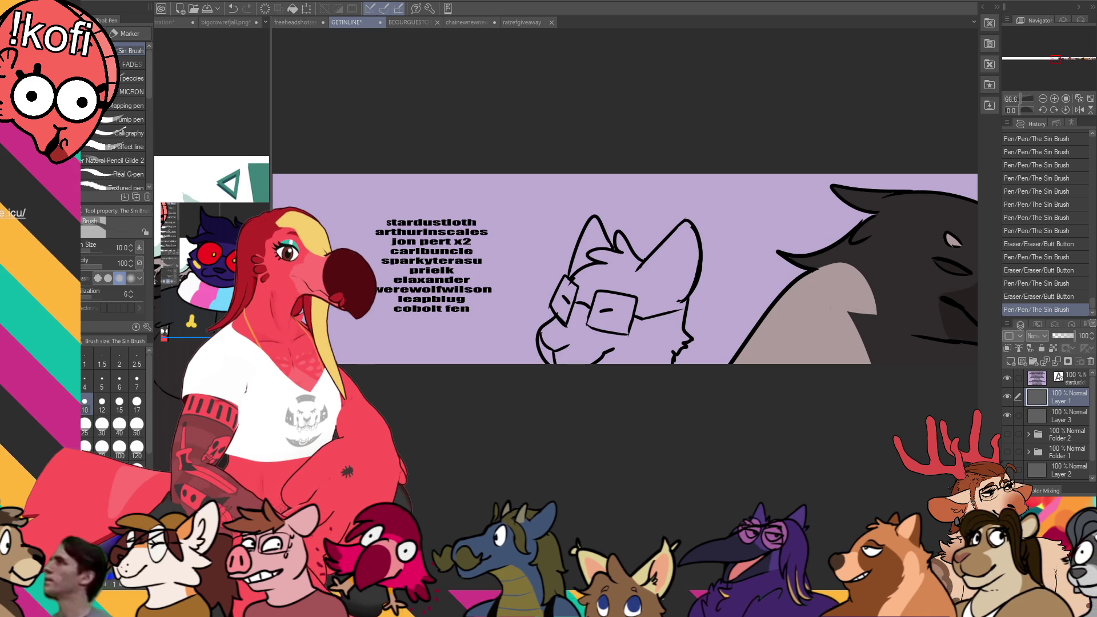
{"action": "key", "text": "g"}
{"action": "key", "text": "g"}
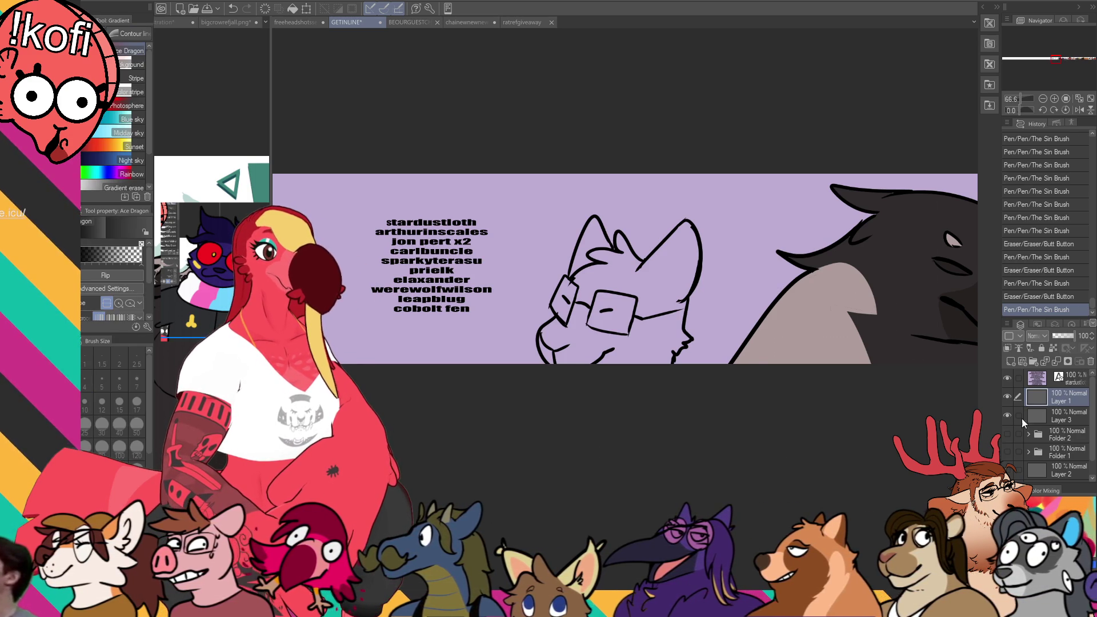
Step: On Layer 3, fill the head's neck, chin and remaining regions solid black
{"action": "left_click", "coordinate": [1022, 418]}
{"action": "left_click_drag", "start_coordinate": [552, 344], "coordinate": [552, 355]}
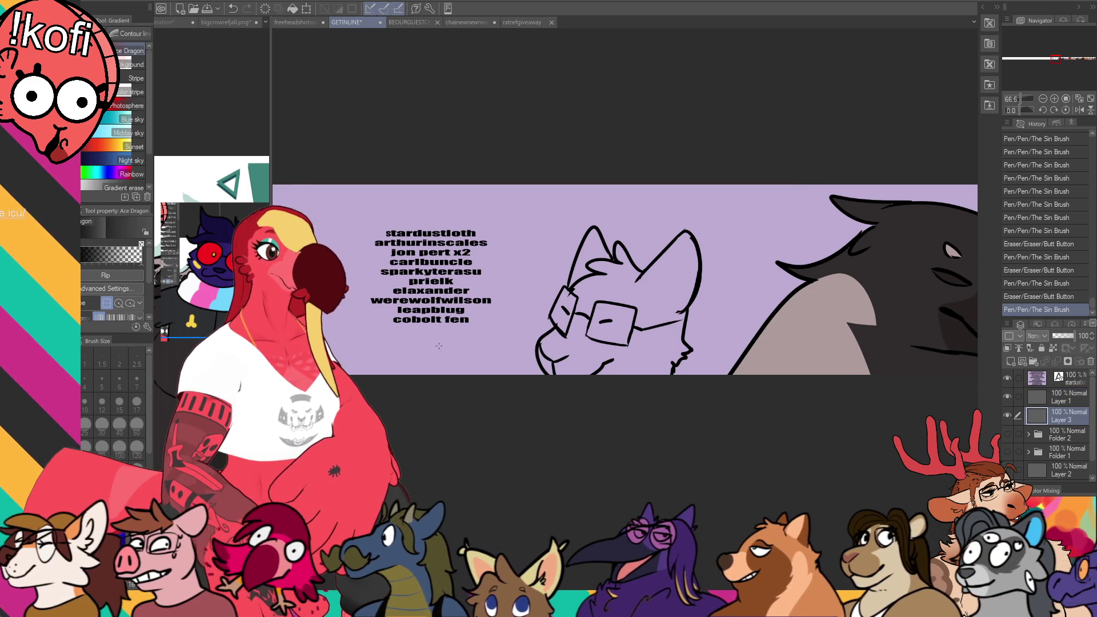
{"action": "key", "text": "g"}
{"action": "left_click", "coordinate": [627, 362]}
{"action": "left_click", "coordinate": [557, 359]}
{"action": "left_click", "coordinate": [662, 337]}
{"action": "left_click", "coordinate": [682, 360]}
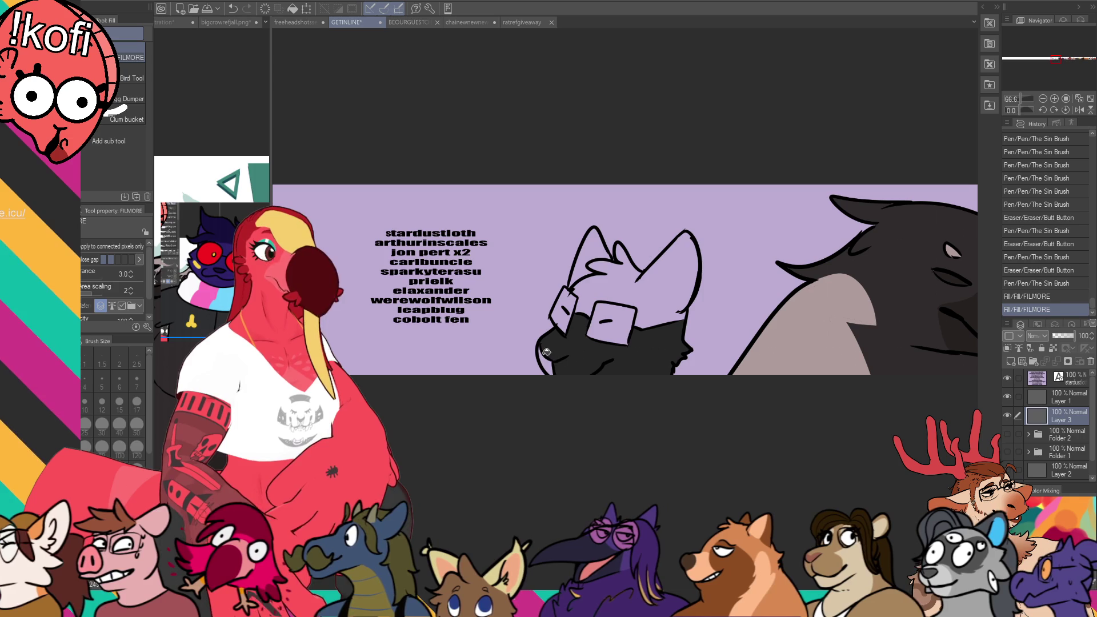
{"action": "left_click", "coordinate": [679, 281]}
{"action": "left_click", "coordinate": [679, 280]}
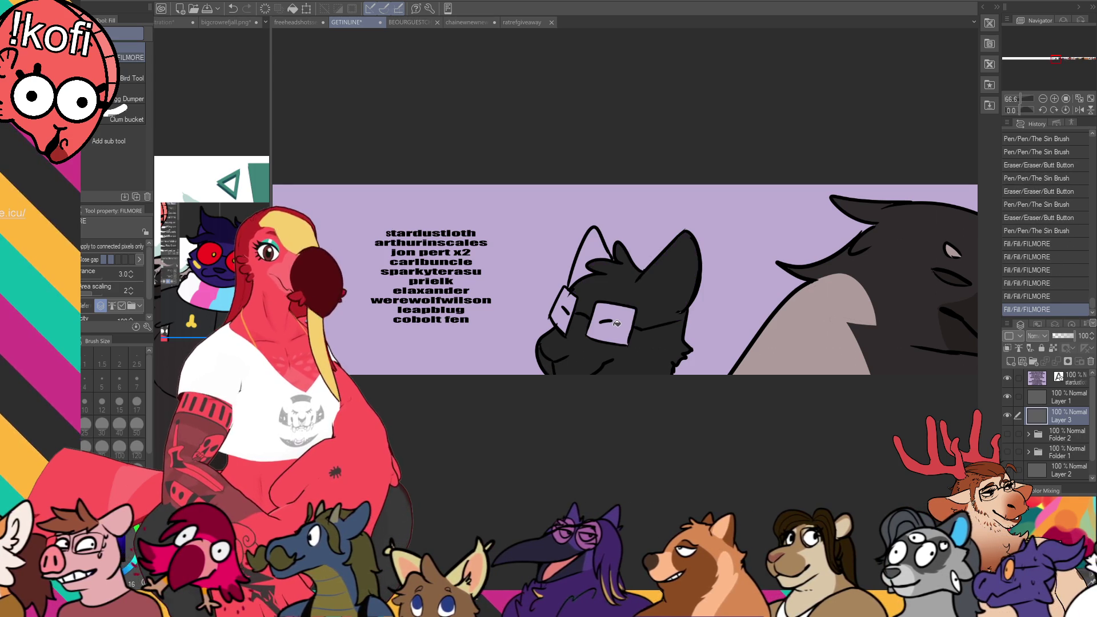
Step: Fill both glasses lenses white
{"action": "key", "text": "p"}
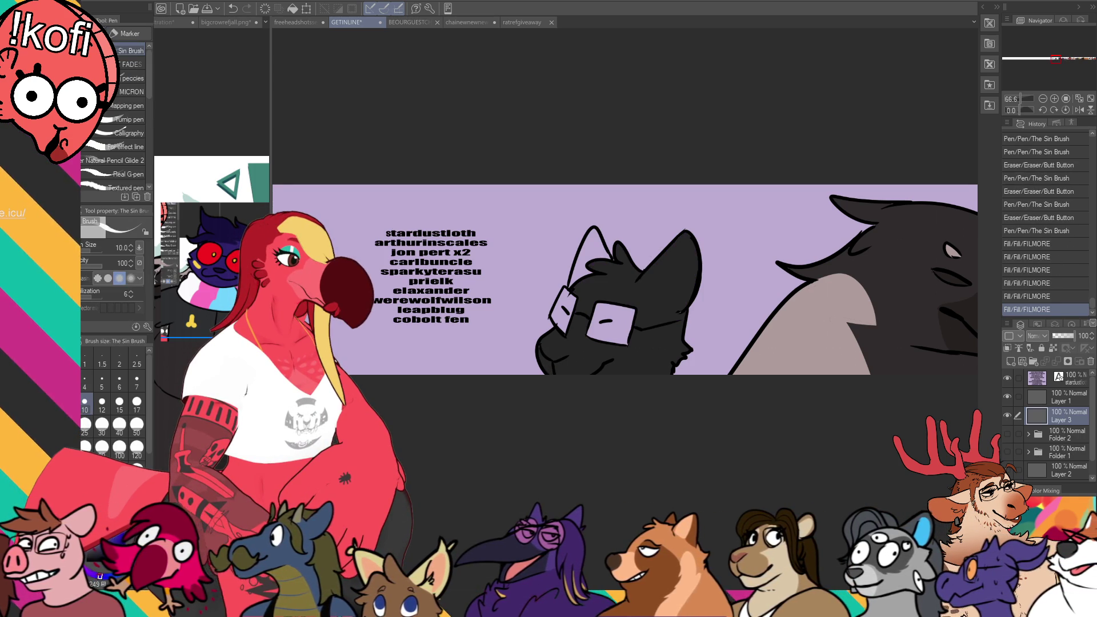
{"action": "key", "text": "g"}
{"action": "left_click", "coordinate": [574, 315]}
{"action": "left_click", "coordinate": [580, 315]}
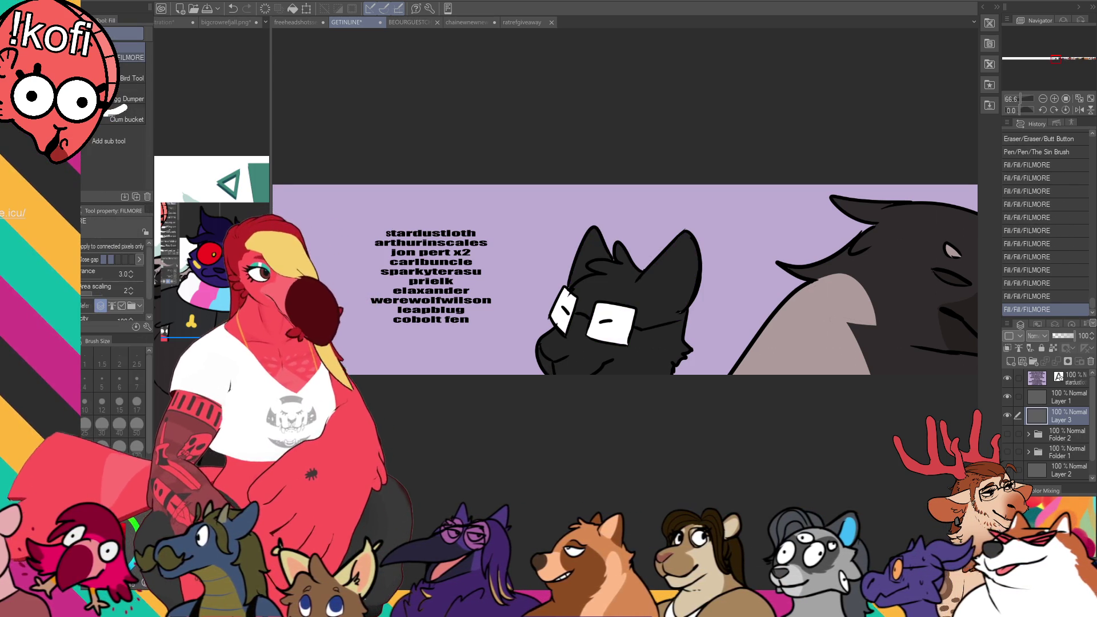
Step: Draw and fill a small pink heart on the nose
{"action": "key", "text": "p"}
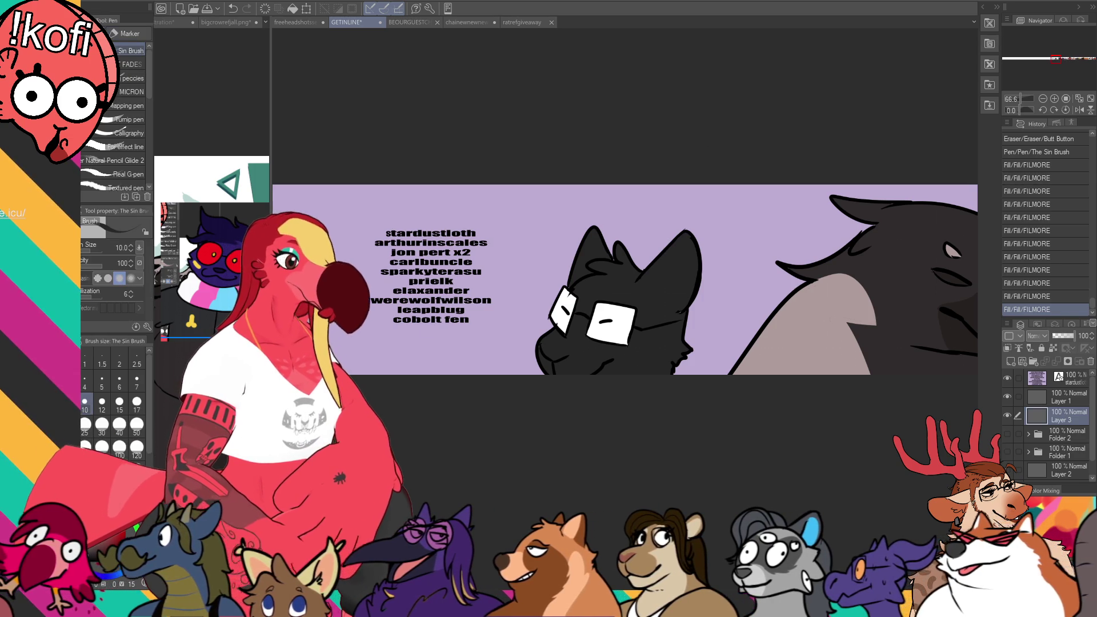
{"action": "mouse_move", "coordinate": [553, 347]}
{"action": "left_mouse_down"}
{"action": "mouse_move", "coordinate": [555, 359]}
{"action": "mouse_move", "coordinate": [546, 339]}
{"action": "left_mouse_up"}
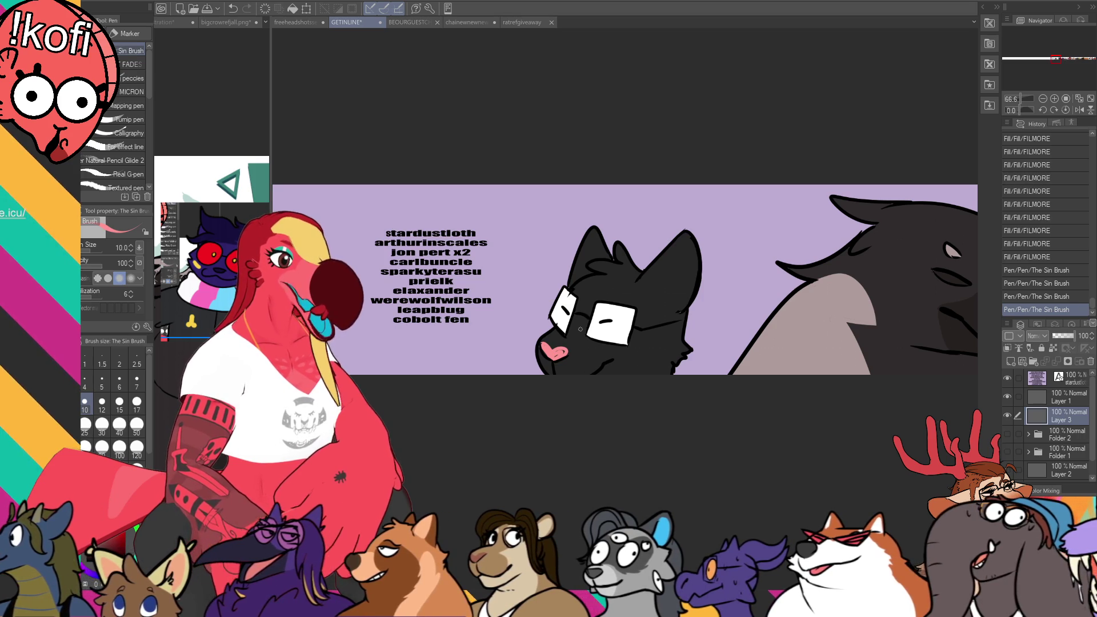
{"action": "left_click_drag", "start_coordinate": [559, 351], "coordinate": [554, 348]}
{"action": "left_click_drag", "start_coordinate": [549, 350], "coordinate": [553, 345]}
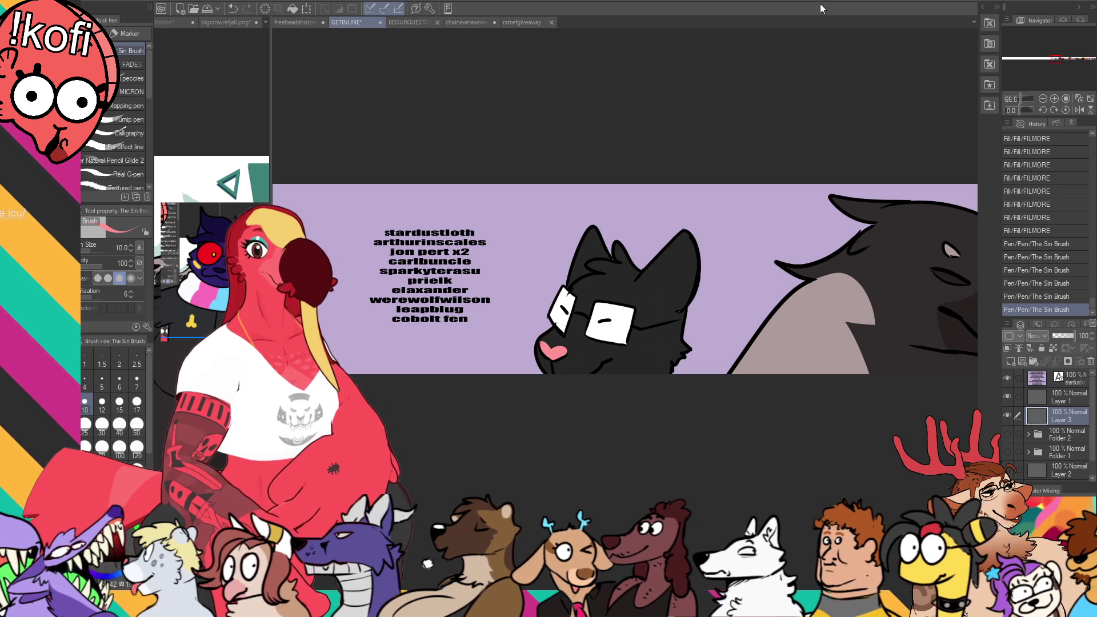
{"action": "left_click", "coordinate": [1071, 397]}
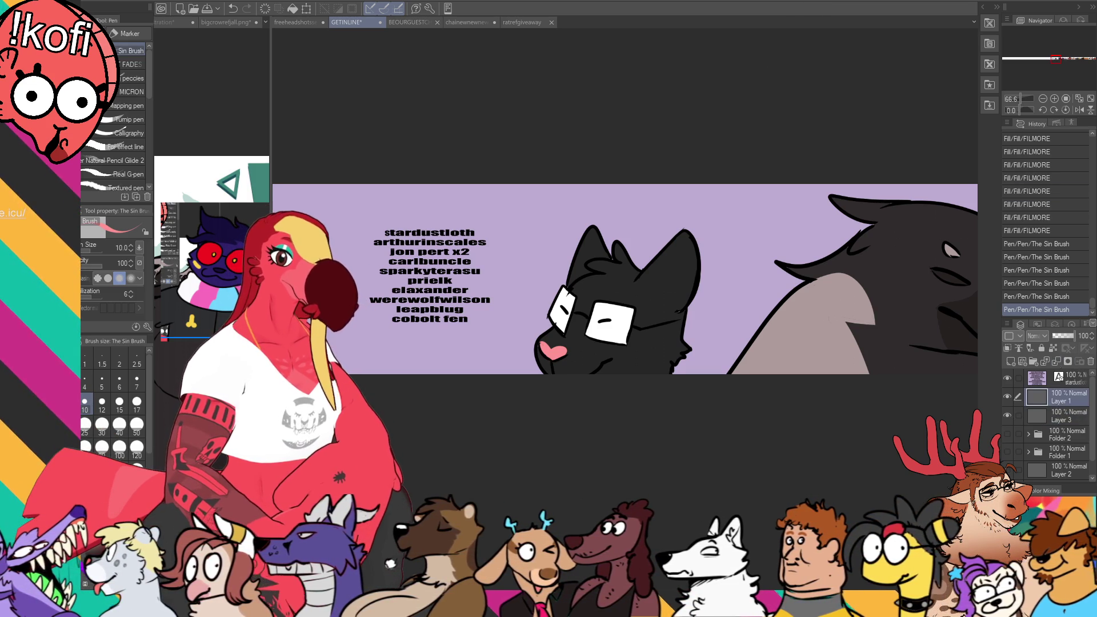
Step: Eyedrop black from the head and add strokes to the head, left ear and right cheek outline
{"action": "left_click", "coordinate": [605, 254], "text": "alt"}
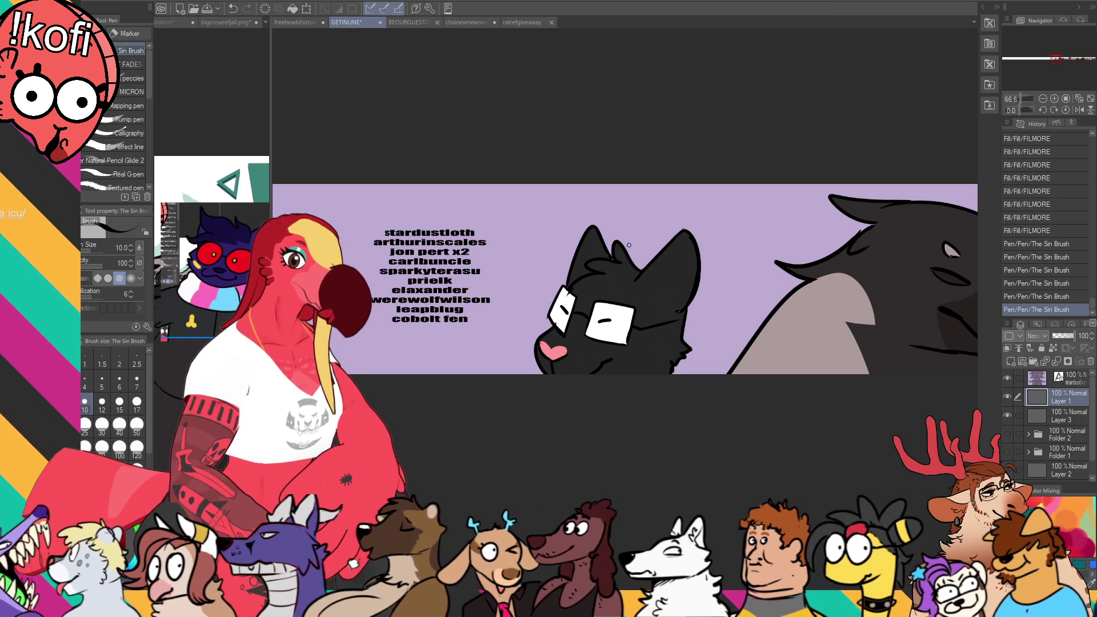
{"action": "left_click_drag", "start_coordinate": [608, 252], "coordinate": [610, 257]}
{"action": "mouse_move", "coordinate": [611, 256]}
{"action": "left_mouse_down"}
{"action": "mouse_move", "coordinate": [651, 282]}
{"action": "mouse_move", "coordinate": [649, 296]}
{"action": "mouse_move", "coordinate": [669, 290]}
{"action": "mouse_move", "coordinate": [673, 300]}
{"action": "left_mouse_up"}
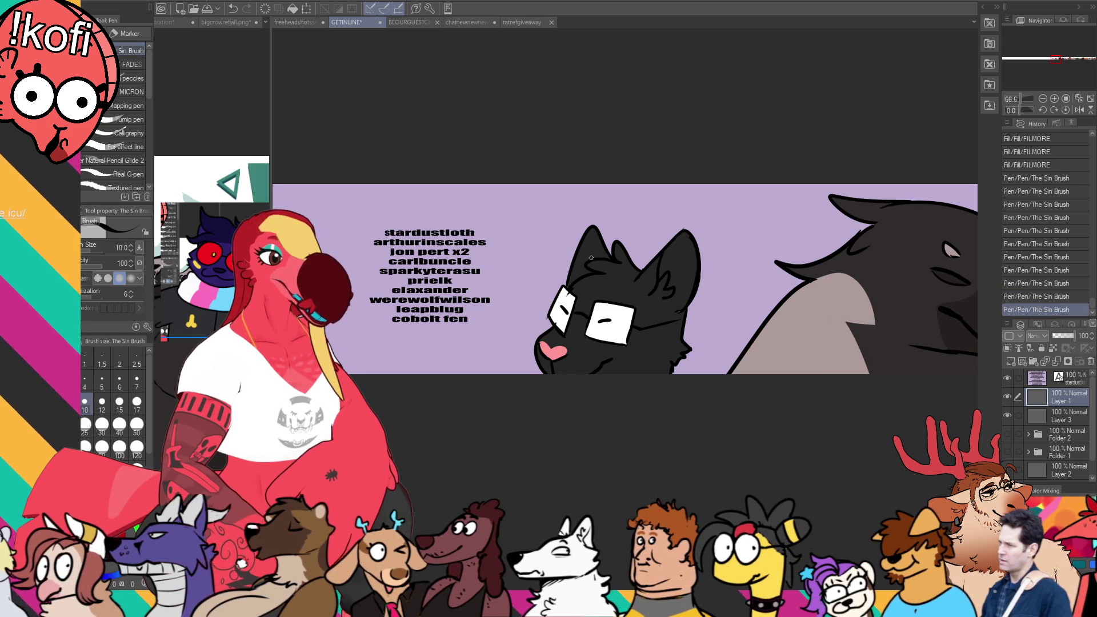
{"action": "mouse_move", "coordinate": [586, 255]}
{"action": "left_mouse_down"}
{"action": "mouse_move", "coordinate": [579, 274]}
{"action": "mouse_move", "coordinate": [602, 248]}
{"action": "left_mouse_up"}
{"action": "mouse_move", "coordinate": [682, 306]}
{"action": "left_mouse_down"}
{"action": "mouse_move", "coordinate": [681, 334]}
{"action": "mouse_move", "coordinate": [789, 309]}
{"action": "left_mouse_up"}
Step: Erase a stray mark near the face and lasso the black head to move it
{"action": "key", "text": "e"}
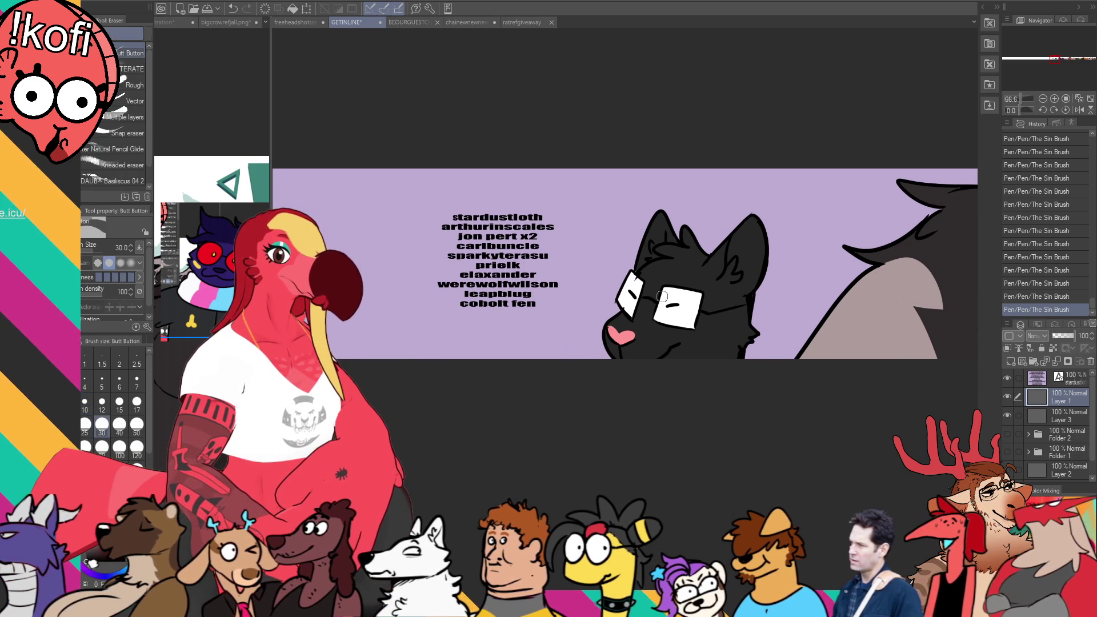
{"action": "left_click_drag", "start_coordinate": [631, 277], "coordinate": [639, 288]}
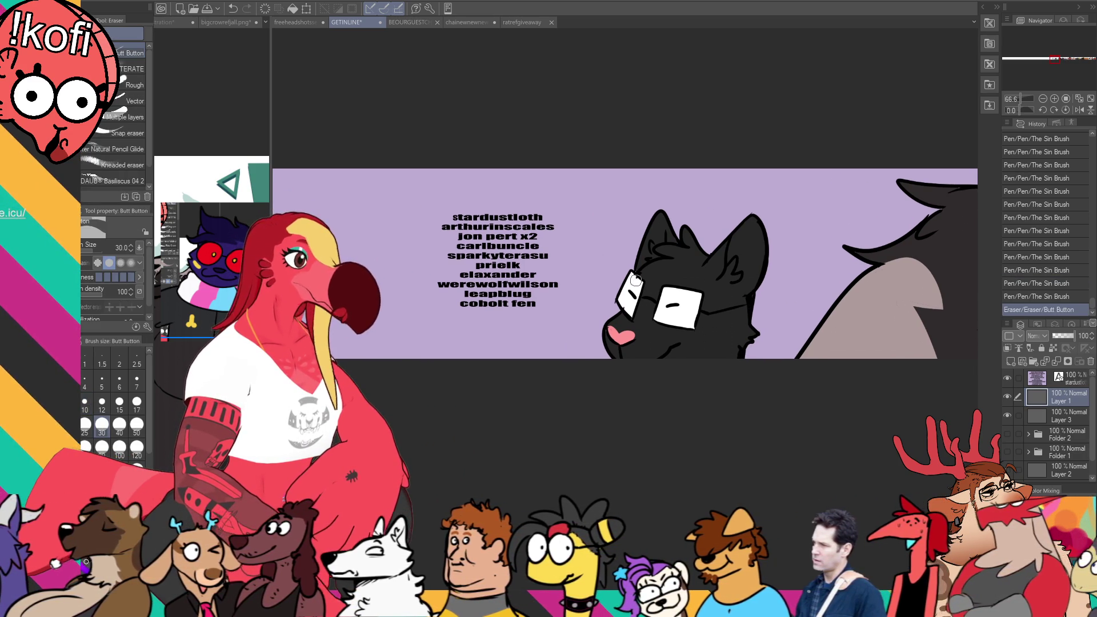
{"action": "key", "text": "p"}
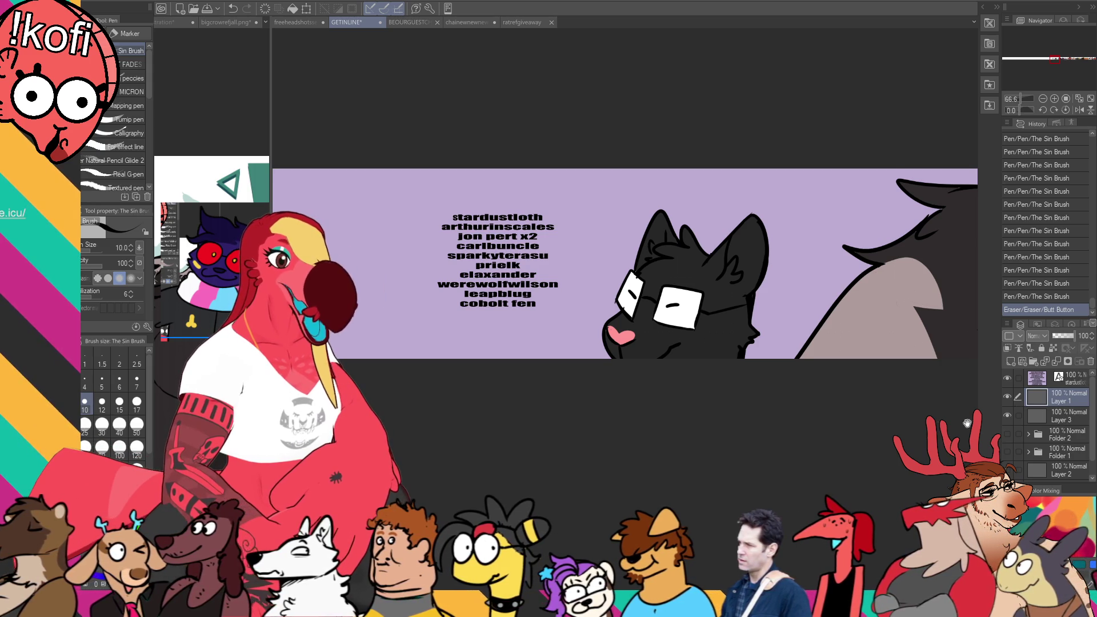
{"action": "left_click_drag", "start_coordinate": [966, 423], "coordinate": [961, 427]}
{"action": "key", "text": "m"}
{"action": "mouse_move", "coordinate": [780, 286]}
{"action": "left_mouse_down"}
{"action": "mouse_move", "coordinate": [782, 339]}
{"action": "mouse_move", "coordinate": [748, 171]}
{"action": "mouse_move", "coordinate": [781, 334]}
{"action": "left_mouse_up"}
{"action": "key", "text": "k"}
{"action": "scroll", "coordinate": [781, 334], "scroll_direction": "up", "scroll_amount": 3}
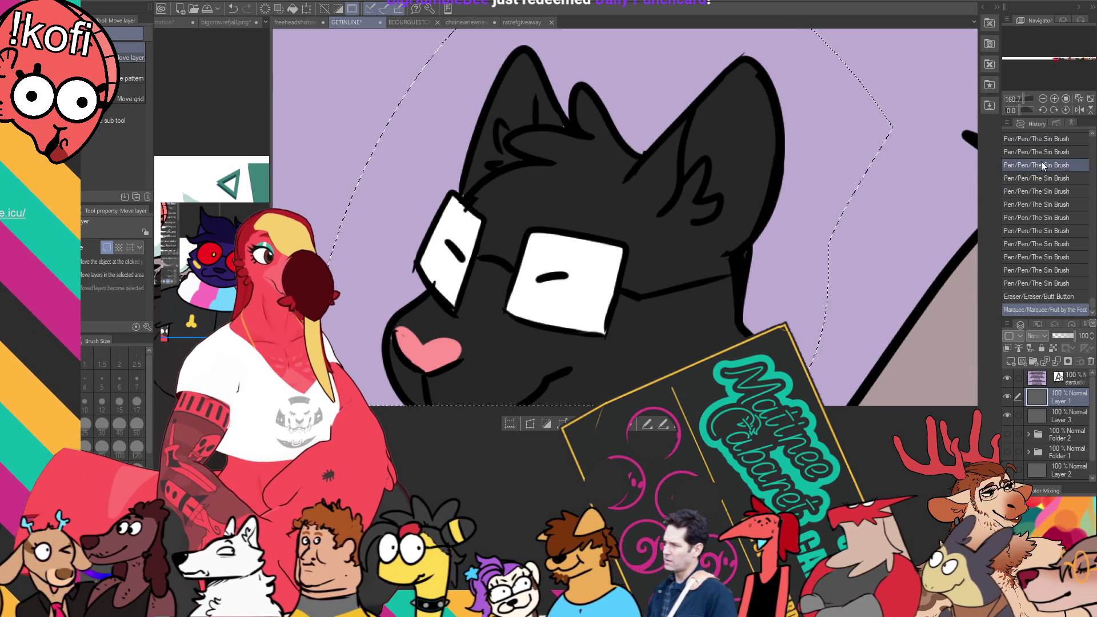
Step: Move the selected black head further right, deselect it, and start editing the name list text
{"action": "left_click", "coordinate": [1043, 99]}
{"action": "left_click_drag", "start_coordinate": [914, 342], "coordinate": [964, 384]}
{"action": "key", "text": "ctrl+z"}
{"action": "key", "text": "ctrl+y"}
{"action": "key", "text": "ctrl+d"}
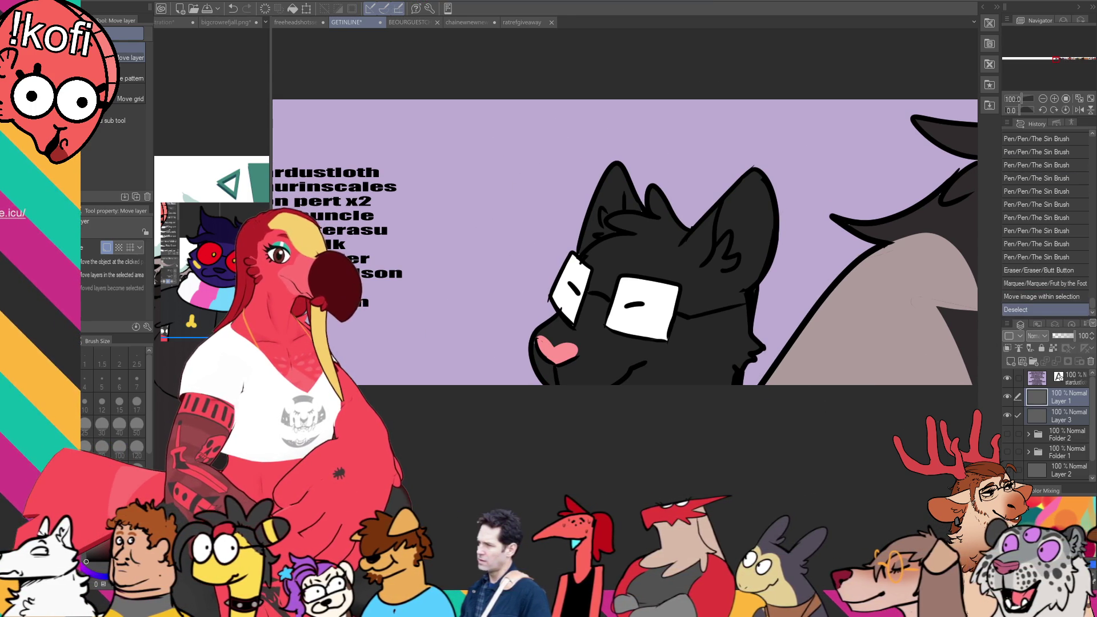
{"action": "key", "text": "t"}
{"action": "left_click", "coordinate": [430, 230]}
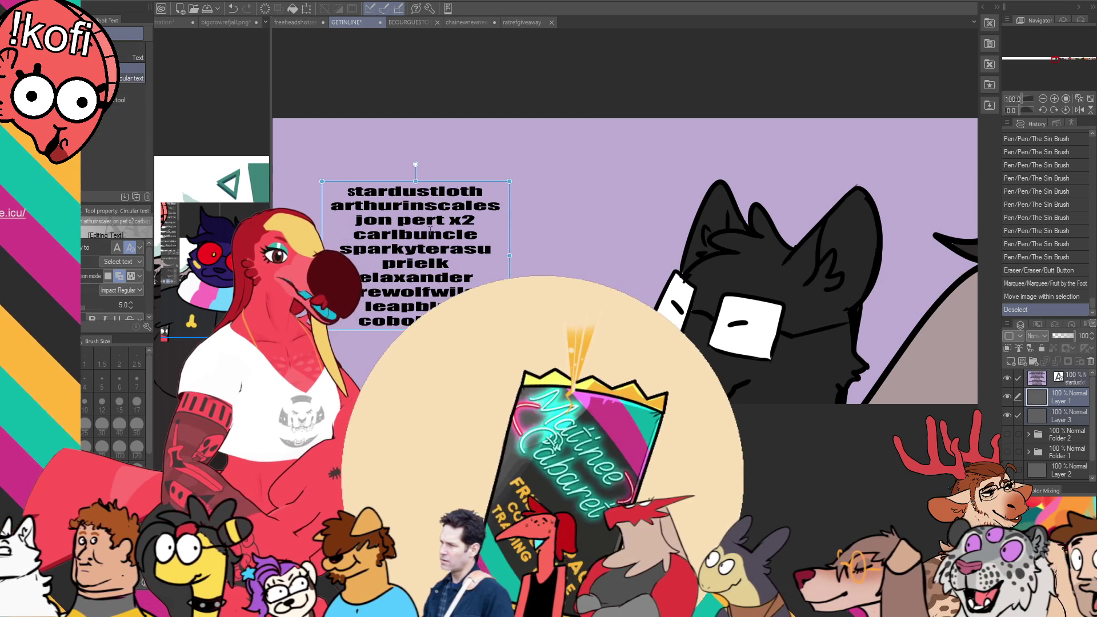
Step: Delete the carlbuncle line from the name list, then switch to the ratrefgiveaway drawing
{"action": "key", "text": "End"}
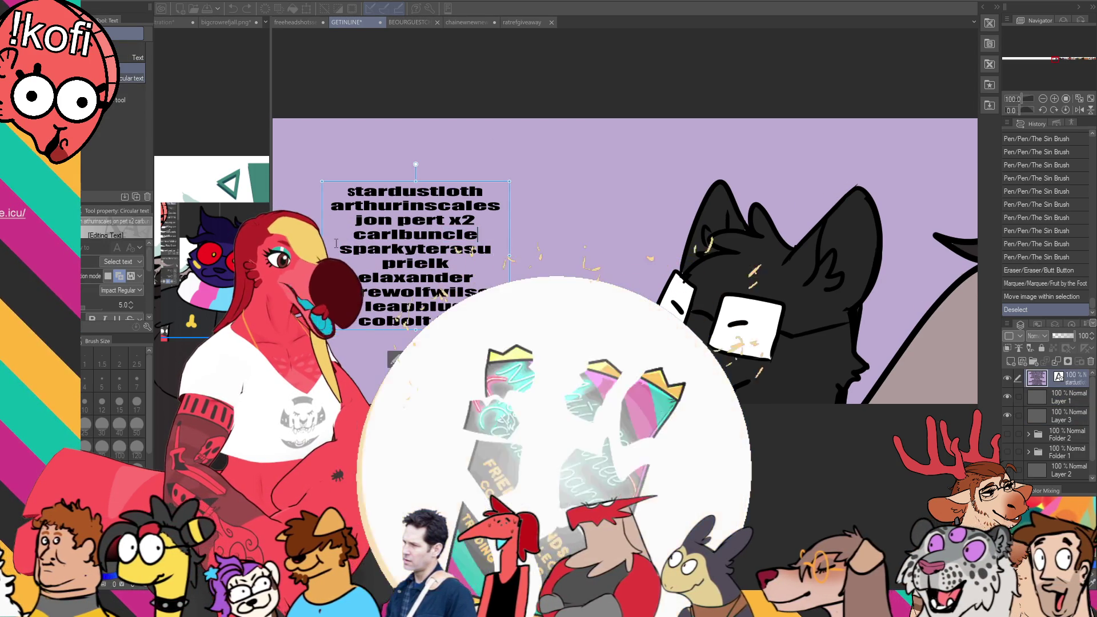
{"action": "key", "text": "BackSpace"}
{"action": "key", "text": "BackSpace"}
{"action": "key", "text": "BackSpace"}
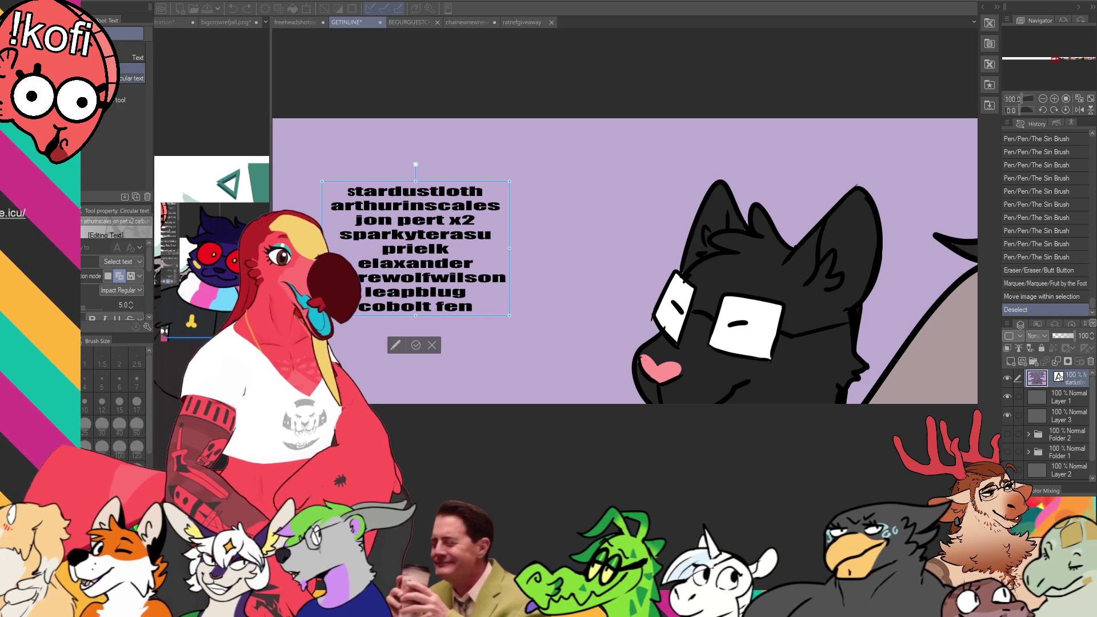
{"action": "left_click", "coordinate": [512, 24]}
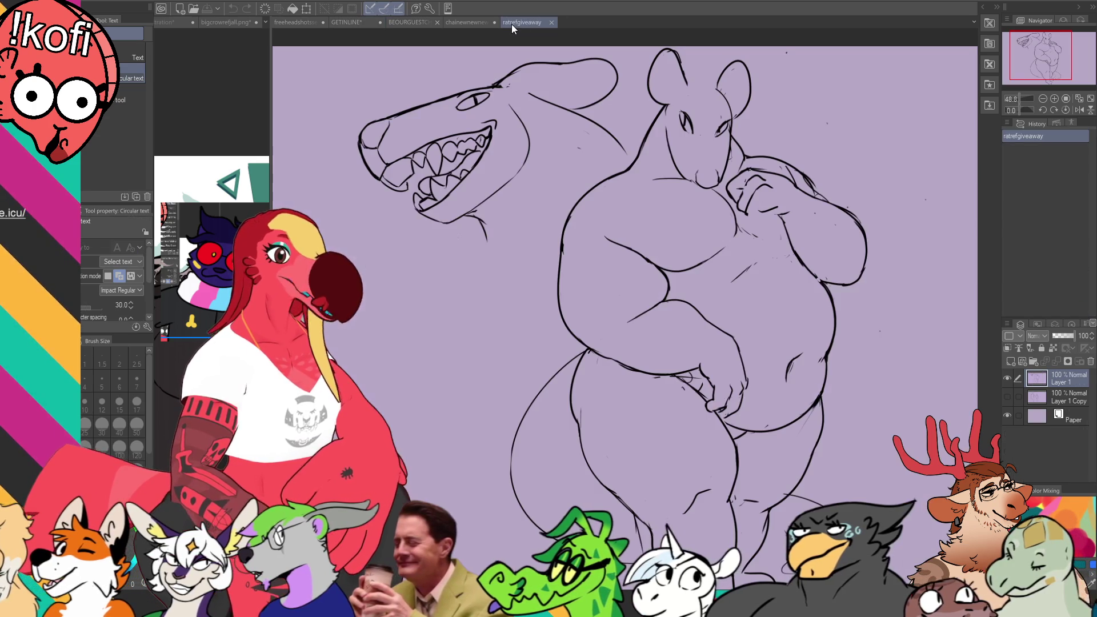
{"action": "scroll", "coordinate": [637, 158], "scroll_direction": "down", "scroll_amount": 1}
{"action": "mouse_move", "coordinate": [630, 146]}
{"action": "left_mouse_down"}
{"action": "mouse_move", "coordinate": [637, 158]}
{"action": "mouse_move", "coordinate": [618, 146]}
{"action": "left_mouse_up"}
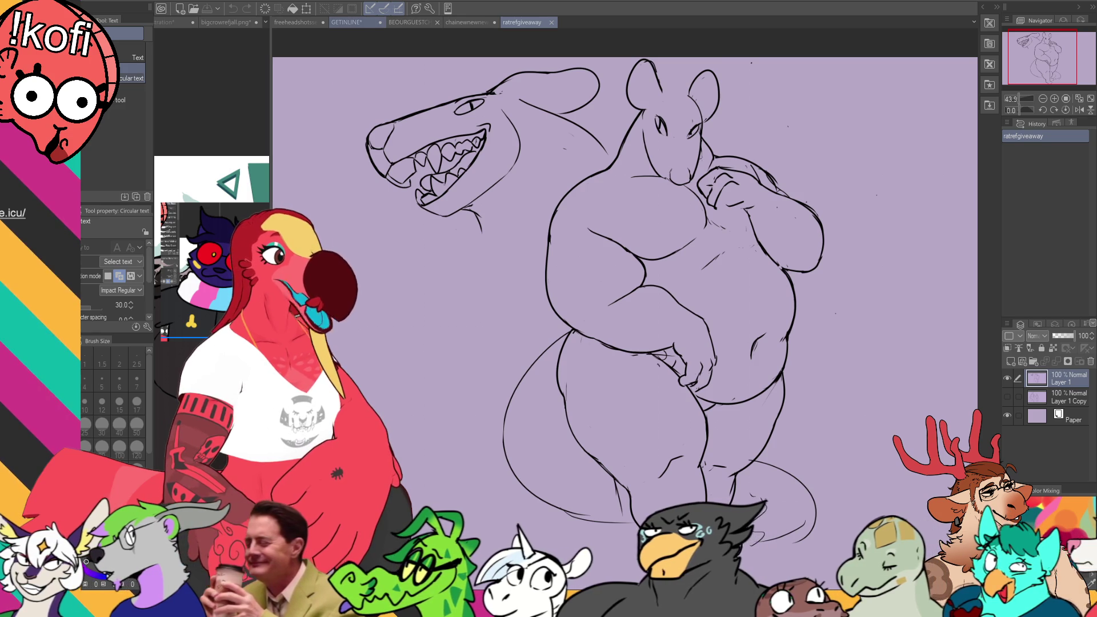
{"action": "left_click", "coordinate": [349, 21]}
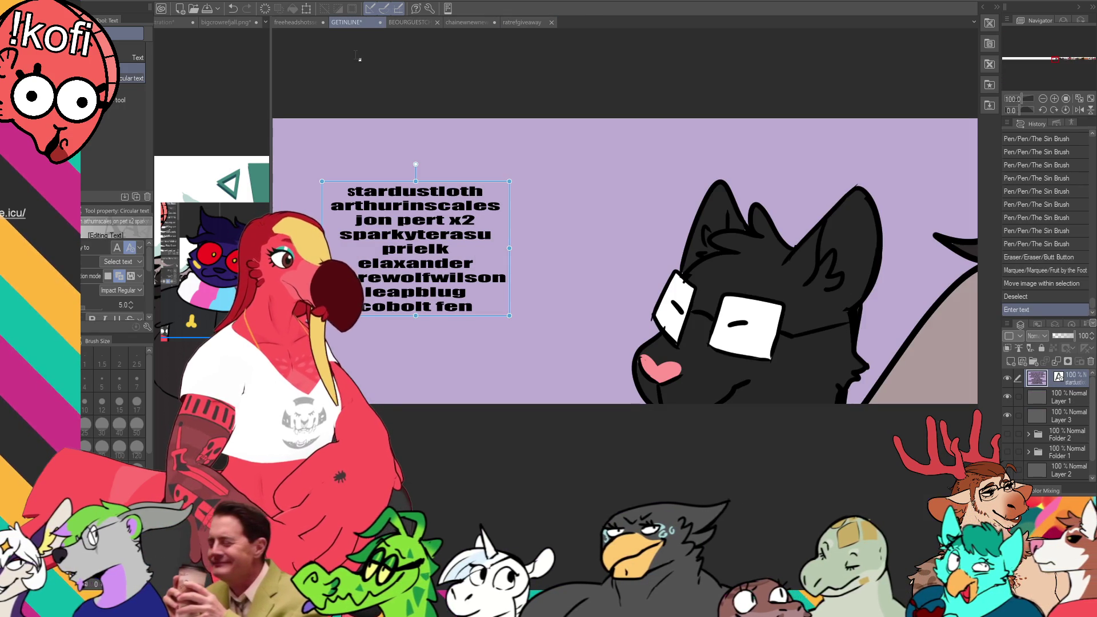
Step: Drag the nine-name list further left toward the banner's edge, then select Layer 1
{"action": "mouse_move", "coordinate": [489, 260]}
{"action": "left_mouse_down"}
{"action": "mouse_move", "coordinate": [674, 262]}
{"action": "mouse_move", "coordinate": [716, 274]}
{"action": "left_mouse_up"}
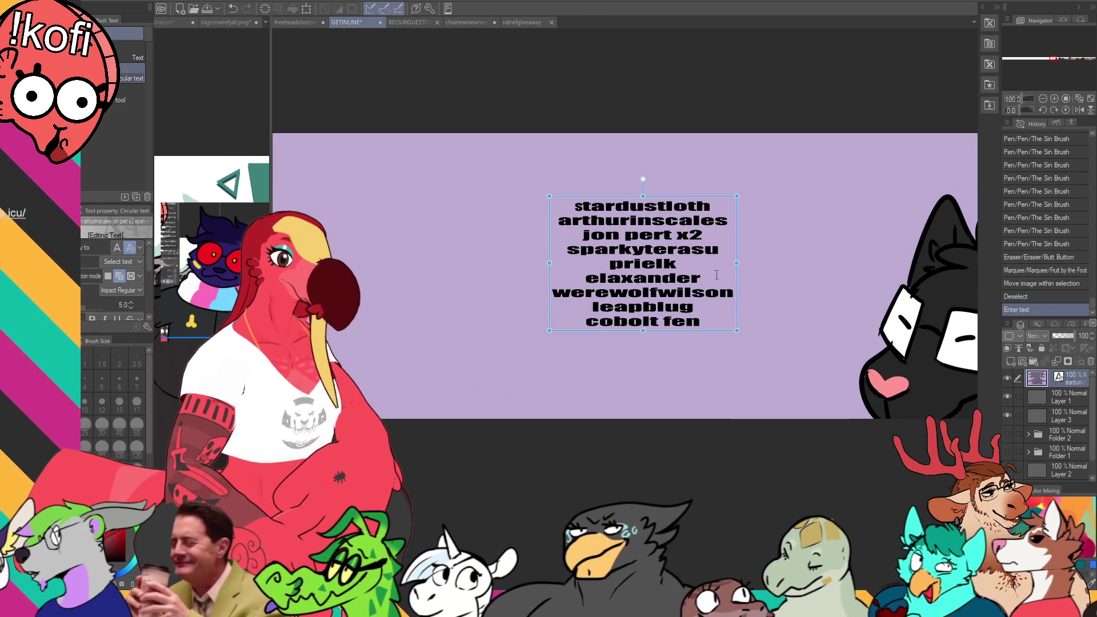
{"action": "left_click_drag", "start_coordinate": [701, 200], "coordinate": [455, 198]}
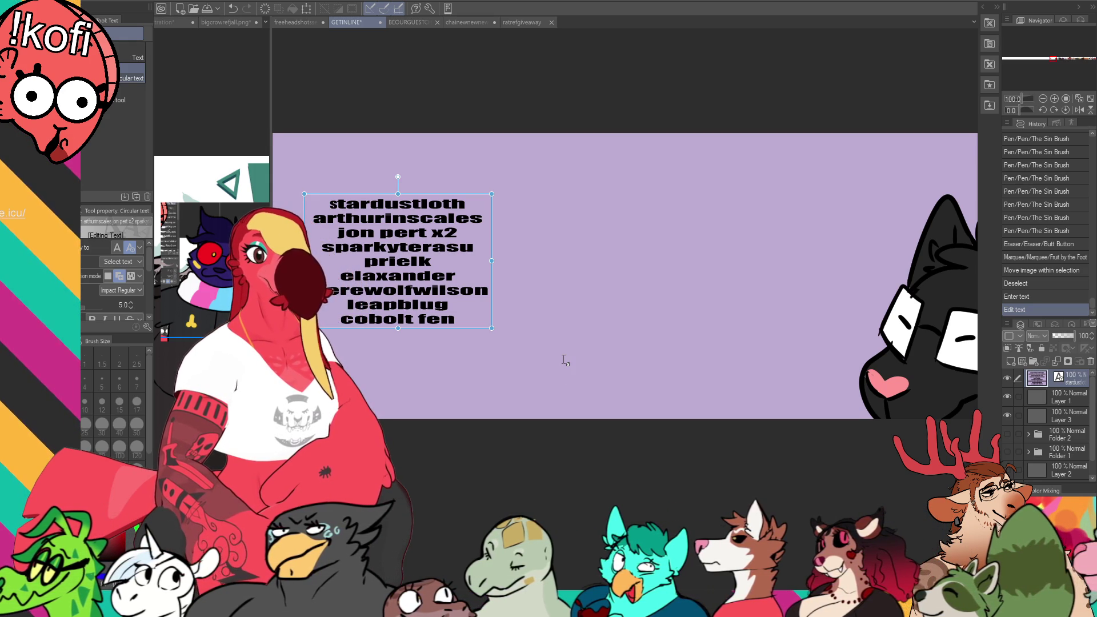
{"action": "left_click", "coordinate": [1063, 398]}
Step: With the Sin Brush pen, draw a bumpy arc for the top of a new head
{"action": "key", "text": "p"}
{"action": "left_click_drag", "start_coordinate": [762, 234], "coordinate": [642, 313]}
{"action": "key", "text": "ctrl+z"}
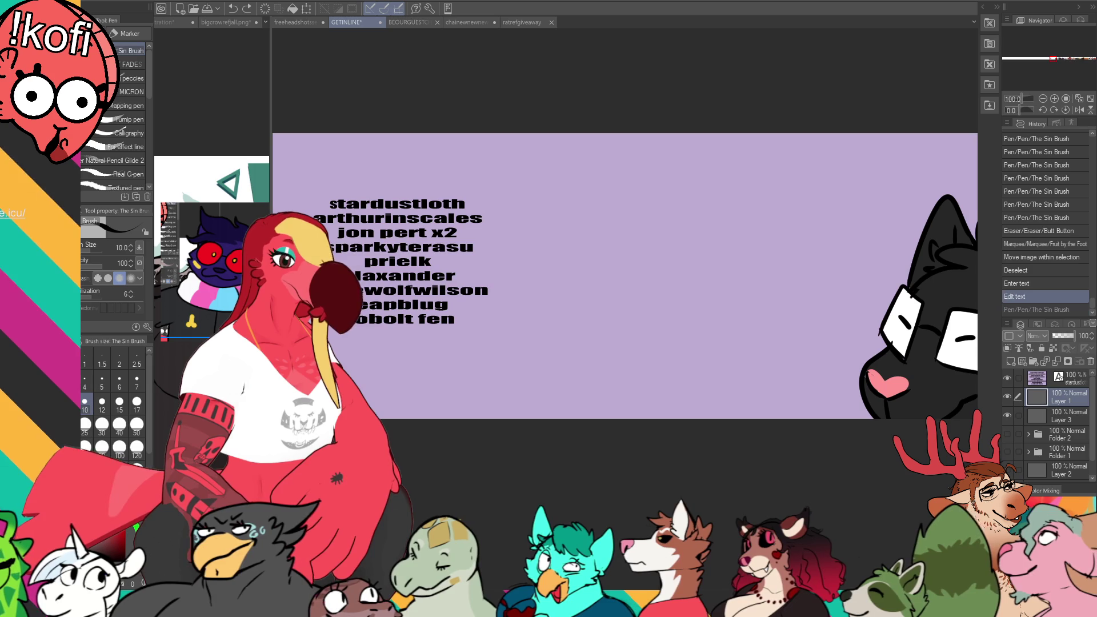
{"action": "left_click_drag", "start_coordinate": [759, 197], "coordinate": [628, 194]}
{"action": "key", "text": "ctrl+z"}
{"action": "mouse_move", "coordinate": [787, 181]}
{"action": "left_mouse_down"}
{"action": "mouse_move", "coordinate": [769, 166]}
{"action": "mouse_move", "coordinate": [679, 194]}
{"action": "left_mouse_up"}
{"action": "mouse_move", "coordinate": [765, 191]}
{"action": "left_mouse_down"}
{"action": "mouse_move", "coordinate": [631, 209]}
{"action": "mouse_move", "coordinate": [610, 233]}
{"action": "mouse_move", "coordinate": [748, 190]}
{"action": "mouse_move", "coordinate": [648, 222]}
{"action": "mouse_move", "coordinate": [705, 162]}
{"action": "mouse_move", "coordinate": [649, 214]}
{"action": "left_mouse_up"}
{"action": "key", "text": "ctrl+z"}
{"action": "key", "text": "ctrl+z"}
{"action": "key", "text": "ctrl+z"}
Step: Add a curve sweeping left and down from the arc, erasing its stray end
{"action": "key", "text": "e"}
{"action": "key", "text": "p"}
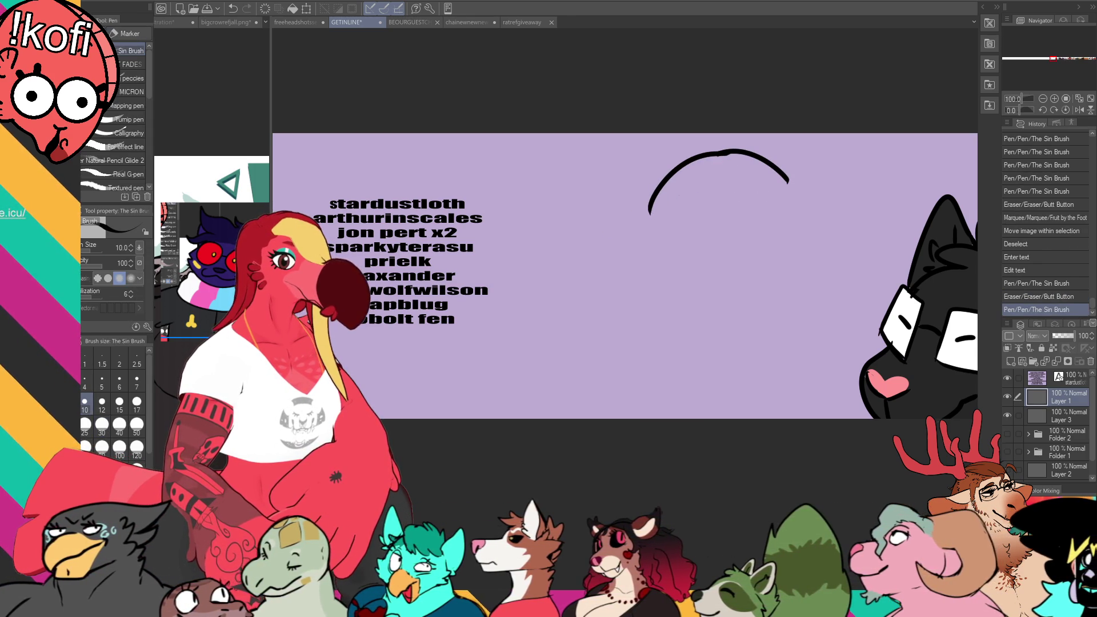
{"action": "mouse_move", "coordinate": [722, 188]}
{"action": "left_mouse_down"}
{"action": "mouse_move", "coordinate": [646, 214]}
{"action": "mouse_move", "coordinate": [626, 258]}
{"action": "mouse_move", "coordinate": [584, 266]}
{"action": "mouse_move", "coordinate": [543, 354]}
{"action": "left_mouse_up"}
{"action": "key", "text": "ctrl+z"}
{"action": "key", "text": "ctrl+z"}
{"action": "mouse_move", "coordinate": [631, 243]}
{"action": "left_mouse_down"}
{"action": "mouse_move", "coordinate": [537, 329]}
{"action": "mouse_move", "coordinate": [549, 336]}
{"action": "left_mouse_up"}
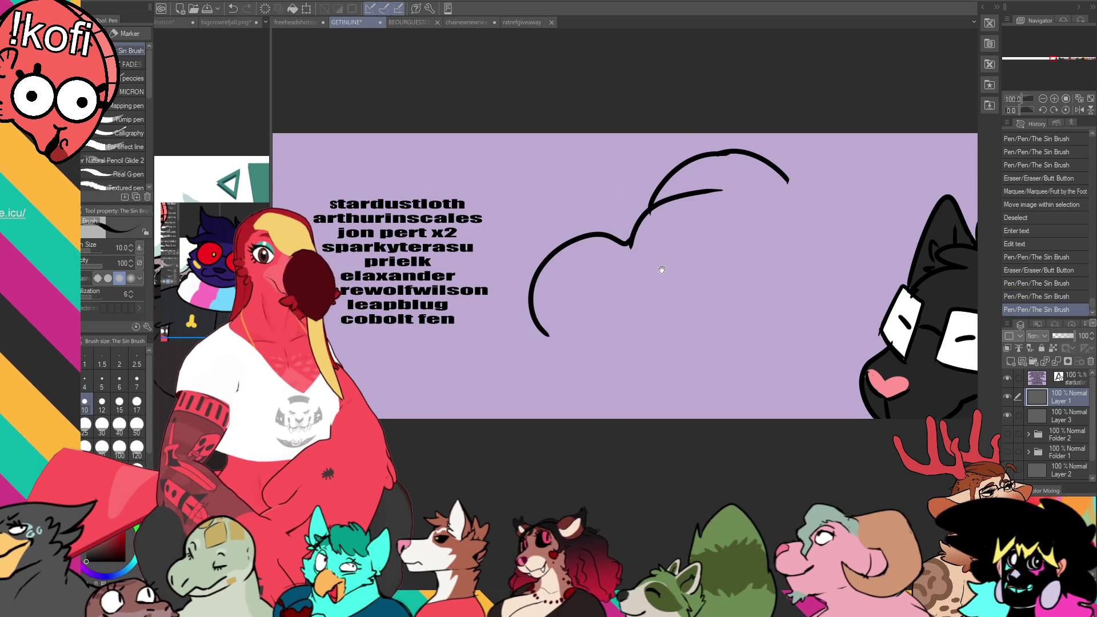
{"action": "left_click_drag", "start_coordinate": [662, 269], "coordinate": [643, 259]}
{"action": "key", "text": "e"}
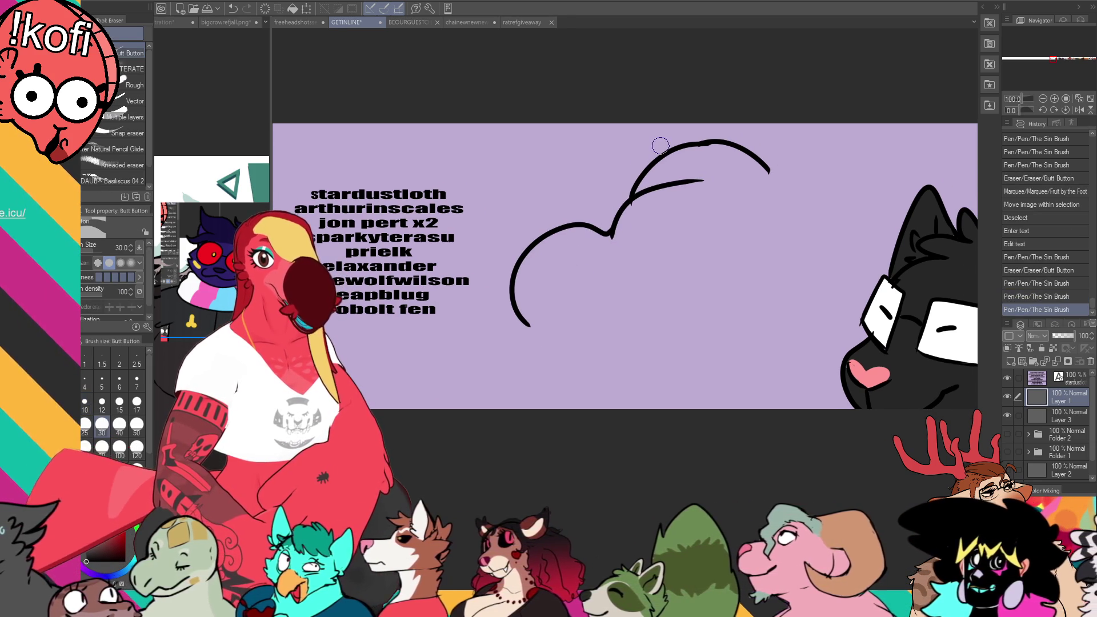
{"action": "mouse_move", "coordinate": [517, 309]}
{"action": "left_mouse_down"}
{"action": "mouse_move", "coordinate": [511, 298]}
{"action": "mouse_move", "coordinate": [531, 331]}
{"action": "mouse_move", "coordinate": [518, 309]}
{"action": "left_mouse_up"}
{"action": "key", "text": "p"}
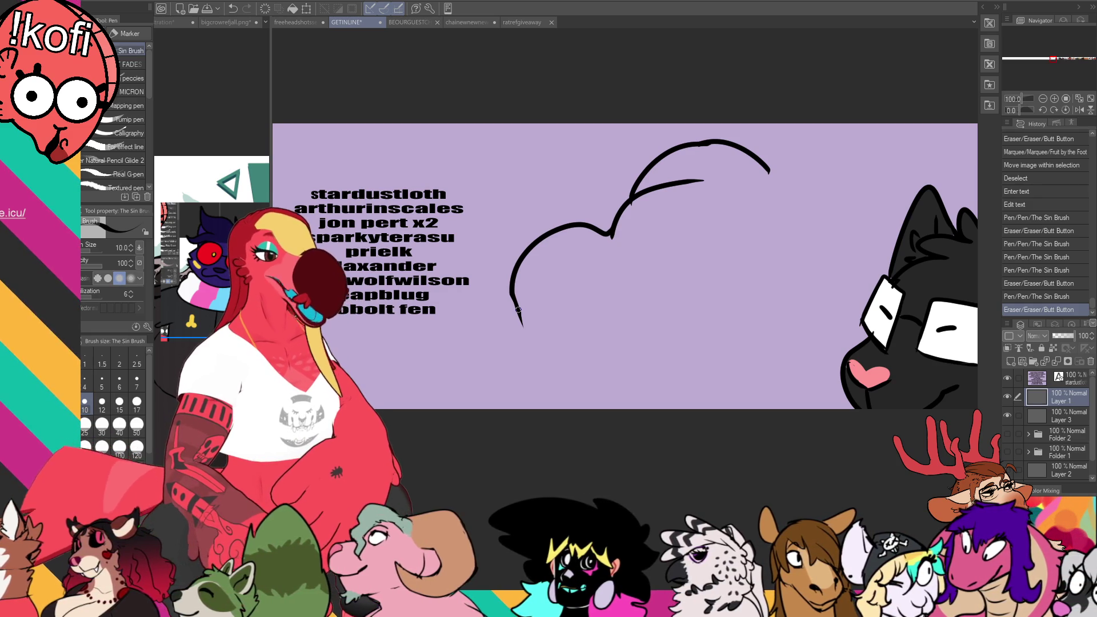
Step: Erase the inner curved stroke and small specks near the head-top arc
{"action": "key", "text": "e"}
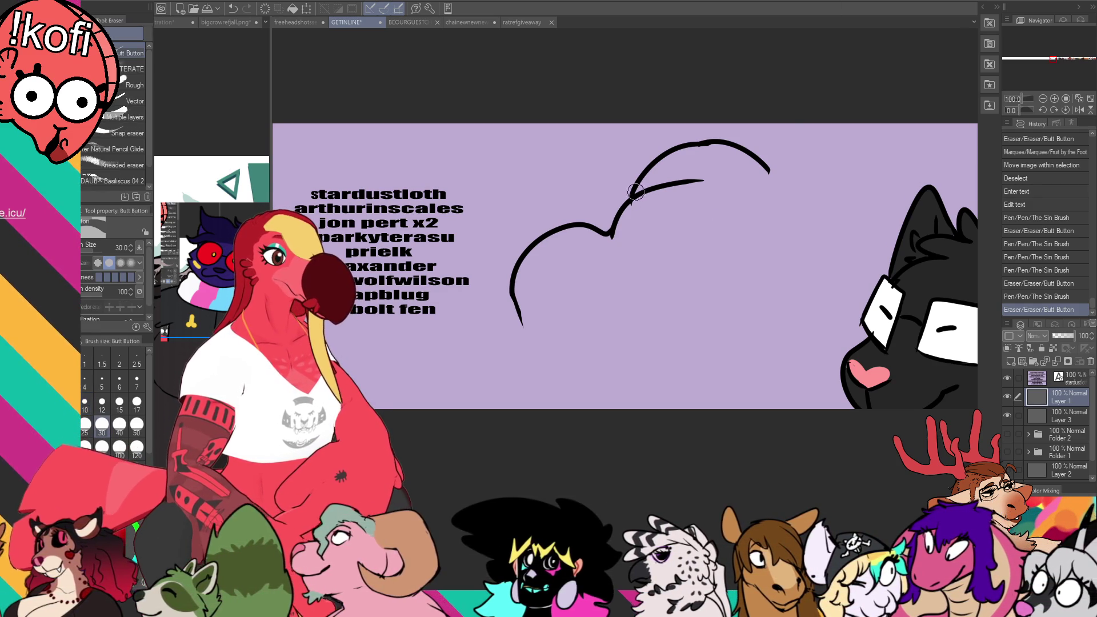
{"action": "left_click_drag", "start_coordinate": [630, 198], "coordinate": [728, 181]}
{"action": "left_click", "coordinate": [655, 181]}
{"action": "left_click", "coordinate": [652, 188]}
{"action": "left_click", "coordinate": [645, 193]}
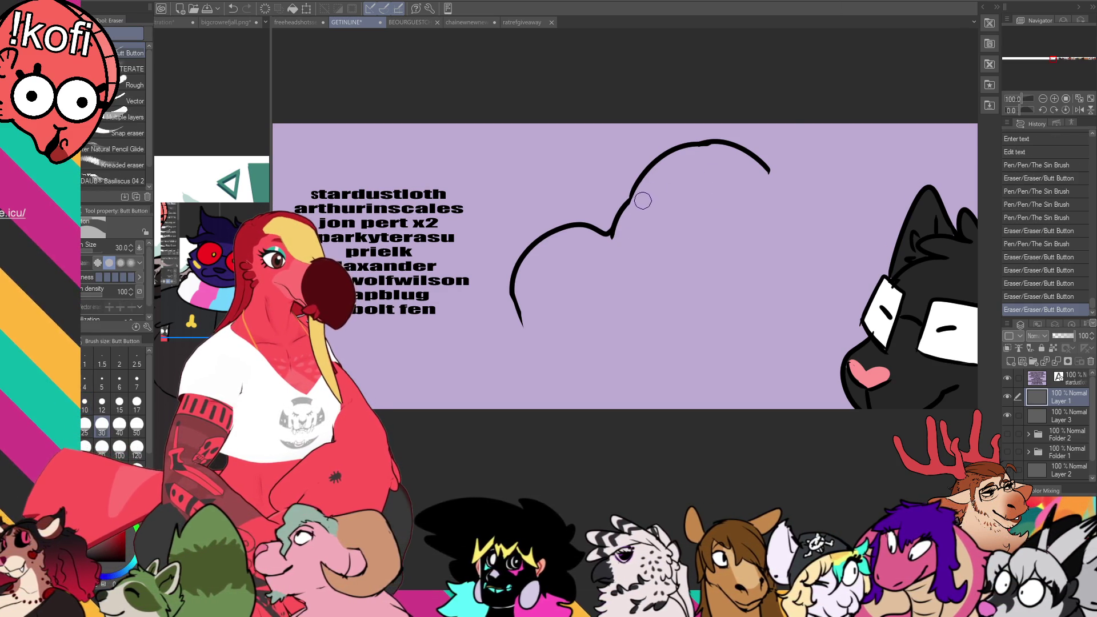
{"action": "key", "text": "p"}
{"action": "left_click_drag", "start_coordinate": [635, 190], "coordinate": [632, 200]}
{"action": "key", "text": "ctrl+z"}
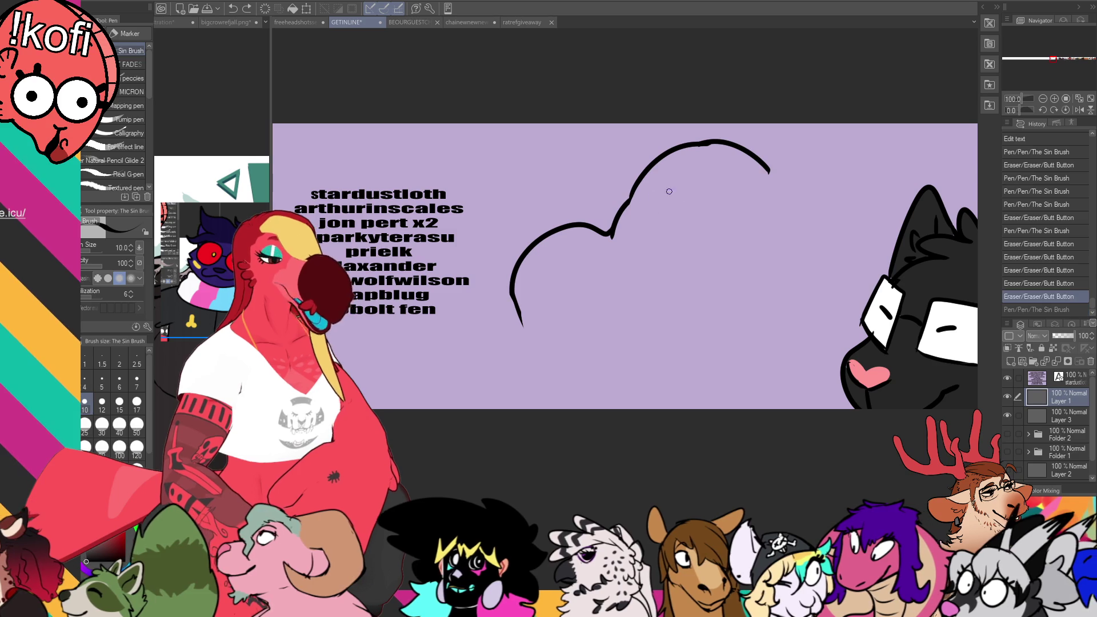
Step: Erase the small line tail left below the outline
{"action": "left_click_drag", "start_coordinate": [693, 218], "coordinate": [716, 243]}
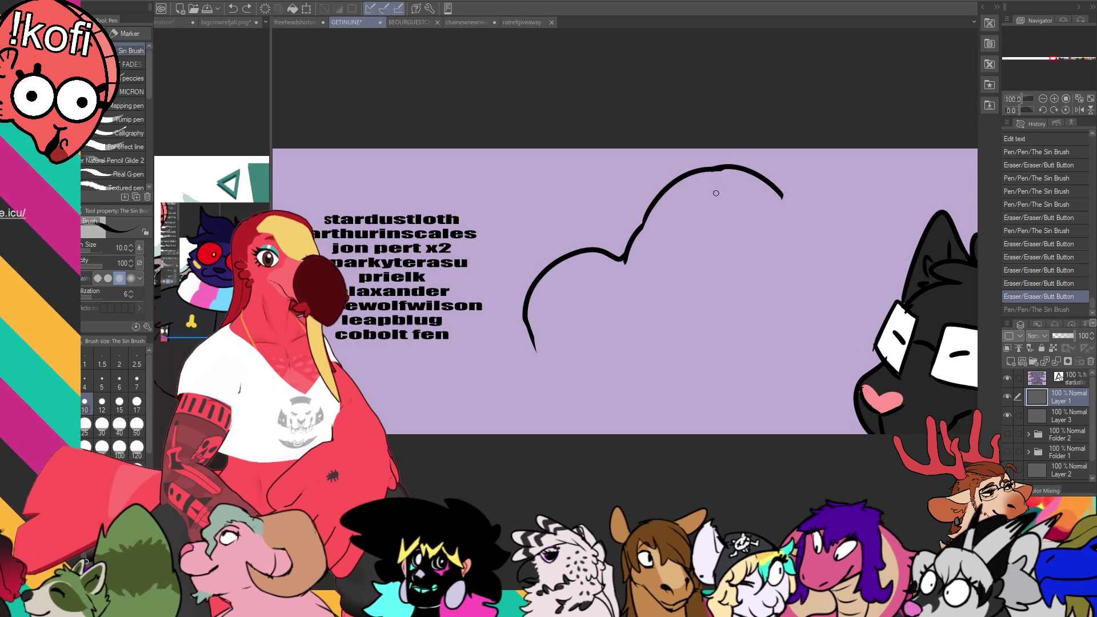
{"action": "key", "text": "e"}
{"action": "mouse_move", "coordinate": [631, 261]}
{"action": "left_mouse_down"}
{"action": "mouse_move", "coordinate": [652, 254]}
{"action": "mouse_move", "coordinate": [633, 232]}
{"action": "mouse_move", "coordinate": [615, 258]}
{"action": "mouse_move", "coordinate": [638, 253]}
{"action": "mouse_move", "coordinate": [668, 211]}
{"action": "left_mouse_up"}
{"action": "key", "text": "p"}
{"action": "key", "text": "e"}
{"action": "key", "text": "p"}
{"action": "key", "text": "ctrl+z"}
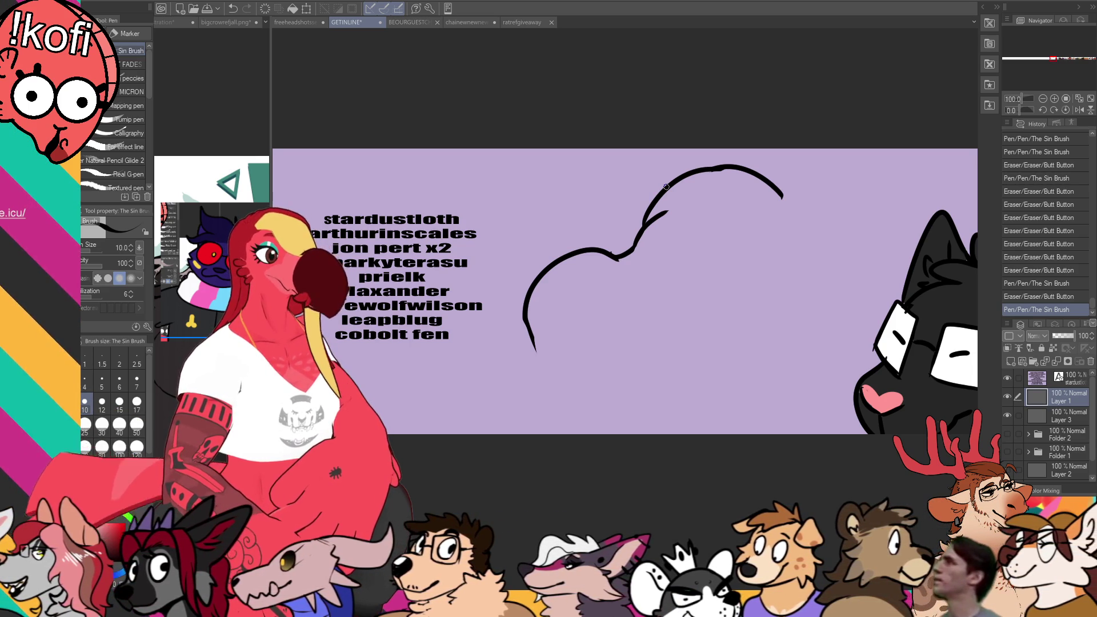
Step: Erase the short stray stroke where the left and right arcs of the head outline meet
{"action": "mouse_move", "coordinate": [657, 215]}
{"action": "left_mouse_down"}
{"action": "mouse_move", "coordinate": [669, 210]}
{"action": "mouse_move", "coordinate": [650, 208]}
{"action": "mouse_move", "coordinate": [678, 178]}
{"action": "mouse_move", "coordinate": [663, 210]}
{"action": "left_mouse_up"}
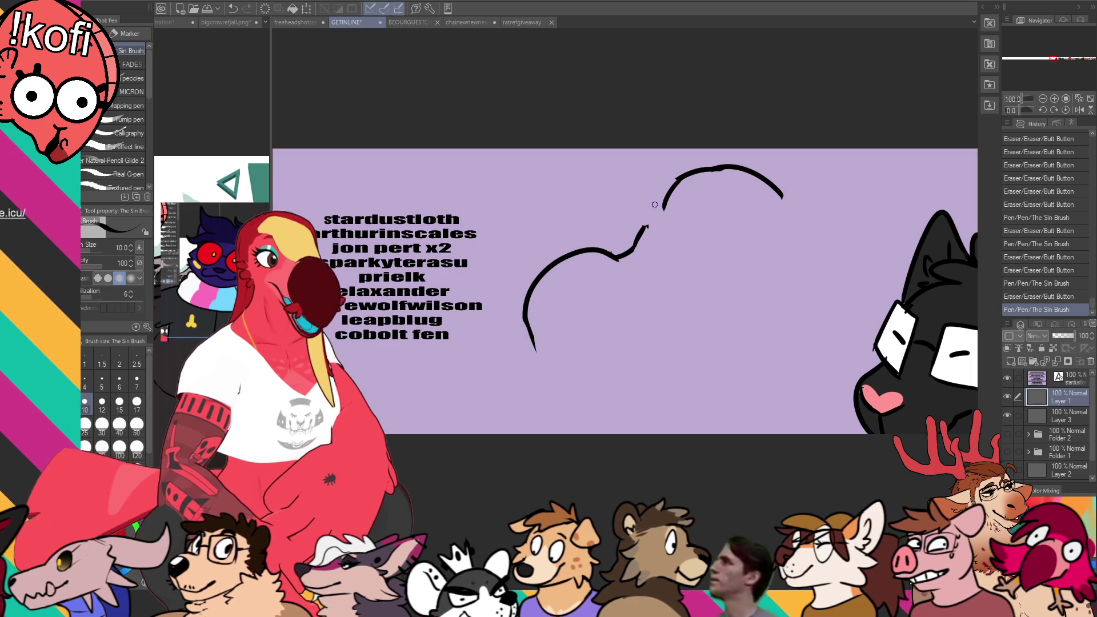
Step: Redraw the arc's left end and add a short hook at its lower-left end
{"action": "left_click_drag", "start_coordinate": [700, 245], "coordinate": [726, 265]}
{"action": "mouse_move", "coordinate": [703, 195]}
{"action": "left_mouse_down"}
{"action": "mouse_move", "coordinate": [681, 235]}
{"action": "mouse_move", "coordinate": [702, 204]}
{"action": "mouse_move", "coordinate": [742, 187]}
{"action": "left_mouse_up"}
{"action": "key", "text": "ctrl+z"}
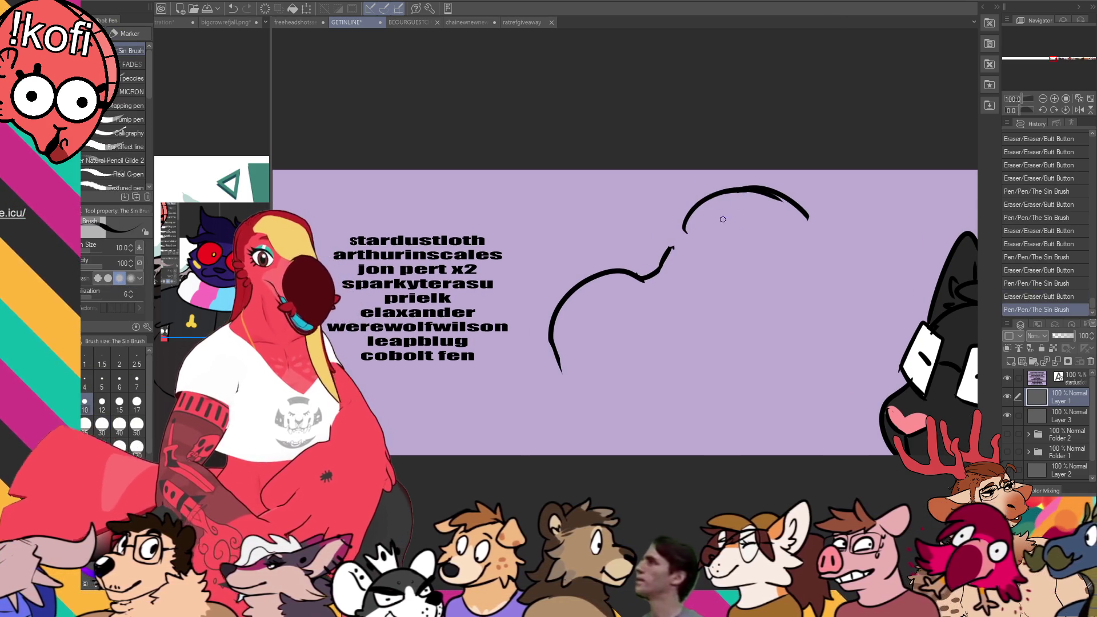
{"action": "mouse_move", "coordinate": [686, 236]}
{"action": "left_mouse_down"}
{"action": "mouse_move", "coordinate": [717, 232]}
{"action": "mouse_move", "coordinate": [749, 193]}
{"action": "left_mouse_up"}
{"action": "key", "text": "e"}
{"action": "key", "text": "p"}
{"action": "key", "text": "ctrl+z"}
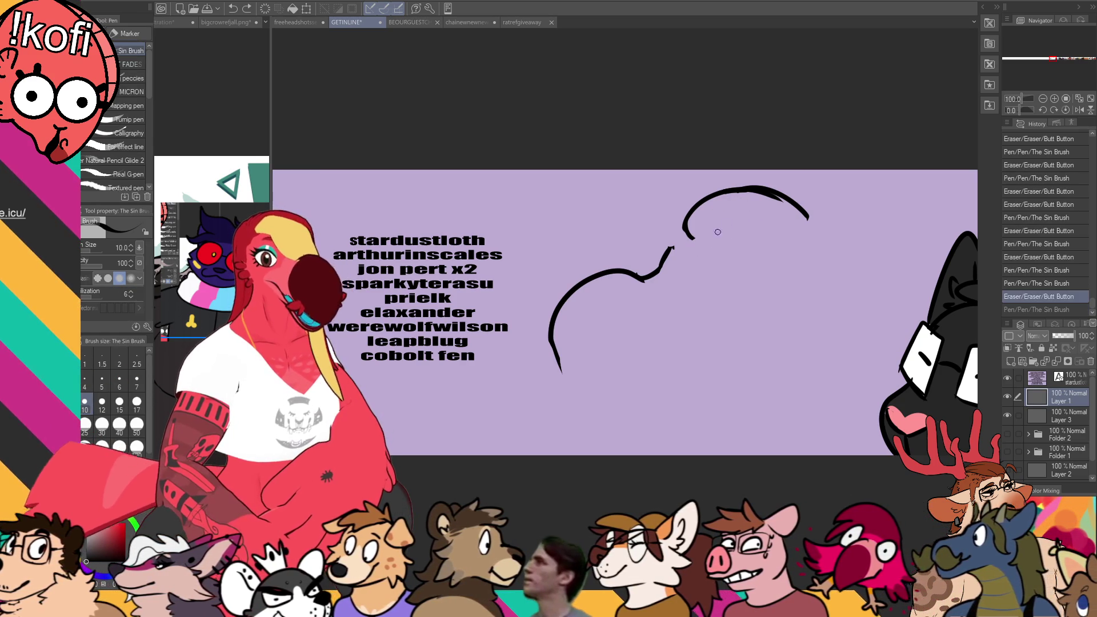
Step: Trim the arc's left end and redraw the top arc fuller
{"action": "left_click_drag", "start_coordinate": [695, 236], "coordinate": [691, 237]}
{"action": "left_click_drag", "start_coordinate": [692, 238], "coordinate": [756, 197]}
{"action": "key", "text": "ctrl+z"}
{"action": "left_click_drag", "start_coordinate": [692, 238], "coordinate": [774, 198]}
{"action": "key", "text": "ctrl+z"}
{"action": "key", "text": "e"}
{"action": "mouse_move", "coordinate": [692, 236]}
{"action": "left_mouse_down"}
{"action": "mouse_move", "coordinate": [783, 206]}
{"action": "mouse_move", "coordinate": [726, 184]}
{"action": "mouse_move", "coordinate": [808, 220]}
{"action": "left_mouse_up"}
{"action": "left_click_drag", "start_coordinate": [728, 191], "coordinate": [814, 232]}
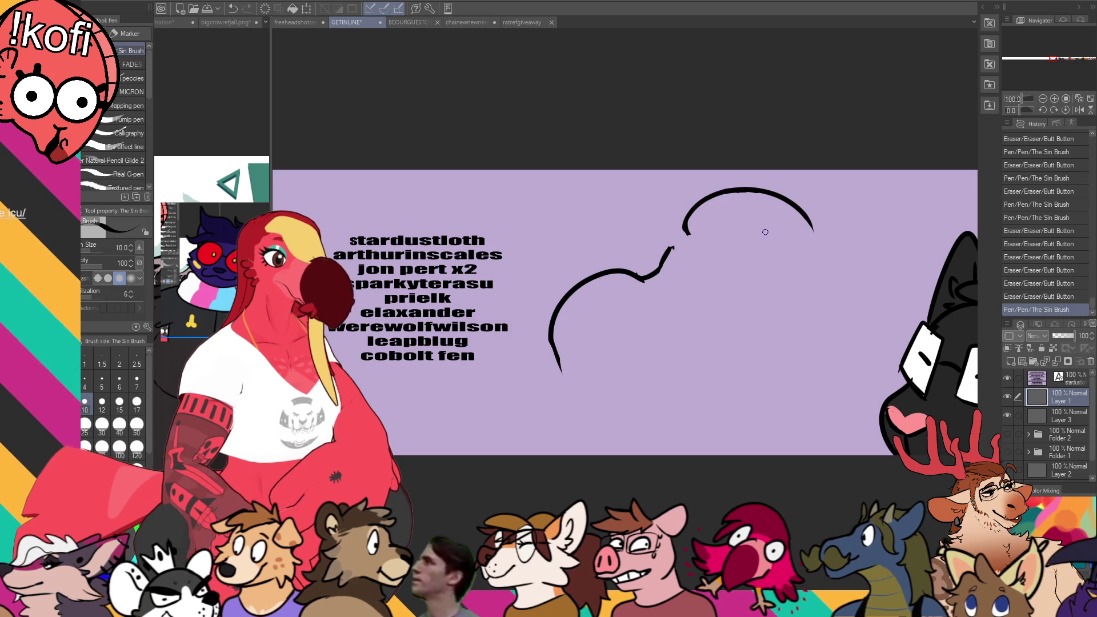
{"action": "mouse_move", "coordinate": [687, 229]}
{"action": "left_mouse_down"}
{"action": "mouse_move", "coordinate": [659, 269]}
{"action": "mouse_move", "coordinate": [694, 232]}
{"action": "left_mouse_up"}
{"action": "key", "text": "p"}
{"action": "key", "text": "ctrl+z"}
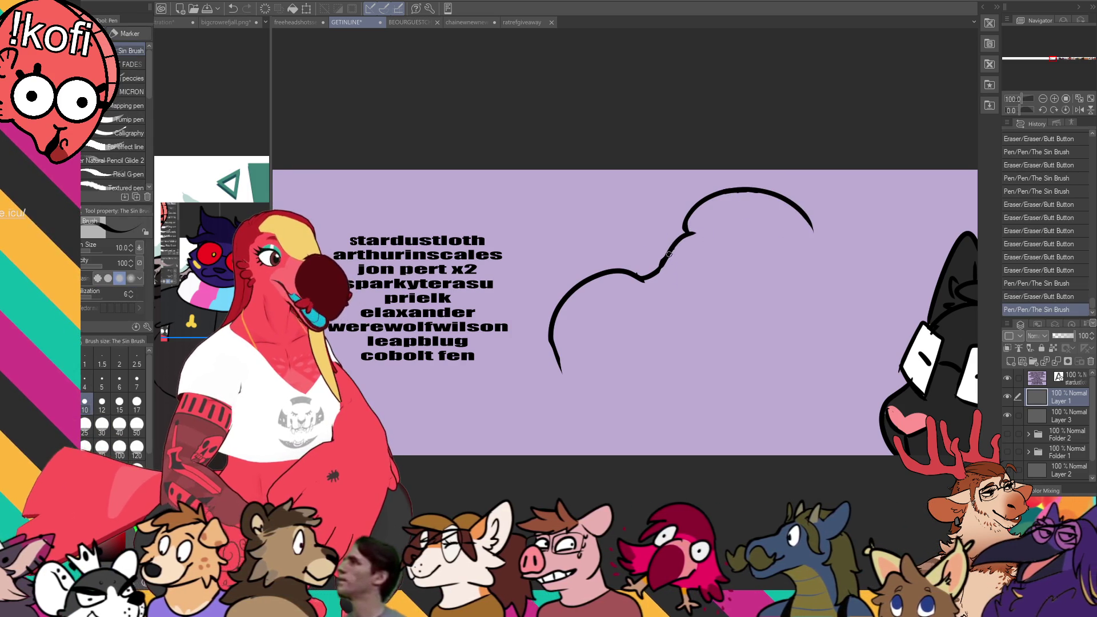
Step: Erase and redraw the lower part of the left outline to start the jaw
{"action": "key", "text": "e"}
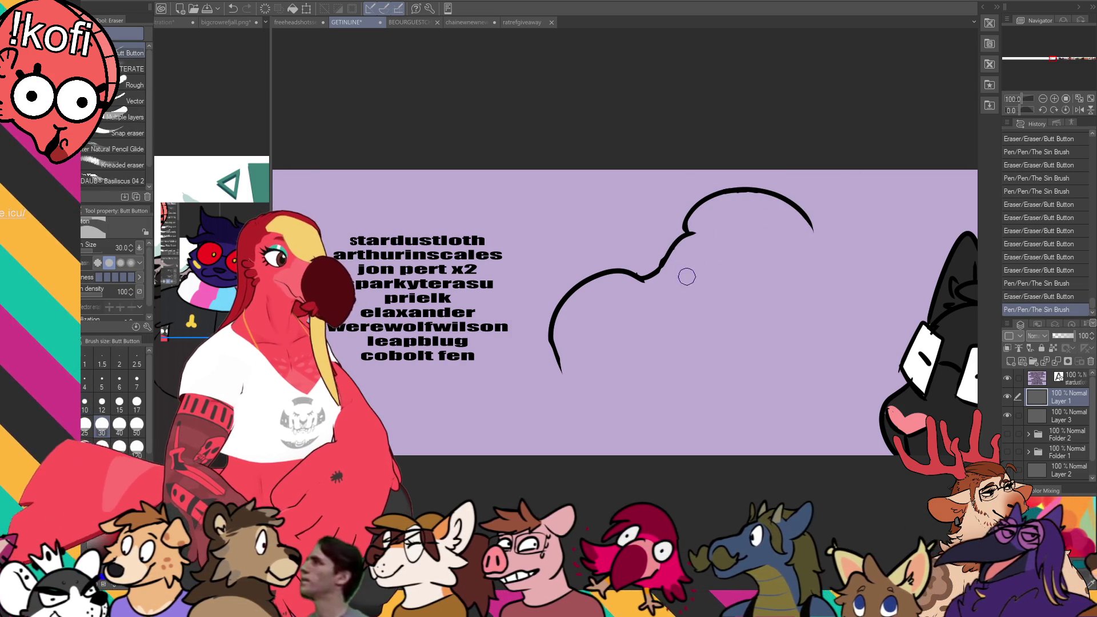
{"action": "key", "text": "p"}
{"action": "left_click_drag", "start_coordinate": [753, 252], "coordinate": [749, 266]}
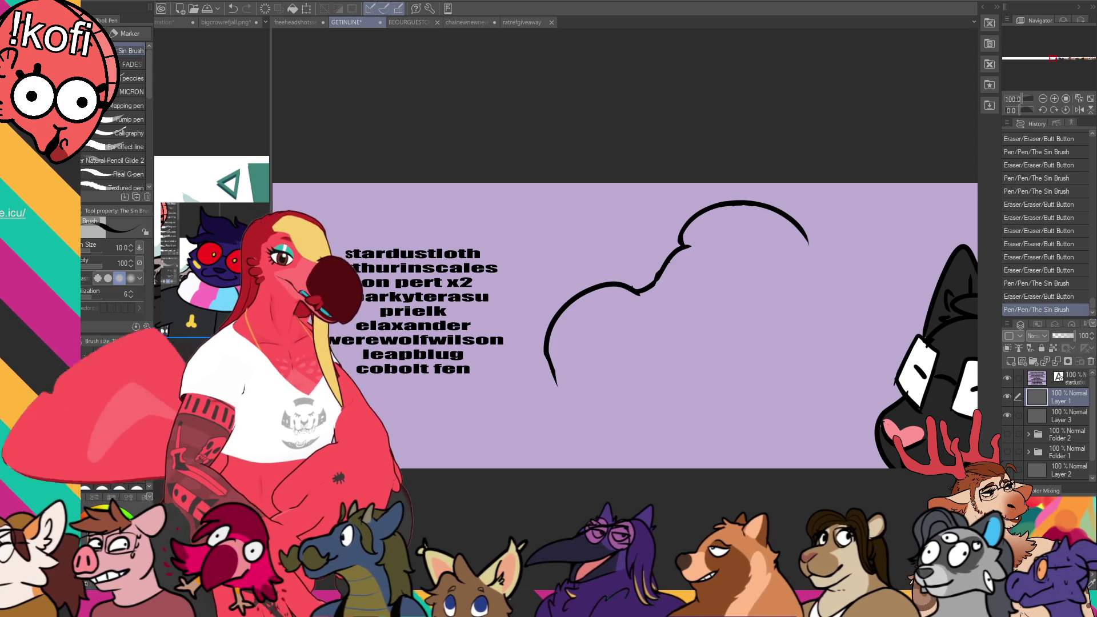
{"action": "left_click_drag", "start_coordinate": [545, 327], "coordinate": [558, 392]}
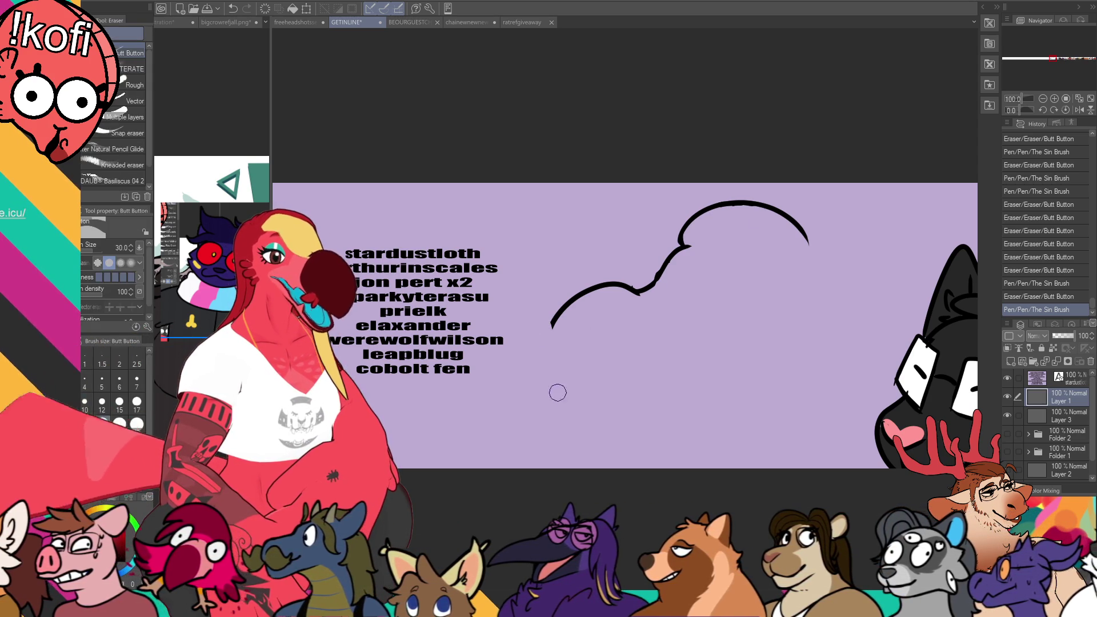
{"action": "mouse_move", "coordinate": [550, 322]}
{"action": "left_mouse_down"}
{"action": "mouse_move", "coordinate": [562, 386]}
{"action": "mouse_move", "coordinate": [600, 331]}
{"action": "left_mouse_up"}
{"action": "key", "text": "ctrl+z"}
Step: Extend the outline's lower tip, then lasso the crest lines and move them up and right
{"action": "left_click_drag", "start_coordinate": [693, 224], "coordinate": [698, 195]}
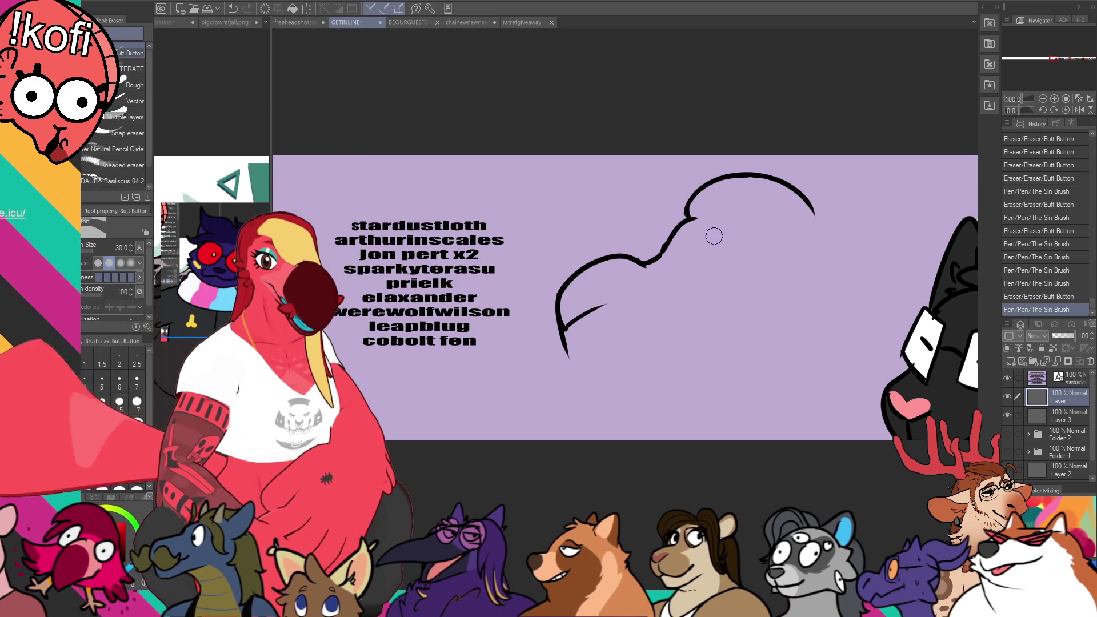
{"action": "mouse_move", "coordinate": [561, 323]}
{"action": "left_mouse_down"}
{"action": "mouse_move", "coordinate": [568, 356]}
{"action": "mouse_move", "coordinate": [608, 370]}
{"action": "left_mouse_up"}
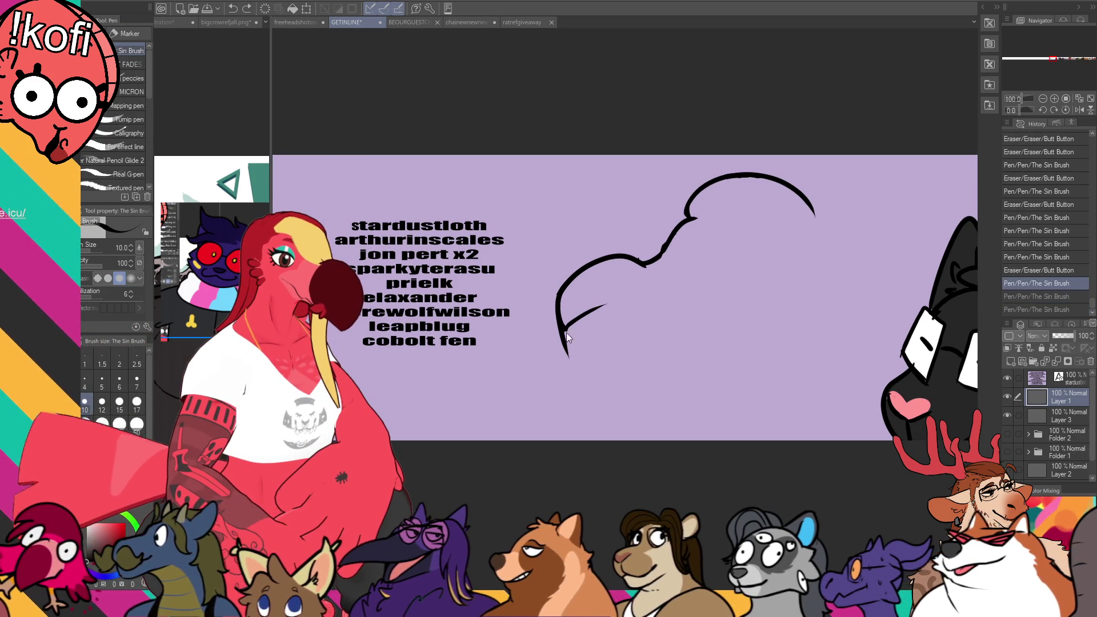
{"action": "key", "text": "m"}
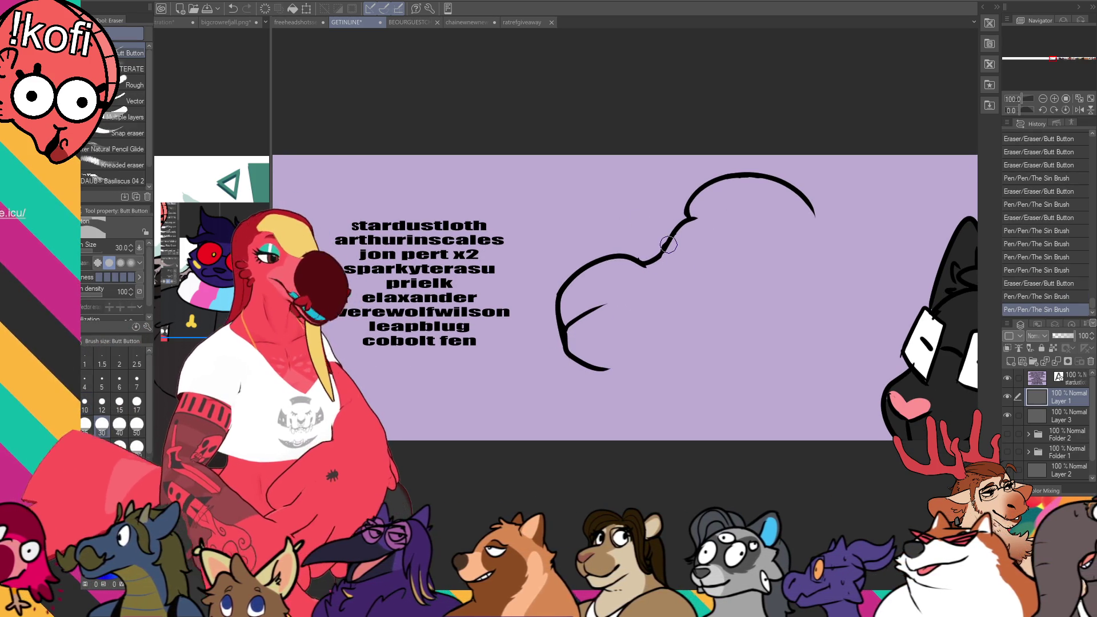
{"action": "mouse_move", "coordinate": [658, 290]}
{"action": "left_mouse_down"}
{"action": "mouse_move", "coordinate": [598, 240]}
{"action": "mouse_move", "coordinate": [694, 377]}
{"action": "left_mouse_up"}
{"action": "key", "text": "k"}
{"action": "mouse_move", "coordinate": [627, 281]}
{"action": "left_mouse_down"}
{"action": "mouse_move", "coordinate": [677, 254]}
{"action": "mouse_move", "coordinate": [671, 235]}
{"action": "mouse_move", "coordinate": [658, 251]}
{"action": "mouse_move", "coordinate": [662, 232]}
{"action": "mouse_move", "coordinate": [675, 238]}
{"action": "mouse_move", "coordinate": [658, 265]}
{"action": "mouse_move", "coordinate": [667, 269]}
{"action": "mouse_move", "coordinate": [653, 267]}
{"action": "mouse_move", "coordinate": [663, 270]}
{"action": "left_mouse_up"}
{"action": "key", "text": "e"}
{"action": "key", "text": "ctrl+d"}
Step: Thicken the crest's junction with the forehead and erase the excess ink there
{"action": "key", "text": "p"}
{"action": "key", "text": "ctrl+z"}
{"action": "key", "text": "e"}
{"action": "key", "text": "p"}
{"action": "key", "text": "ctrl+z"}
{"action": "key", "text": "ctrl+z"}
{"action": "key", "text": "ctrl+z"}
{"action": "left_click_drag", "start_coordinate": [655, 267], "coordinate": [667, 273]}
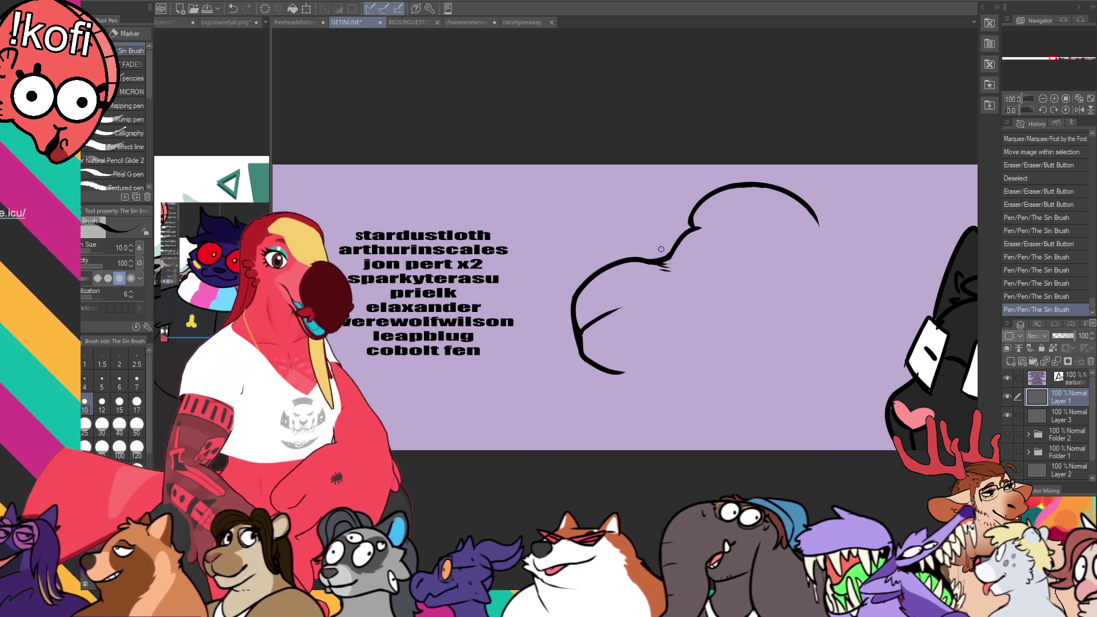
{"action": "key", "text": "e"}
{"action": "left_click_drag", "start_coordinate": [657, 271], "coordinate": [683, 251]}
{"action": "mouse_move", "coordinate": [686, 240]}
{"action": "left_mouse_down"}
{"action": "mouse_move", "coordinate": [692, 231]}
{"action": "mouse_move", "coordinate": [729, 246]}
{"action": "mouse_move", "coordinate": [682, 251]}
{"action": "mouse_move", "coordinate": [716, 223]}
{"action": "mouse_move", "coordinate": [713, 244]}
{"action": "mouse_move", "coordinate": [748, 240]}
{"action": "left_mouse_up"}
Step: Draw a small curled loop on top of the head
{"action": "key", "text": "p"}
{"action": "key", "text": "ctrl+z"}
{"action": "key", "text": "e"}
{"action": "key", "text": "p"}
{"action": "key", "text": "ctrl+z"}
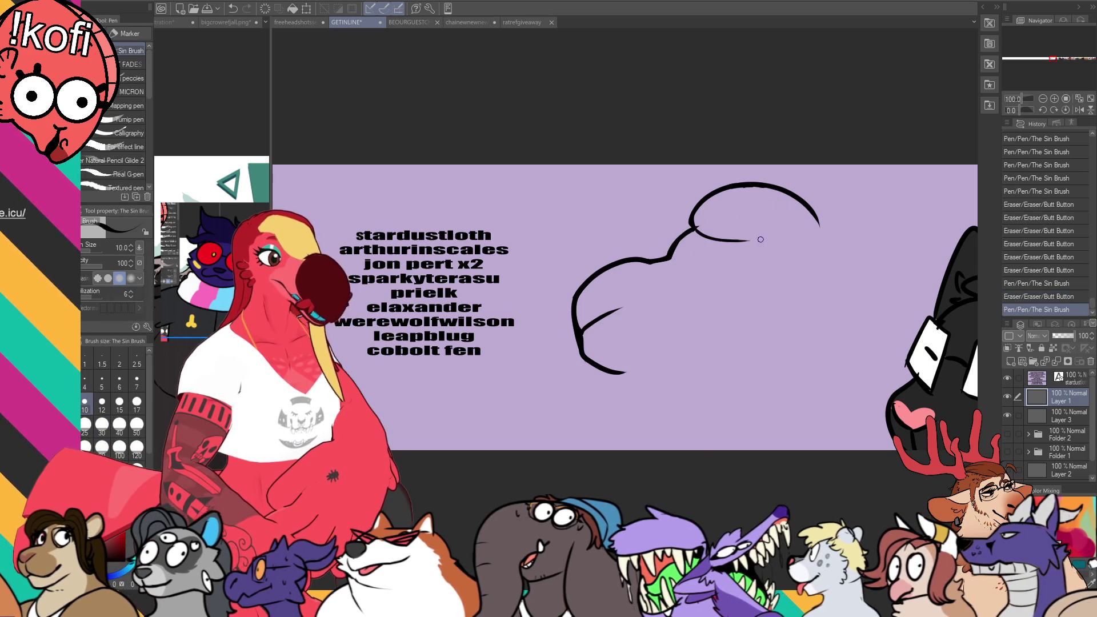
{"action": "key", "text": "e"}
{"action": "key", "text": "p"}
{"action": "mouse_move", "coordinate": [696, 218]}
{"action": "left_mouse_down"}
{"action": "mouse_move", "coordinate": [662, 214]}
{"action": "mouse_move", "coordinate": [707, 200]}
{"action": "left_mouse_up"}
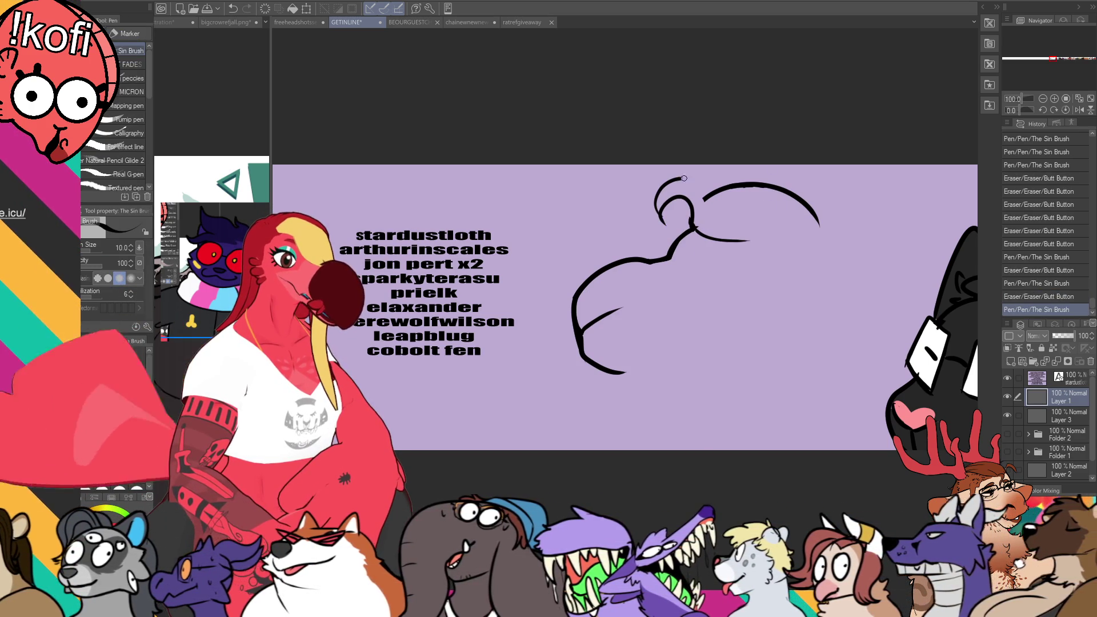
Step: Erase part of the line at the base of the ear loop
{"action": "left_click_drag", "start_coordinate": [838, 222], "coordinate": [834, 199]}
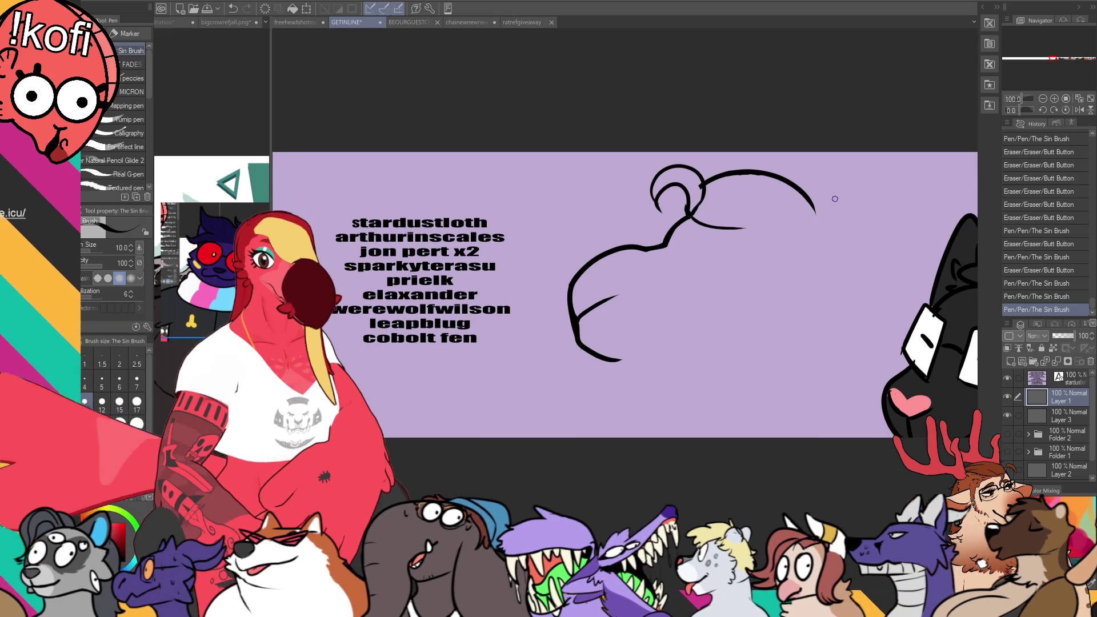
{"action": "key", "text": "e"}
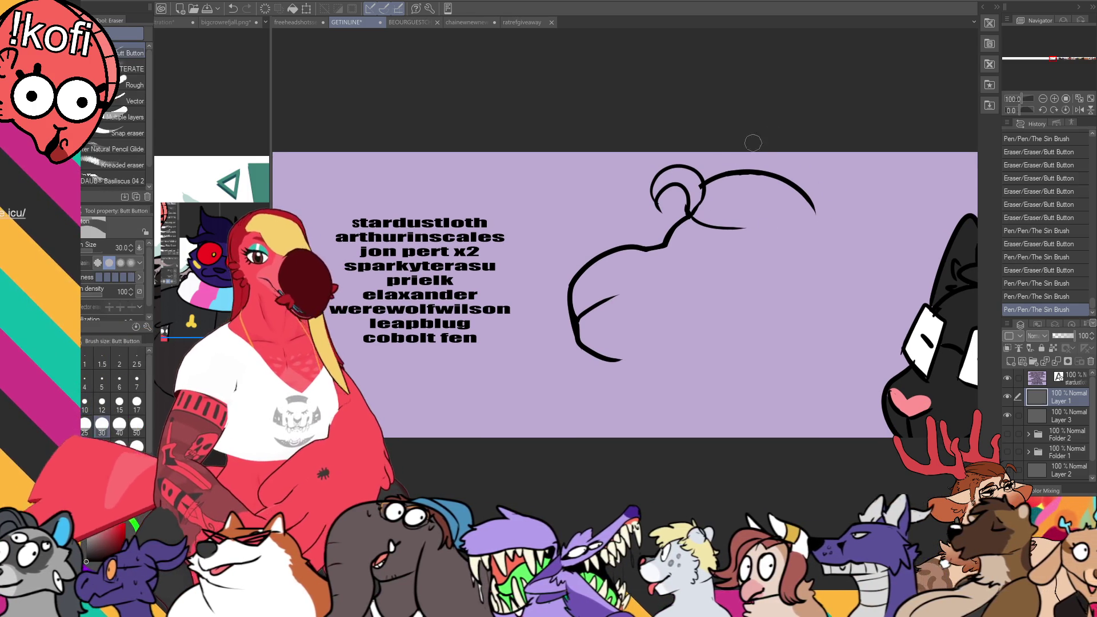
{"action": "mouse_move", "coordinate": [694, 197]}
{"action": "left_mouse_down"}
{"action": "mouse_move", "coordinate": [703, 186]}
{"action": "mouse_move", "coordinate": [811, 209]}
{"action": "left_mouse_up"}
{"action": "key", "text": "p"}
{"action": "key", "text": "ctrl+z"}
Step: Draw two strand lines inside the crest toward its tip
{"action": "mouse_move", "coordinate": [694, 217]}
{"action": "left_mouse_down"}
{"action": "mouse_move", "coordinate": [808, 203]}
{"action": "mouse_move", "coordinate": [814, 214]}
{"action": "left_mouse_up"}
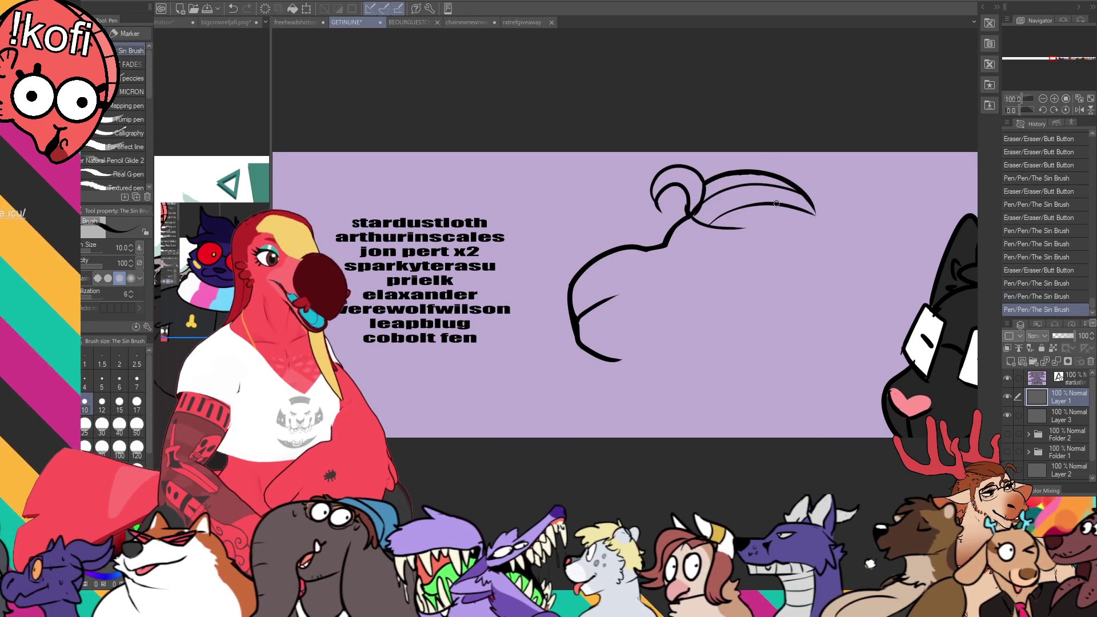
{"action": "left_click_drag", "start_coordinate": [711, 226], "coordinate": [812, 216]}
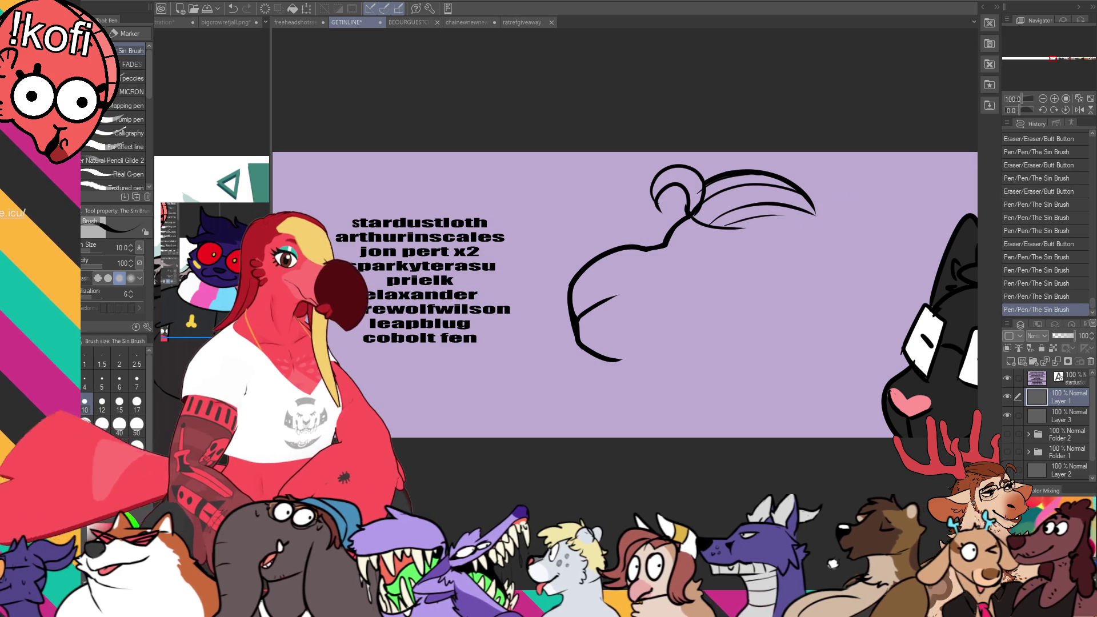
{"action": "left_click_drag", "start_coordinate": [746, 226], "coordinate": [754, 224]}
{"action": "key", "text": "ctrl+z"}
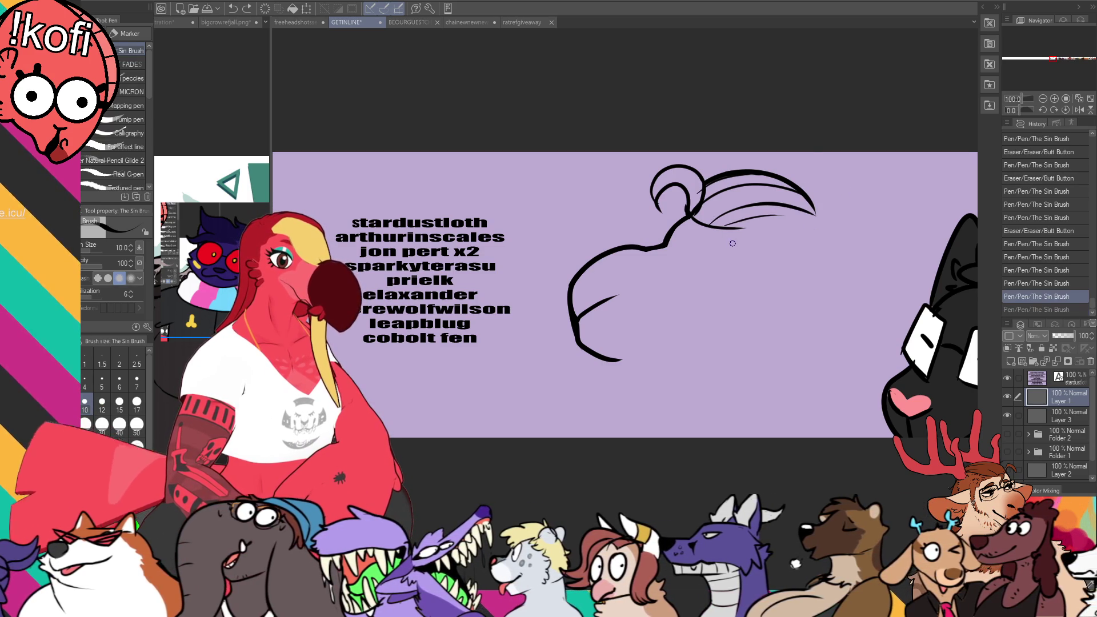
Step: Draw an almond-shaped eye beneath the crest, trimming its end flicks and darkening it
{"action": "left_click_drag", "start_coordinate": [872, 277], "coordinate": [819, 283]}
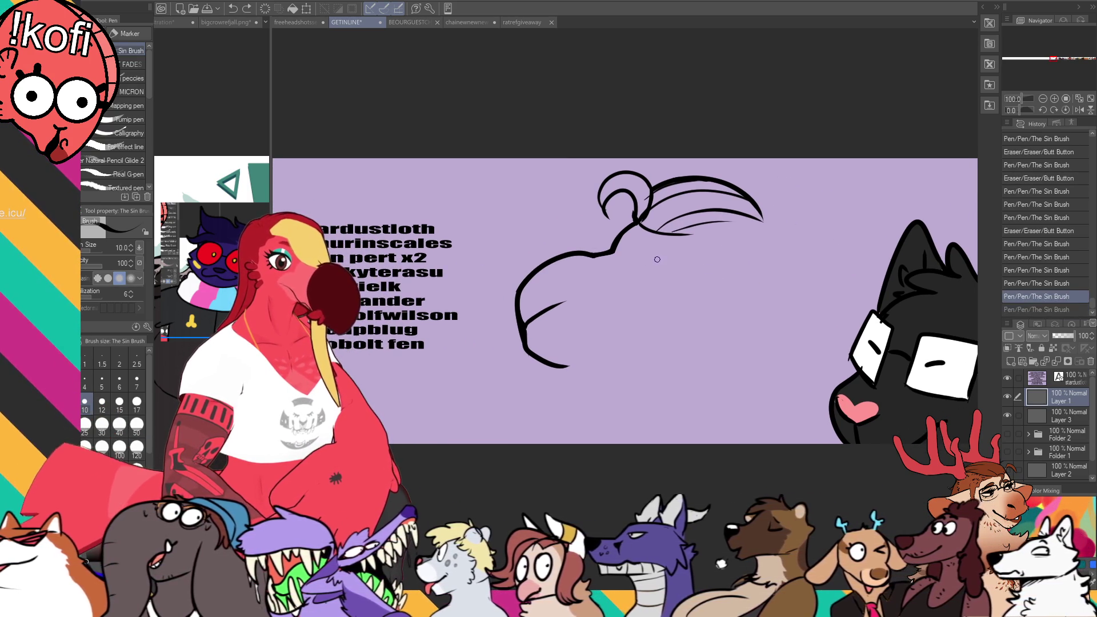
{"action": "left_click_drag", "start_coordinate": [658, 258], "coordinate": [724, 281]}
{"action": "mouse_move", "coordinate": [620, 234]}
{"action": "left_mouse_down"}
{"action": "mouse_move", "coordinate": [628, 254]}
{"action": "mouse_move", "coordinate": [631, 246]}
{"action": "mouse_move", "coordinate": [729, 284]}
{"action": "left_mouse_up"}
{"action": "mouse_move", "coordinate": [651, 257]}
{"action": "left_mouse_down"}
{"action": "mouse_move", "coordinate": [715, 269]}
{"action": "mouse_move", "coordinate": [680, 279]}
{"action": "mouse_move", "coordinate": [714, 264]}
{"action": "left_mouse_up"}
{"action": "key", "text": "ctrl+z"}
{"action": "key", "text": "ctrl+z"}
{"action": "key", "text": "ctrl+z"}
{"action": "key", "text": "ctrl+z"}
{"action": "key", "text": "ctrl+z"}
{"action": "left_click_drag", "start_coordinate": [647, 262], "coordinate": [656, 259]}
{"action": "mouse_move", "coordinate": [714, 264]}
{"action": "left_mouse_down"}
{"action": "mouse_move", "coordinate": [700, 257]}
{"action": "mouse_move", "coordinate": [696, 273]}
{"action": "left_mouse_up"}
{"action": "key", "text": "p"}
{"action": "left_click_drag", "start_coordinate": [618, 264], "coordinate": [622, 269]}
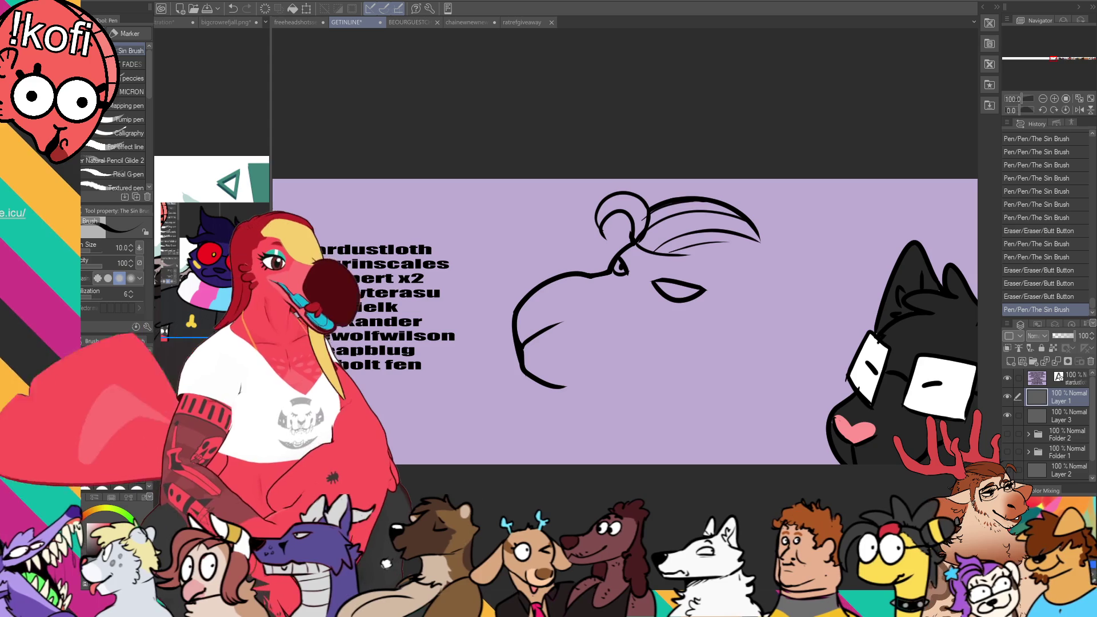
Step: Fill in the pupil and draw a pointed ear at the back of the head
{"action": "mouse_move", "coordinate": [665, 287]}
{"action": "left_mouse_down"}
{"action": "mouse_move", "coordinate": [694, 266]}
{"action": "mouse_move", "coordinate": [753, 256]}
{"action": "mouse_move", "coordinate": [750, 248]}
{"action": "mouse_move", "coordinate": [776, 290]}
{"action": "left_mouse_up"}
{"action": "key", "text": "ctrl+z"}
{"action": "key", "text": "ctrl+z"}
{"action": "key", "text": "ctrl+z"}
{"action": "left_click_drag", "start_coordinate": [745, 254], "coordinate": [778, 293]}
{"action": "mouse_move", "coordinate": [748, 255]}
{"action": "left_mouse_down"}
{"action": "mouse_move", "coordinate": [791, 292]}
{"action": "mouse_move", "coordinate": [760, 336]}
{"action": "left_mouse_up"}
{"action": "key", "text": "ctrl+z"}
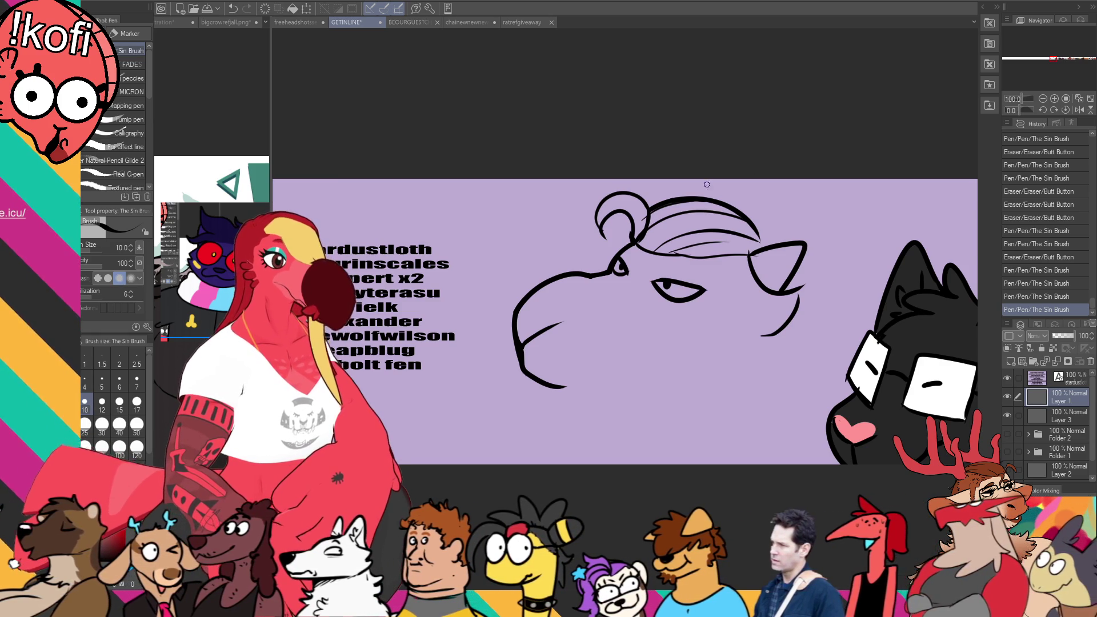
{"action": "key", "text": "ctrl+z"}
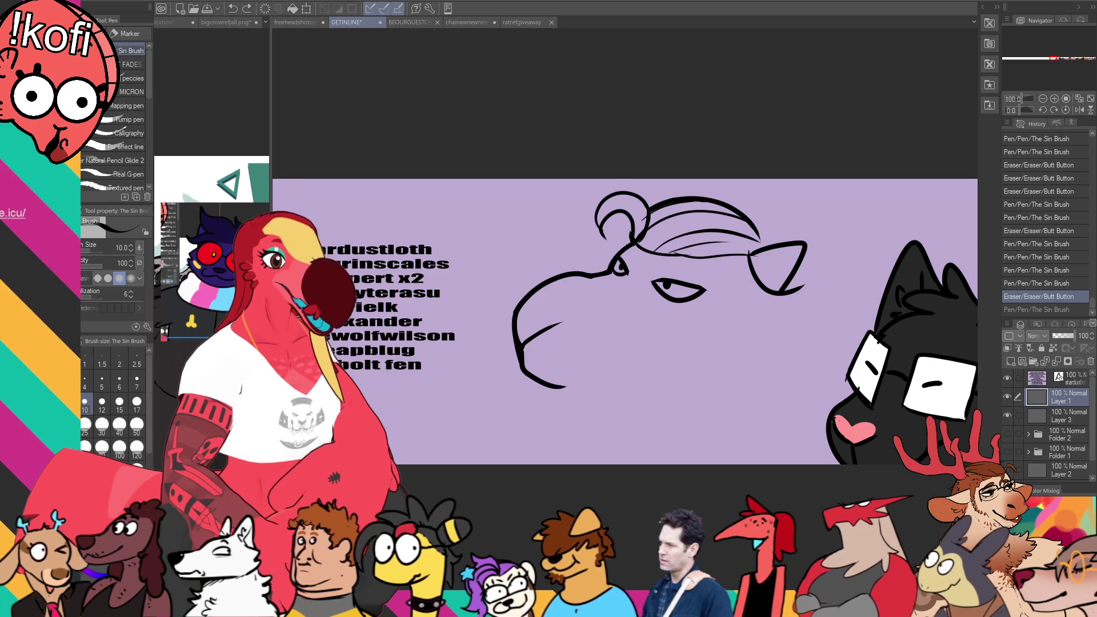
Step: Draw long hair strands hanging down behind the head from the ear
{"action": "mouse_move", "coordinate": [741, 255]}
{"action": "left_mouse_down"}
{"action": "mouse_move", "coordinate": [730, 383]}
{"action": "mouse_move", "coordinate": [722, 354]}
{"action": "mouse_move", "coordinate": [731, 389]}
{"action": "left_mouse_up"}
{"action": "key", "text": "ctrl+z"}
{"action": "left_click_drag", "start_coordinate": [736, 365], "coordinate": [746, 416]}
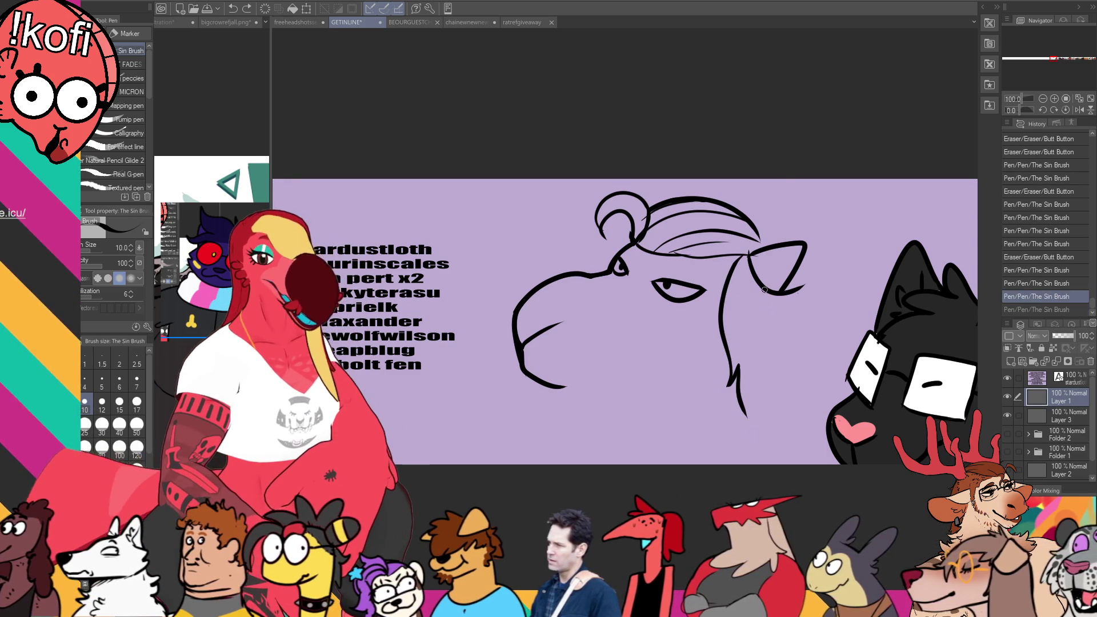
{"action": "mouse_move", "coordinate": [763, 290]}
{"action": "left_mouse_down"}
{"action": "mouse_move", "coordinate": [783, 422]}
{"action": "mouse_move", "coordinate": [750, 427]}
{"action": "mouse_move", "coordinate": [741, 417]}
{"action": "left_mouse_up"}
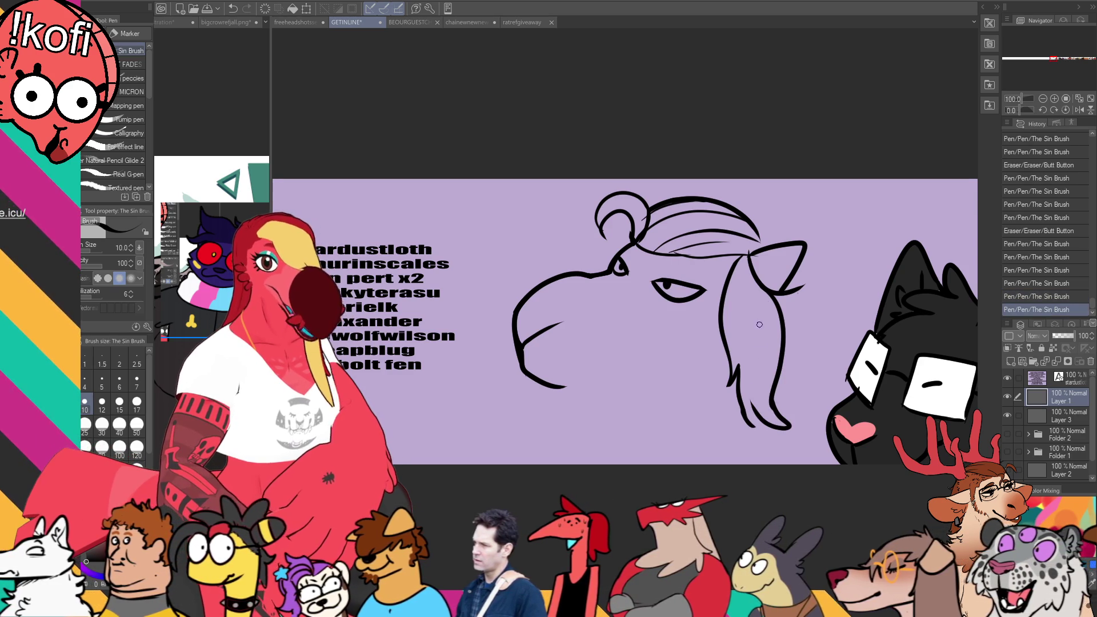
{"action": "scroll", "coordinate": [759, 324], "scroll_direction": "down", "scroll_amount": 1}
{"action": "left_click", "coordinate": [798, 279]}
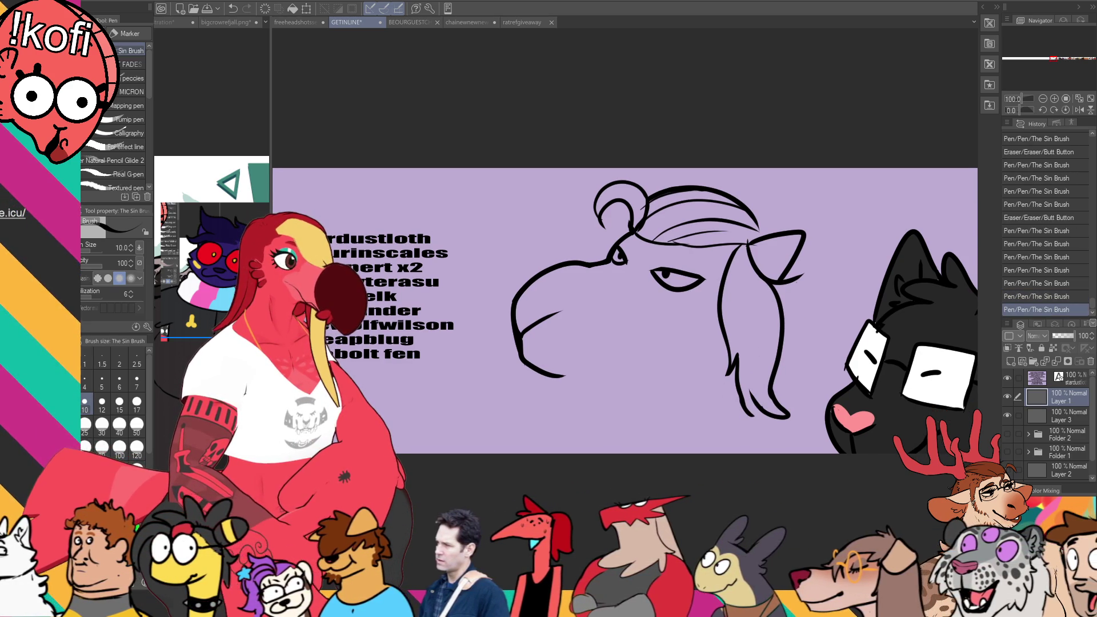
Step: Redraw the goat's lower jaw curve, hooking the left curve up to meet the jaw
{"action": "mouse_move", "coordinate": [560, 379]}
{"action": "left_mouse_down"}
{"action": "mouse_move", "coordinate": [522, 365]}
{"action": "mouse_move", "coordinate": [565, 377]}
{"action": "left_mouse_up"}
{"action": "key", "text": "ctrl+z"}
{"action": "left_click_drag", "start_coordinate": [514, 298], "coordinate": [522, 365]}
{"action": "key", "text": "ctrl+z"}
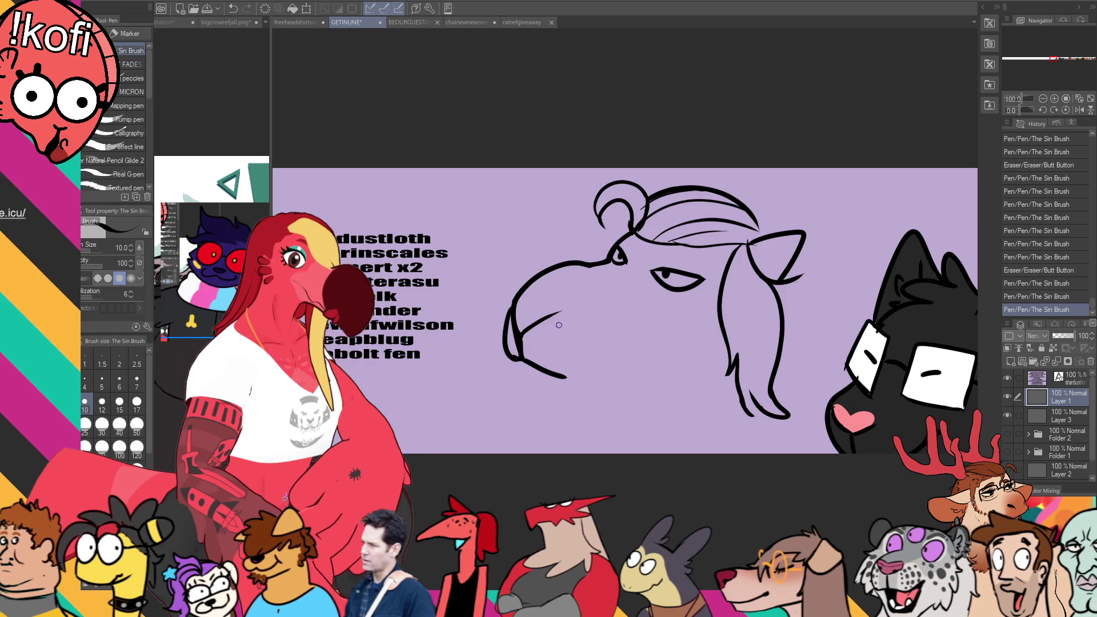
{"action": "key", "text": "ctrl+z"}
{"action": "key", "text": "ctrl+z"}
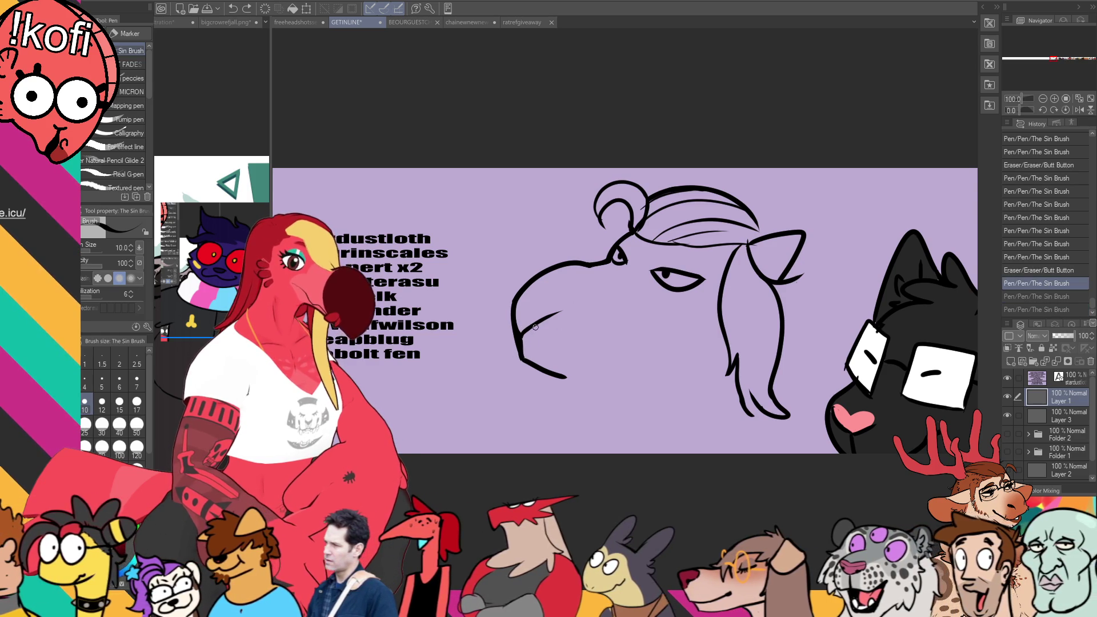
{"action": "left_click_drag", "start_coordinate": [535, 327], "coordinate": [517, 350]}
{"action": "mouse_move", "coordinate": [562, 311]}
{"action": "left_mouse_down"}
{"action": "mouse_move", "coordinate": [514, 345]}
{"action": "mouse_move", "coordinate": [562, 322]}
{"action": "left_mouse_up"}
{"action": "key", "text": "ctrl+z"}
{"action": "left_click_drag", "start_coordinate": [522, 357], "coordinate": [526, 361]}
{"action": "mouse_move", "coordinate": [511, 320]}
{"action": "left_mouse_down"}
{"action": "mouse_move", "coordinate": [520, 369]}
{"action": "mouse_move", "coordinate": [552, 371]}
{"action": "mouse_move", "coordinate": [527, 365]}
{"action": "left_mouse_up"}
{"action": "scroll", "coordinate": [766, 191], "scroll_direction": "down", "scroll_amount": 1}
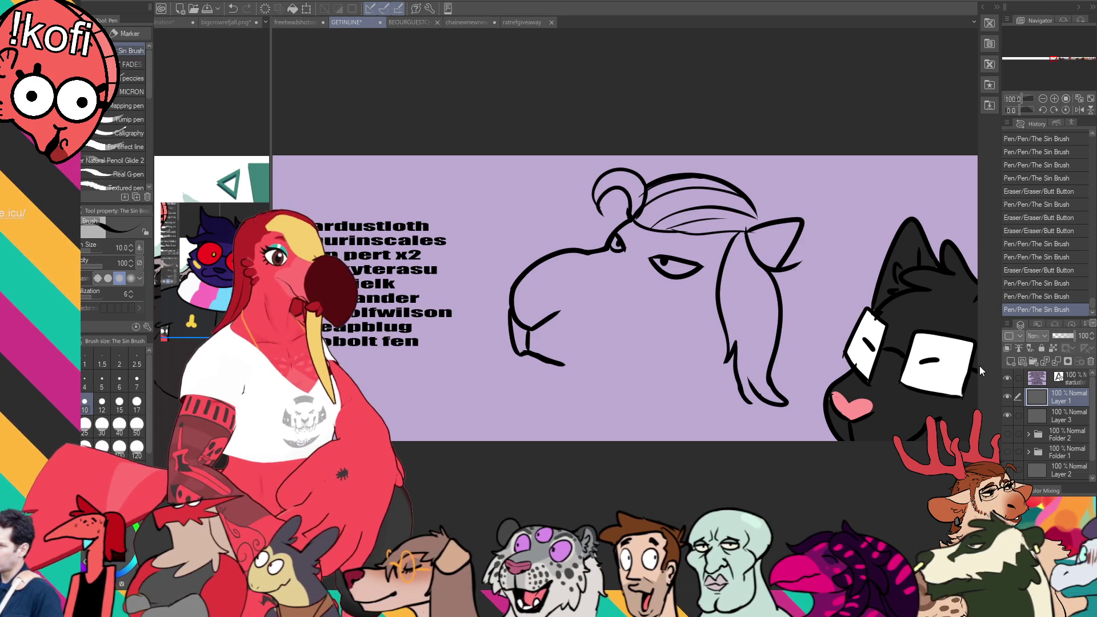
Step: Ink the upper lip, mouth corner and jaw line, and redraw the eyelid with an eyebrow curve
{"action": "left_click_drag", "start_coordinate": [598, 295], "coordinate": [602, 298]}
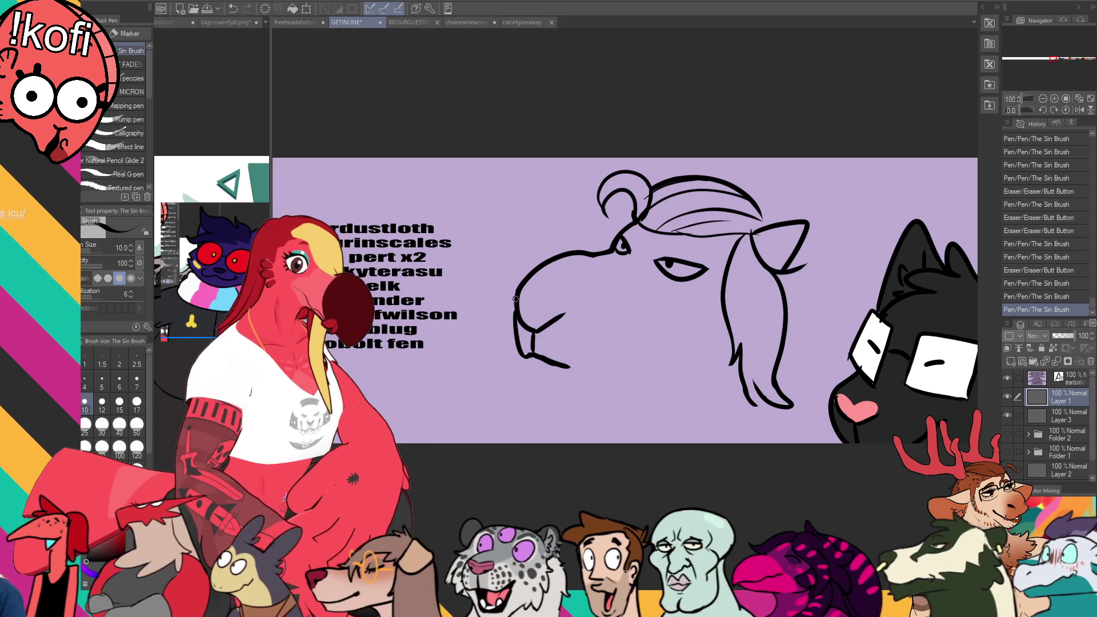
{"action": "left_click_drag", "start_coordinate": [516, 295], "coordinate": [571, 301]}
{"action": "mouse_move", "coordinate": [571, 301]}
{"action": "left_mouse_down"}
{"action": "mouse_move", "coordinate": [567, 315]}
{"action": "mouse_move", "coordinate": [571, 301]}
{"action": "mouse_move", "coordinate": [545, 303]}
{"action": "mouse_move", "coordinate": [570, 305]}
{"action": "mouse_move", "coordinate": [537, 334]}
{"action": "left_mouse_up"}
{"action": "key", "text": "ctrl+z"}
{"action": "key", "text": "ctrl+z"}
{"action": "mouse_move", "coordinate": [534, 312]}
{"action": "left_mouse_down"}
{"action": "mouse_move", "coordinate": [570, 303]}
{"action": "mouse_move", "coordinate": [535, 334]}
{"action": "left_mouse_up"}
{"action": "left_click_drag", "start_coordinate": [572, 301], "coordinate": [532, 331]}
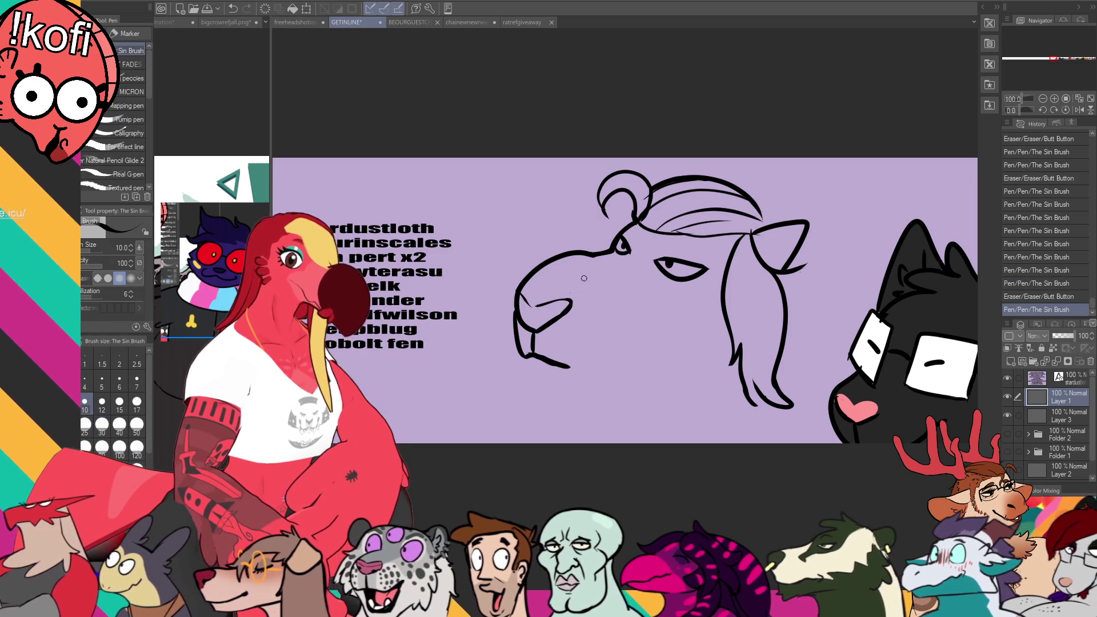
{"action": "left_click_drag", "start_coordinate": [716, 203], "coordinate": [721, 201]}
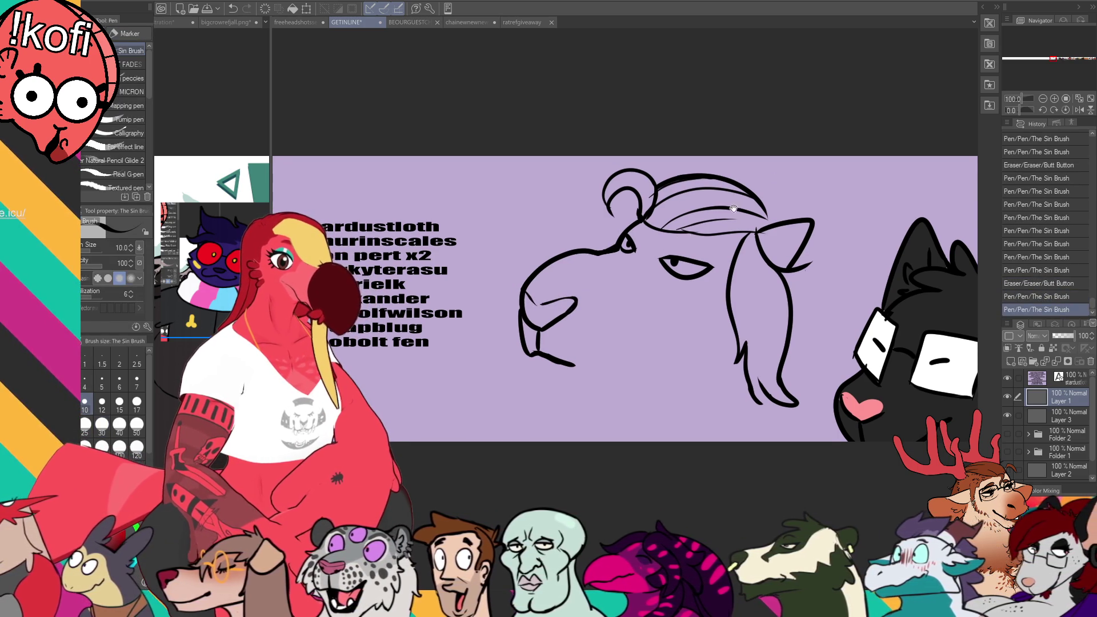
{"action": "mouse_move", "coordinate": [657, 267]}
{"action": "left_mouse_down"}
{"action": "mouse_move", "coordinate": [658, 256]}
{"action": "mouse_move", "coordinate": [690, 258]}
{"action": "left_mouse_up"}
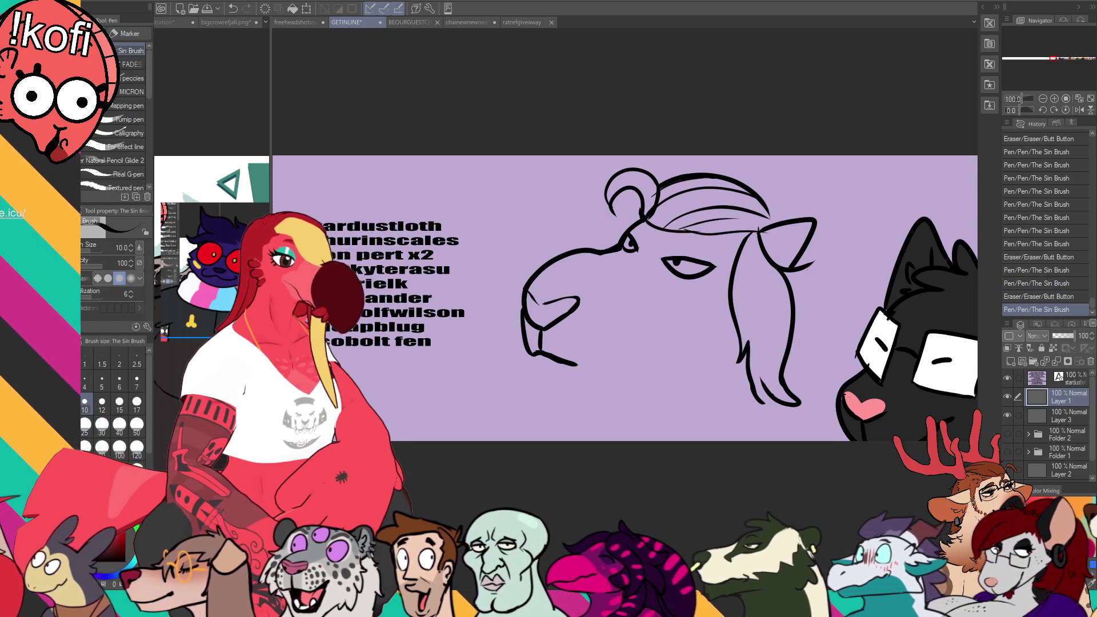
{"action": "mouse_move", "coordinate": [657, 243]}
{"action": "left_mouse_down"}
{"action": "mouse_move", "coordinate": [683, 234]}
{"action": "mouse_move", "coordinate": [645, 242]}
{"action": "mouse_move", "coordinate": [685, 230]}
{"action": "mouse_move", "coordinate": [736, 236]}
{"action": "left_mouse_up"}
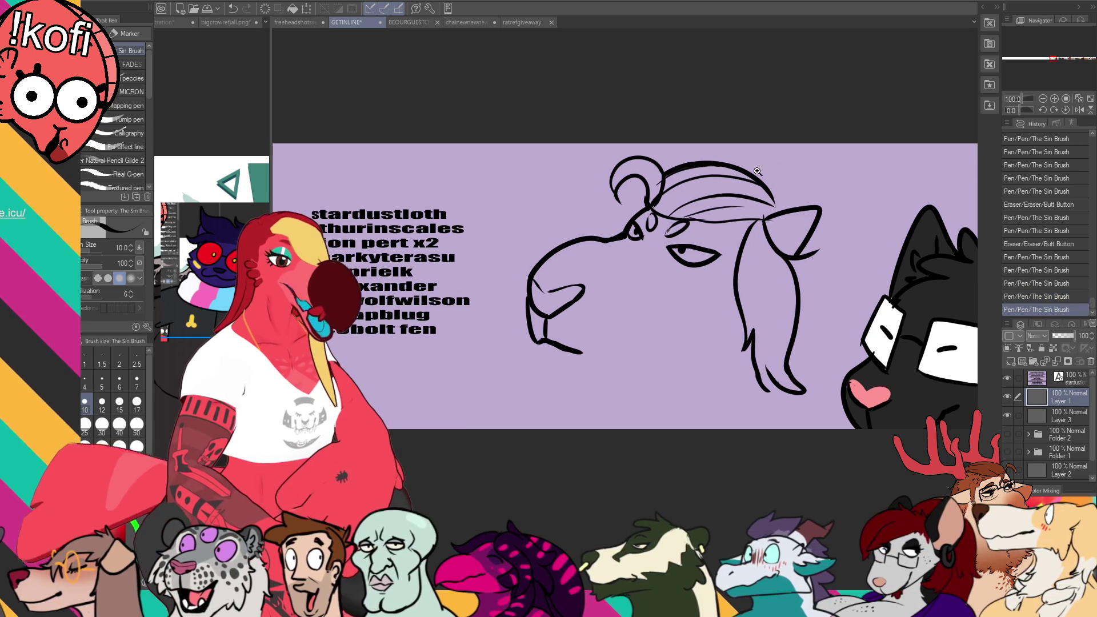
{"action": "mouse_move", "coordinate": [537, 340]}
{"action": "left_mouse_down"}
{"action": "mouse_move", "coordinate": [542, 378]}
{"action": "mouse_move", "coordinate": [597, 370]}
{"action": "left_mouse_up"}
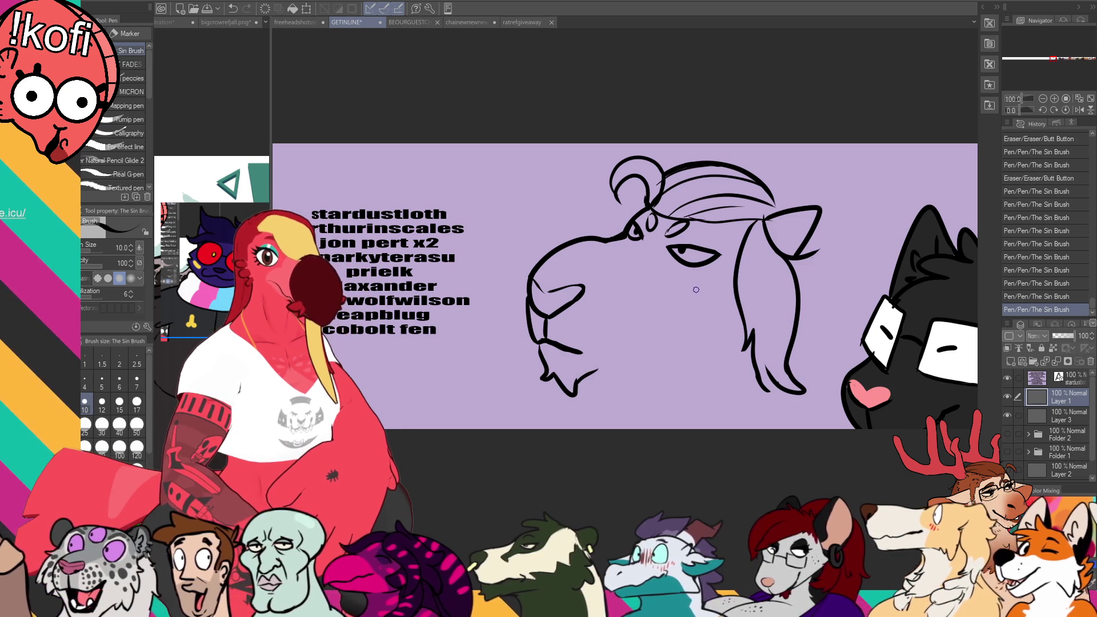
{"action": "left_click_drag", "start_coordinate": [689, 269], "coordinate": [690, 252]}
Step: Ink a longer mouth line along the muzzle
{"action": "key", "text": "e"}
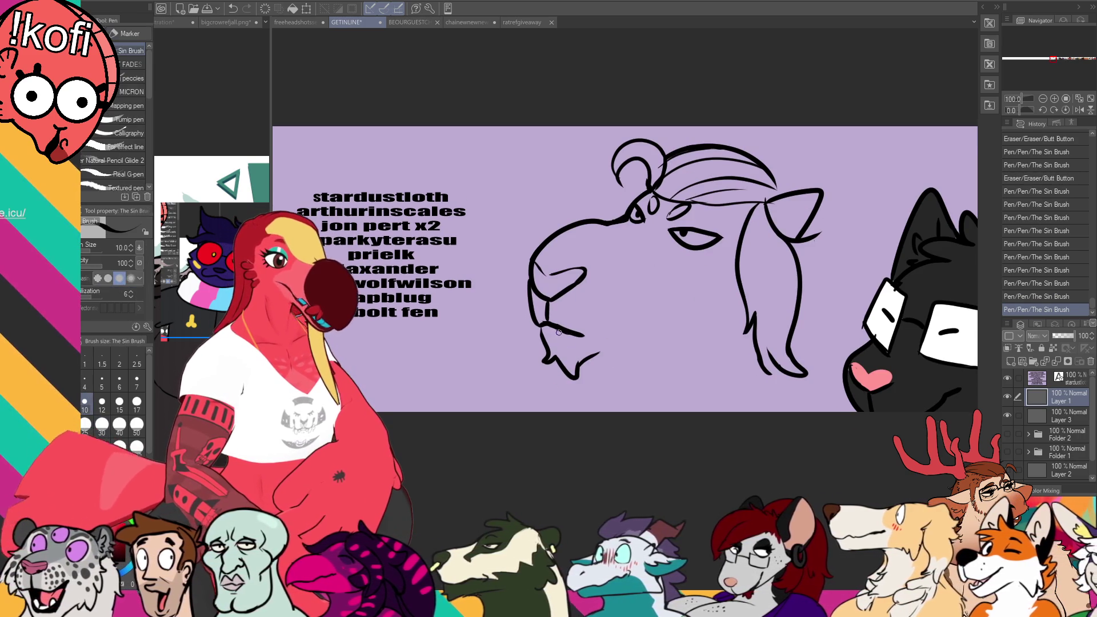
{"action": "key", "text": "ctrl+z"}
{"action": "key", "text": "p"}
{"action": "mouse_move", "coordinate": [550, 331]}
{"action": "left_mouse_down"}
{"action": "mouse_move", "coordinate": [583, 337]}
{"action": "mouse_move", "coordinate": [636, 314]}
{"action": "left_mouse_up"}
{"action": "key", "text": "ctrl+z"}
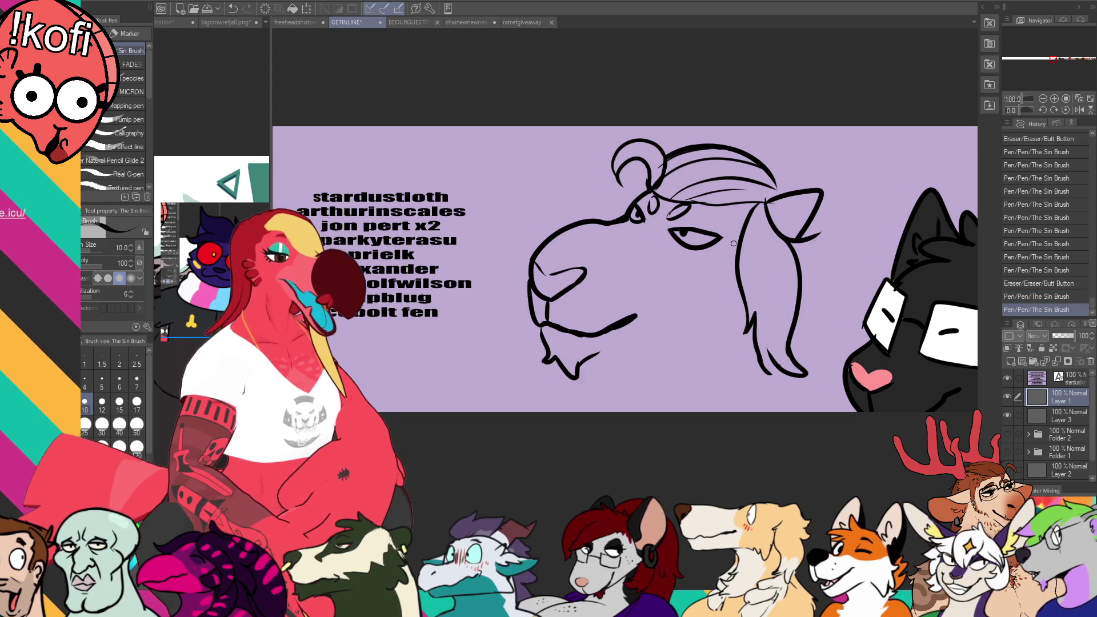
Step: Lasso the muzzle lines, shift them right and down, and erase leftover lines around the nose
{"action": "mouse_move", "coordinate": [591, 317]}
{"action": "left_mouse_down"}
{"action": "mouse_move", "coordinate": [600, 334]}
{"action": "mouse_move", "coordinate": [549, 279]}
{"action": "mouse_move", "coordinate": [667, 306]}
{"action": "mouse_move", "coordinate": [612, 365]}
{"action": "mouse_move", "coordinate": [577, 357]}
{"action": "left_mouse_up"}
{"action": "key", "text": "e"}
{"action": "key", "text": "m"}
{"action": "key", "text": "k"}
{"action": "left_click_drag", "start_coordinate": [633, 330], "coordinate": [632, 328]}
{"action": "key", "text": "ctrl+d"}
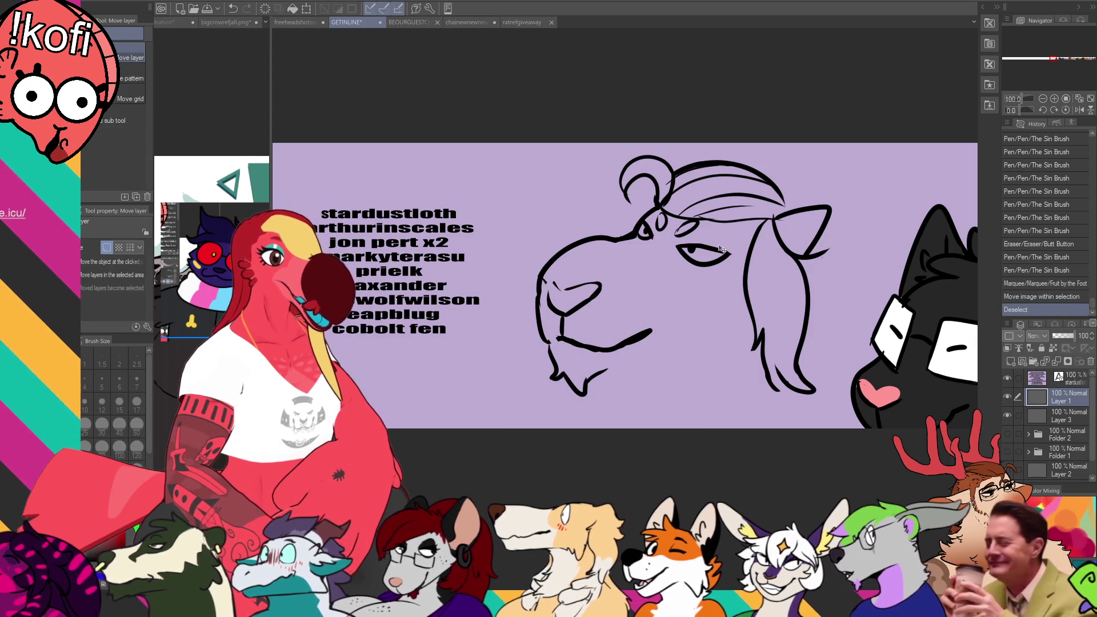
{"action": "key", "text": "e"}
{"action": "left_click_drag", "start_coordinate": [545, 283], "coordinate": [551, 288]}
{"action": "left_click_drag", "start_coordinate": [542, 286], "coordinate": [569, 283]}
{"action": "key", "text": "p"}
{"action": "key", "text": "e"}
{"action": "key", "text": "p"}
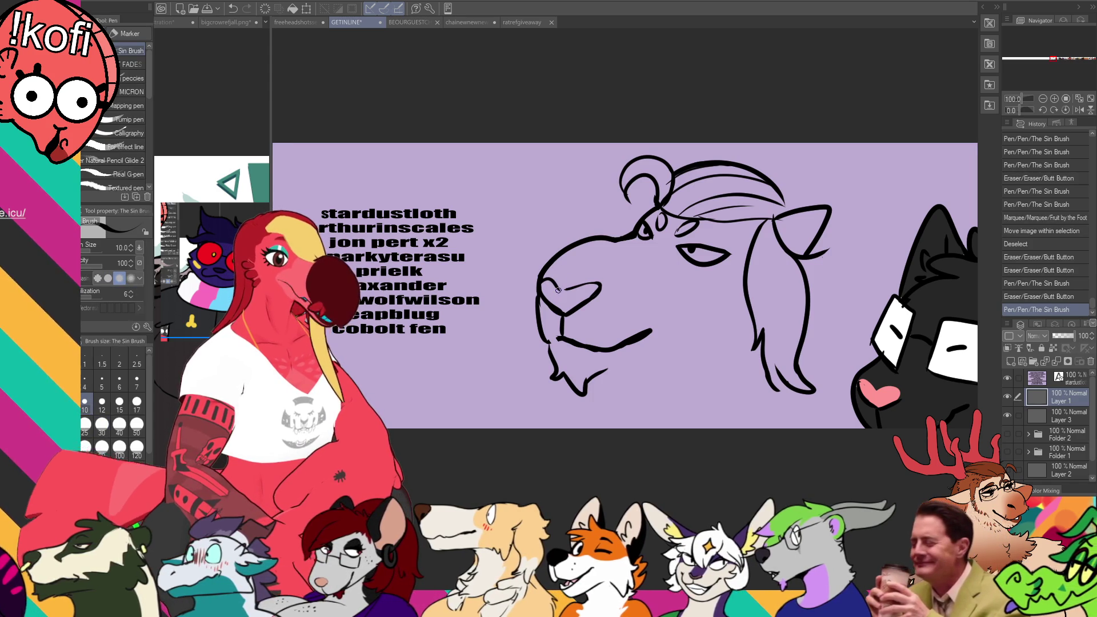
{"action": "left_click_drag", "start_coordinate": [769, 266], "coordinate": [752, 262]}
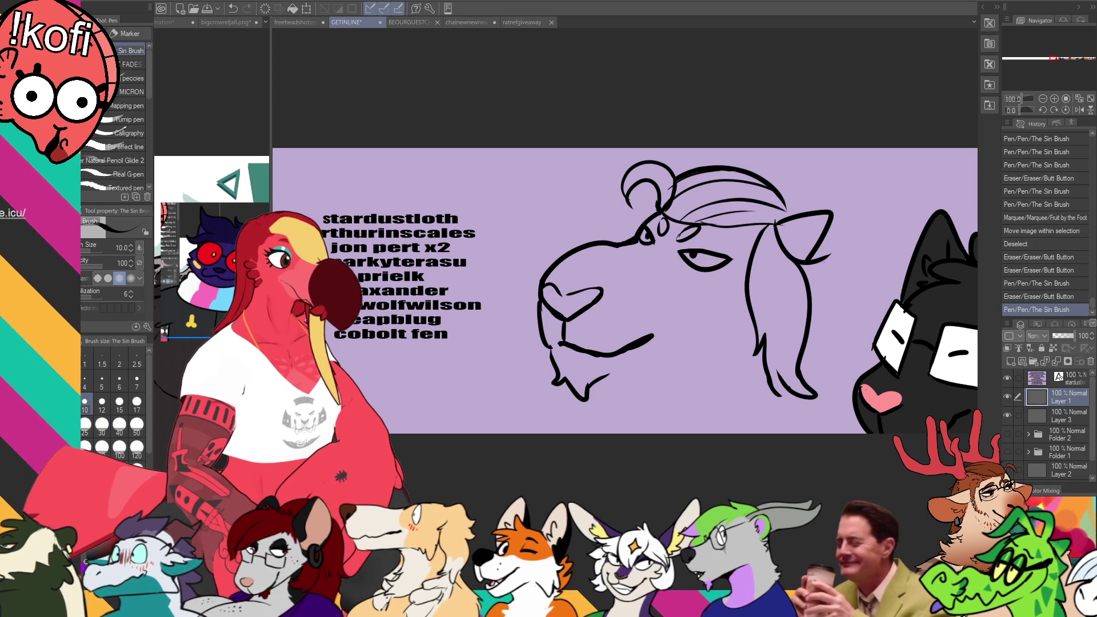
Step: Add spiky tufts on the right hair edge and a large wing-like ear behind the hair
{"action": "mouse_move", "coordinate": [622, 349]}
{"action": "left_mouse_down"}
{"action": "mouse_move", "coordinate": [634, 391]}
{"action": "mouse_move", "coordinate": [653, 338]}
{"action": "left_mouse_up"}
{"action": "key", "text": "ctrl+z"}
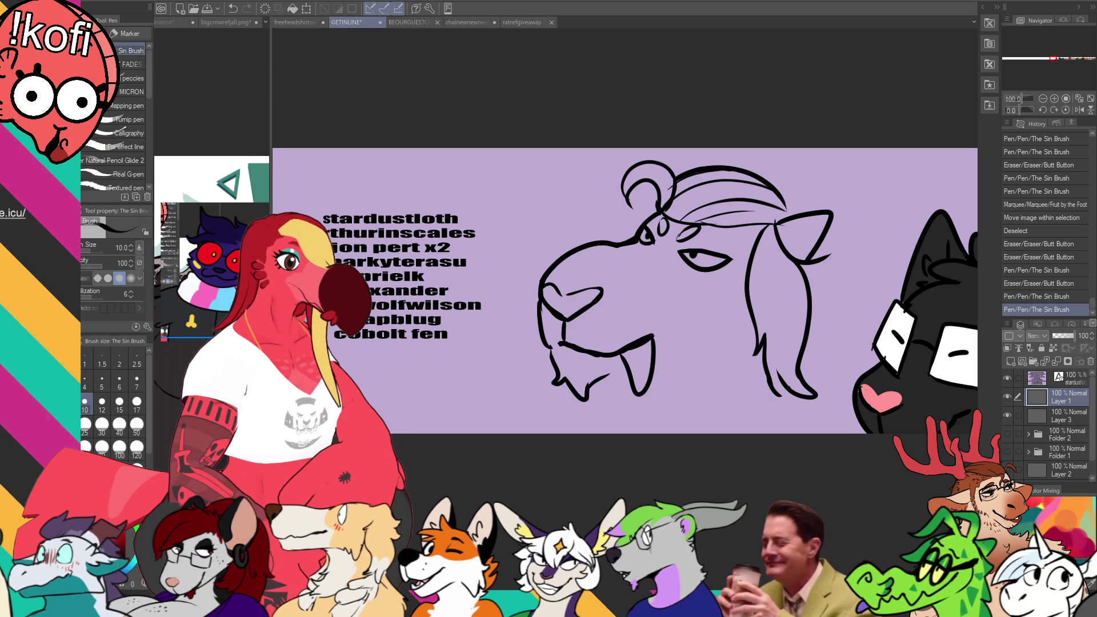
{"action": "left_click_drag", "start_coordinate": [822, 277], "coordinate": [811, 320]}
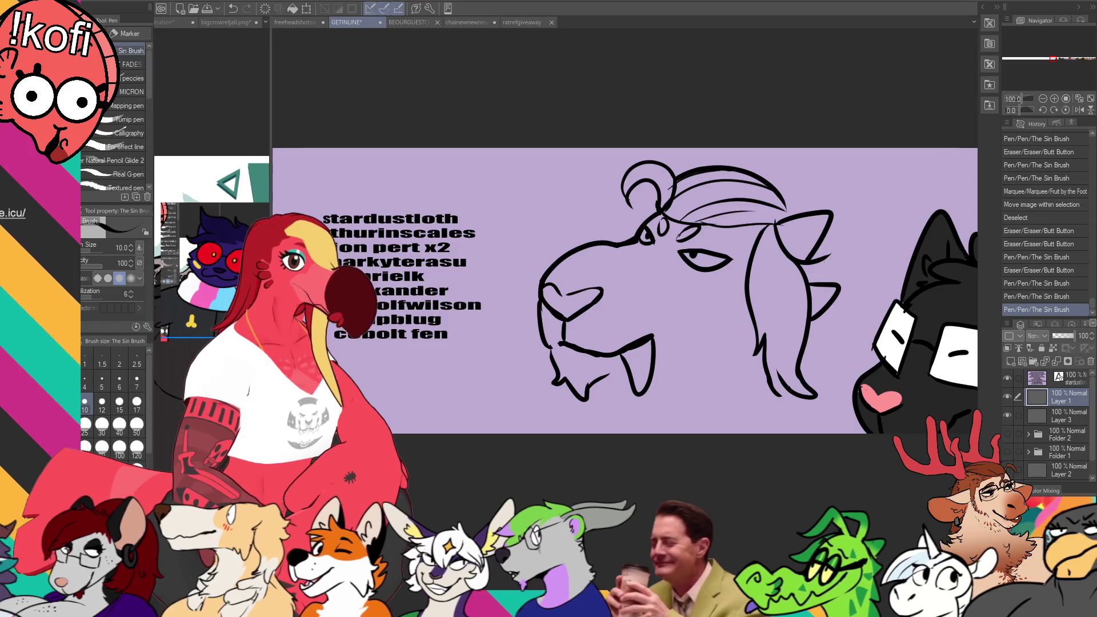
{"action": "mouse_move", "coordinate": [790, 207]}
{"action": "left_mouse_down"}
{"action": "mouse_move", "coordinate": [865, 170]}
{"action": "mouse_move", "coordinate": [908, 176]}
{"action": "mouse_move", "coordinate": [860, 236]}
{"action": "mouse_move", "coordinate": [815, 252]}
{"action": "mouse_move", "coordinate": [820, 275]}
{"action": "left_mouse_up"}
{"action": "mouse_move", "coordinate": [817, 268]}
{"action": "left_mouse_down"}
{"action": "mouse_move", "coordinate": [822, 283]}
{"action": "mouse_move", "coordinate": [800, 251]}
{"action": "left_mouse_up"}
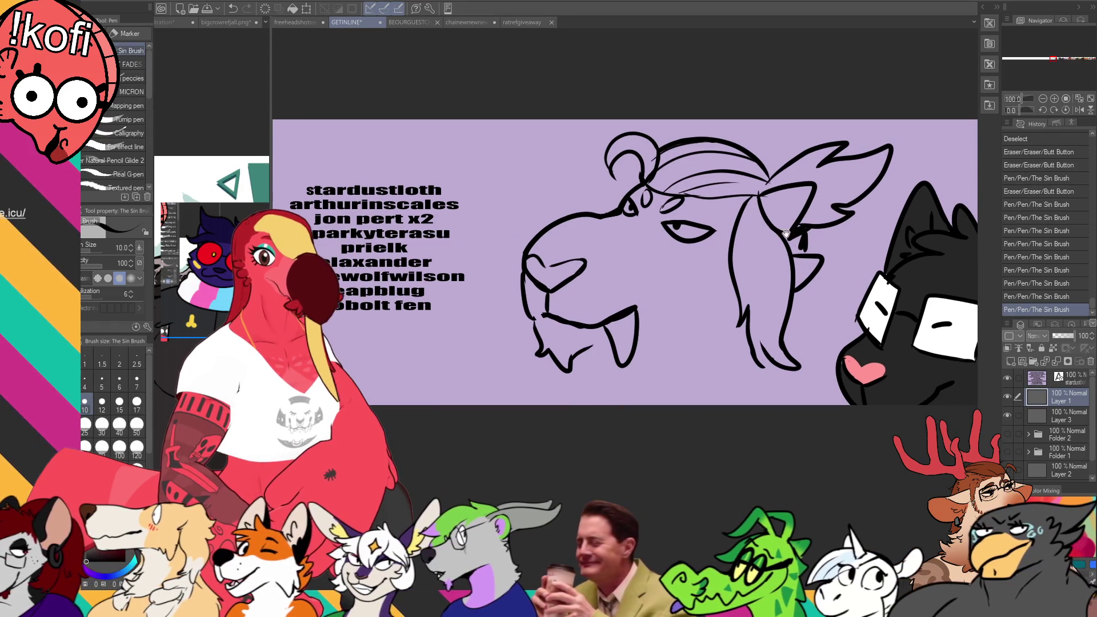
{"action": "left_click_drag", "start_coordinate": [752, 220], "coordinate": [733, 240]}
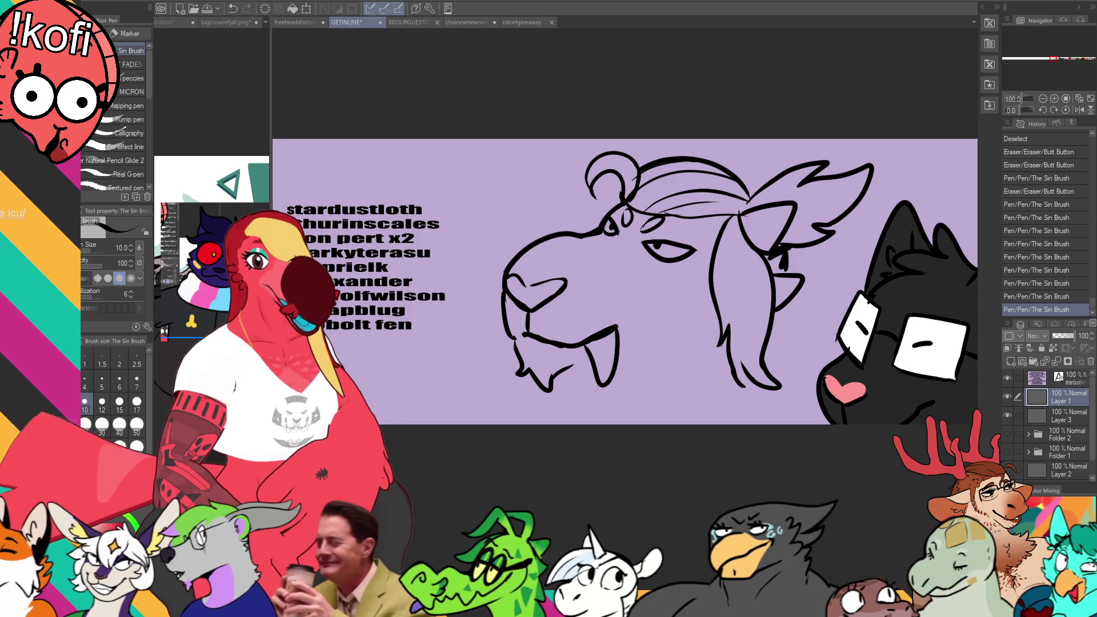
Step: Erase part of the chin line and draw a lower jaw line back from the fang
{"action": "key", "text": "e"}
{"action": "mouse_move", "coordinate": [557, 366]}
{"action": "left_mouse_down"}
{"action": "mouse_move", "coordinate": [572, 380]}
{"action": "mouse_move", "coordinate": [557, 389]}
{"action": "left_mouse_up"}
{"action": "key", "text": "p"}
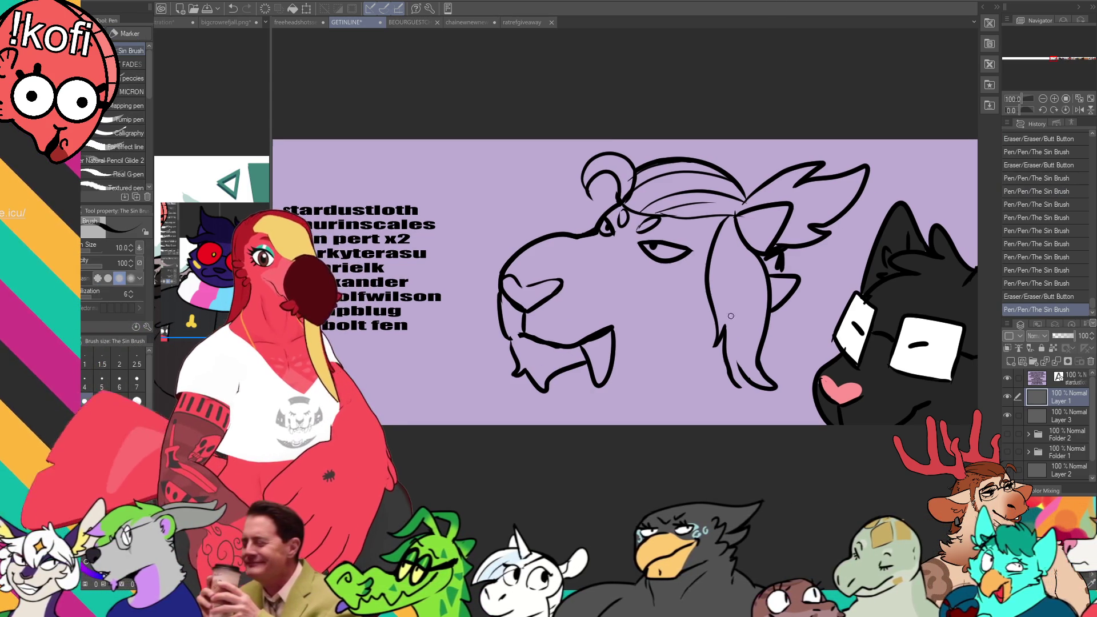
{"action": "scroll", "coordinate": [767, 260], "scroll_direction": "down", "scroll_amount": 1}
{"action": "key", "text": "ctrl+z"}
{"action": "left_click_drag", "start_coordinate": [615, 336], "coordinate": [690, 315]}
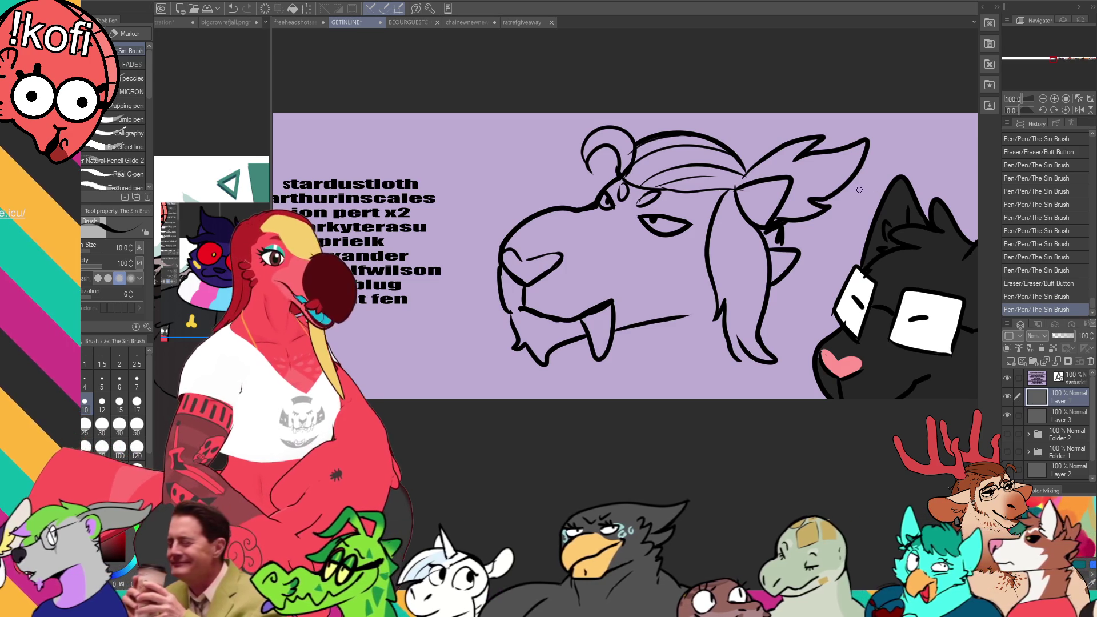
{"action": "left_click_drag", "start_coordinate": [859, 190], "coordinate": [929, 218]}
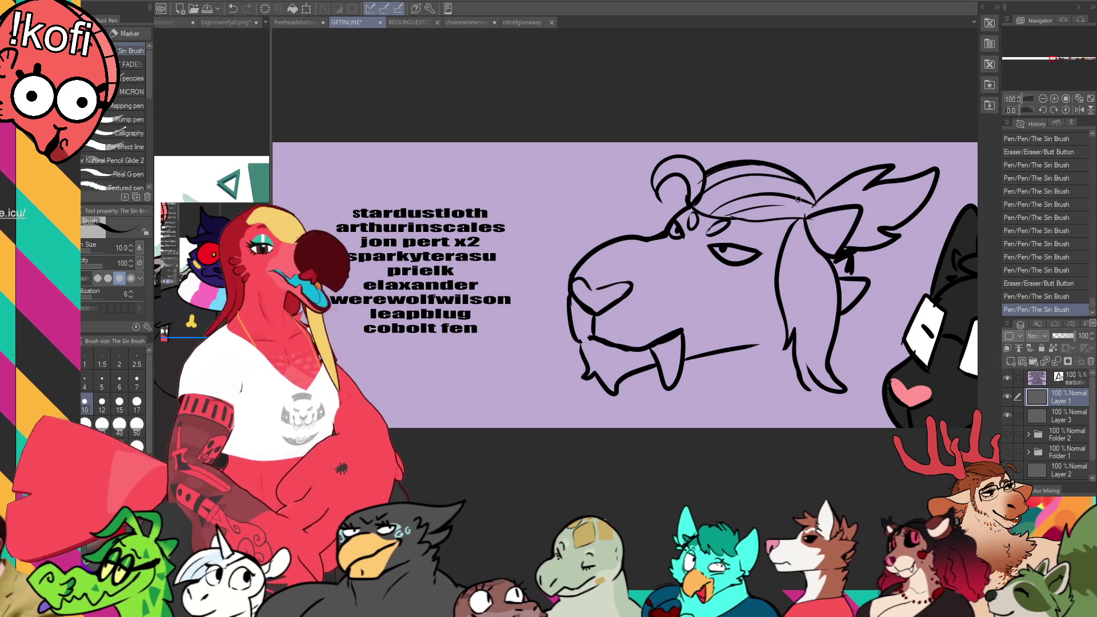
Step: Thicken the lower fang's outline, removing a stray curve below it
{"action": "left_click_drag", "start_coordinate": [759, 332], "coordinate": [771, 315]}
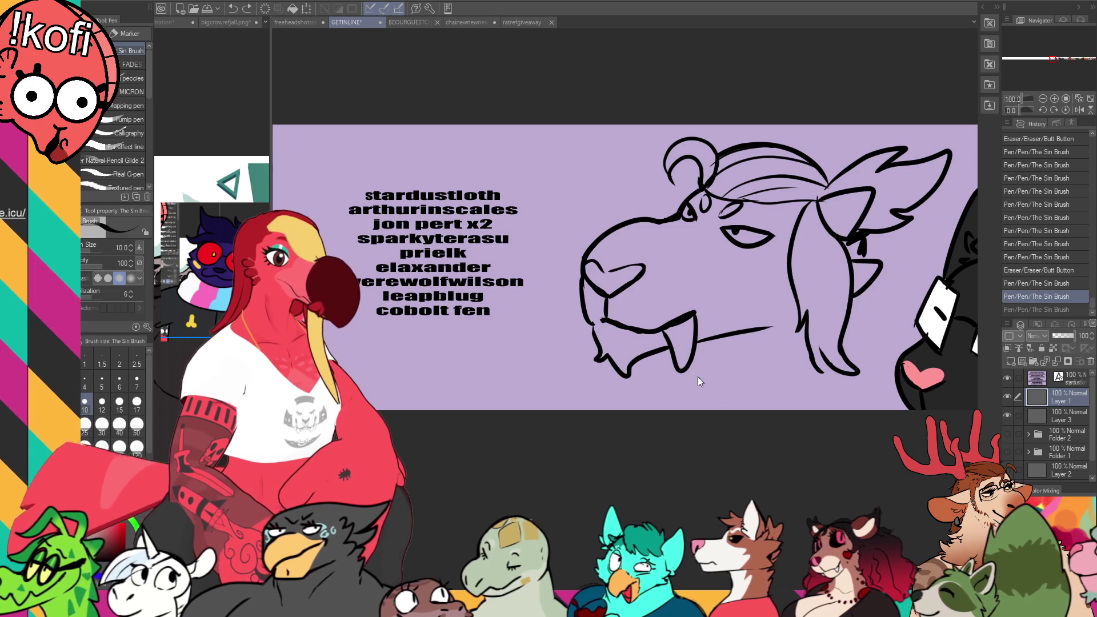
{"action": "left_click_drag", "start_coordinate": [693, 366], "coordinate": [706, 407]}
{"action": "key", "text": "ctrl+z"}
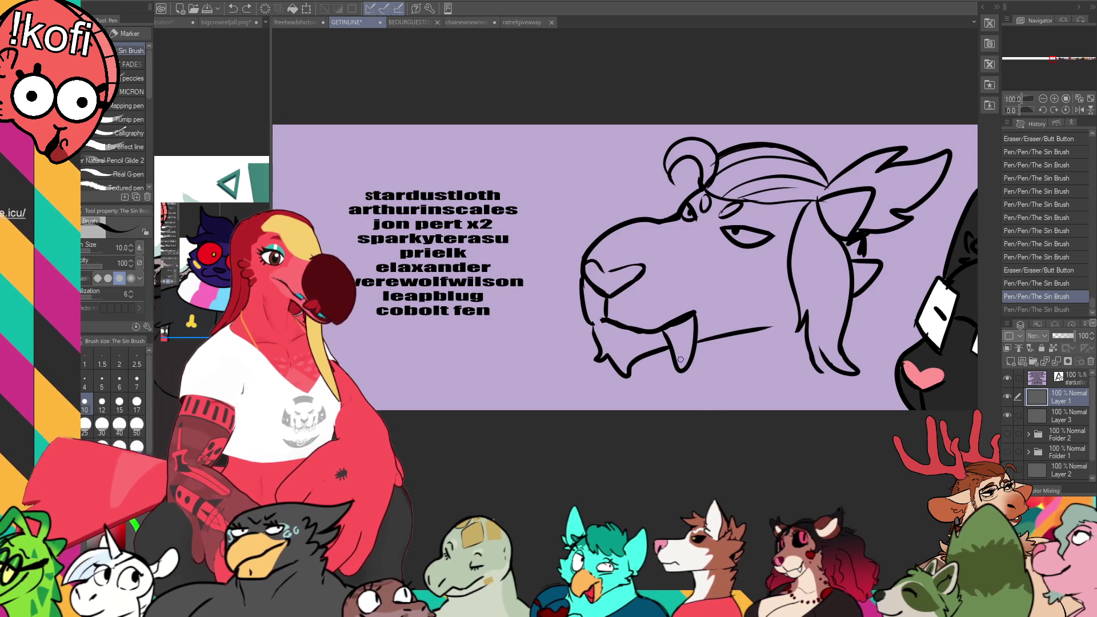
{"action": "mouse_move", "coordinate": [653, 351]}
{"action": "left_mouse_down"}
{"action": "mouse_move", "coordinate": [677, 366]}
{"action": "mouse_move", "coordinate": [690, 401]}
{"action": "left_mouse_up"}
{"action": "key", "text": "ctrl+z"}
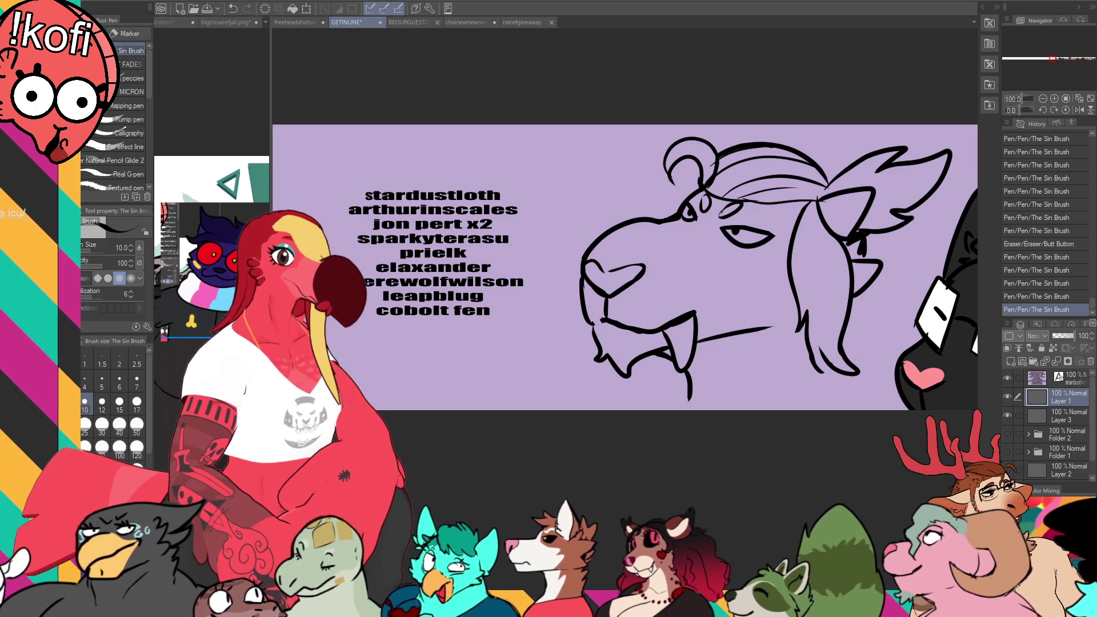
Step: Try small strokes near the ear, then switch to the bigcrowrefjall.png document
{"action": "left_click_drag", "start_coordinate": [876, 264], "coordinate": [874, 233]}
{"action": "key", "text": "ctrl+z"}
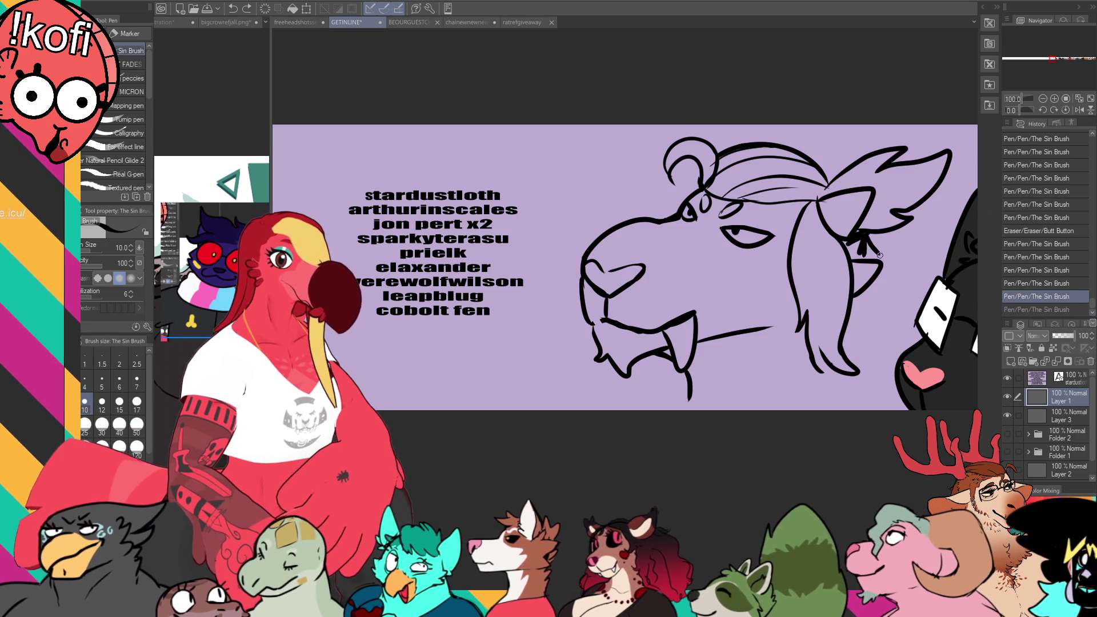
{"action": "mouse_move", "coordinate": [895, 275]}
{"action": "left_mouse_down"}
{"action": "mouse_move", "coordinate": [881, 255]}
{"action": "mouse_move", "coordinate": [902, 263]}
{"action": "mouse_move", "coordinate": [921, 304]}
{"action": "left_mouse_up"}
{"action": "key", "text": "ctrl+z"}
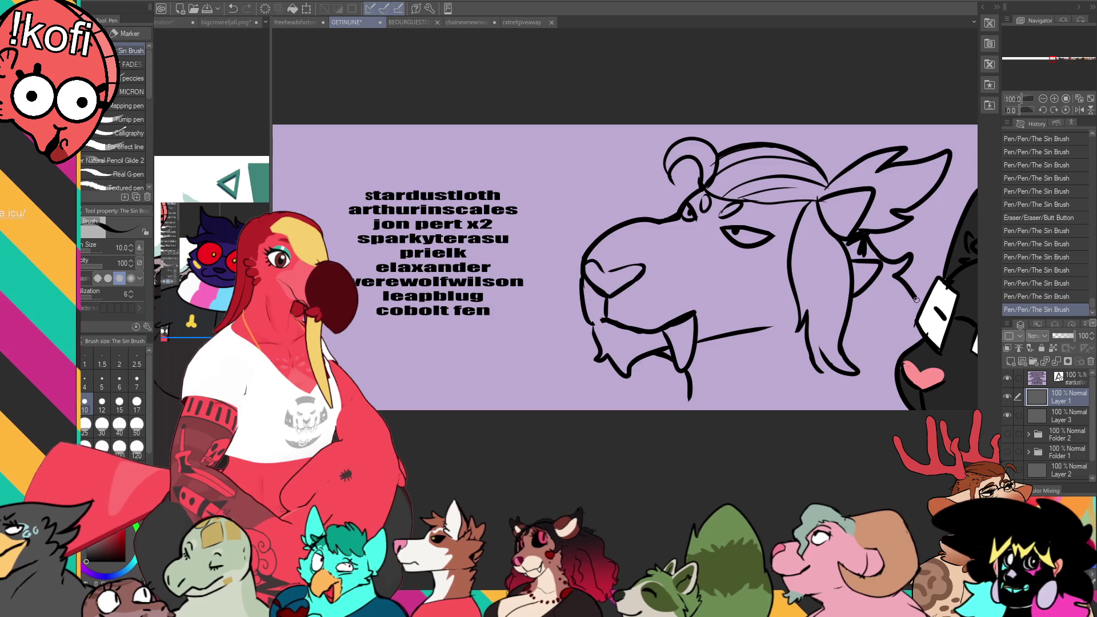
{"action": "left_click_drag", "start_coordinate": [818, 266], "coordinate": [803, 277]}
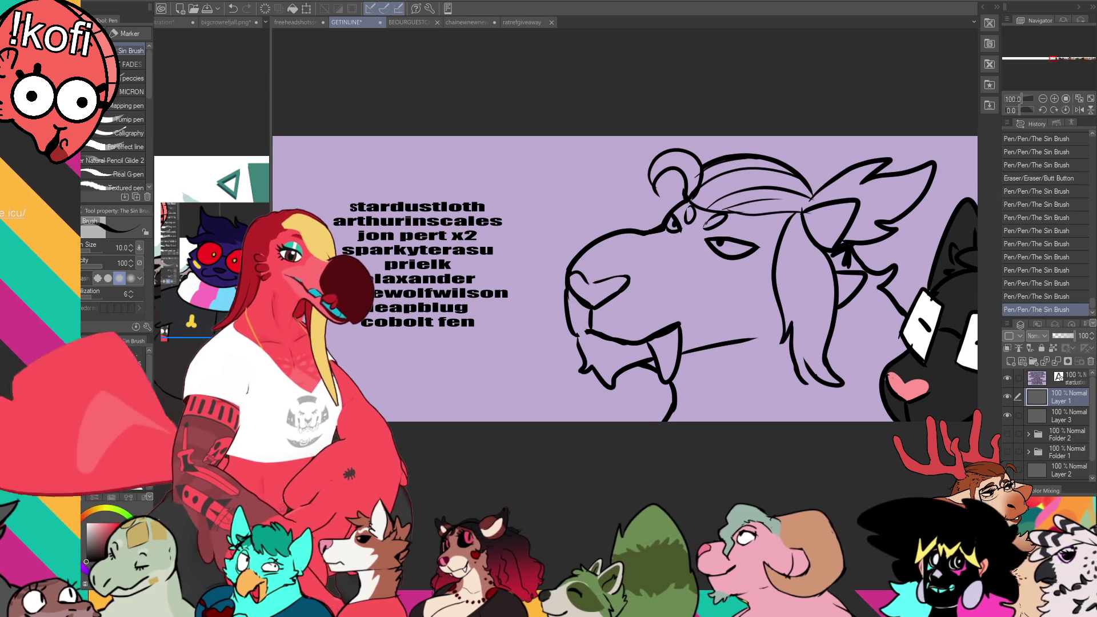
{"action": "key", "text": "ctrl+shift+Tab"}
{"action": "key", "text": "ctrl+shift+Tab"}
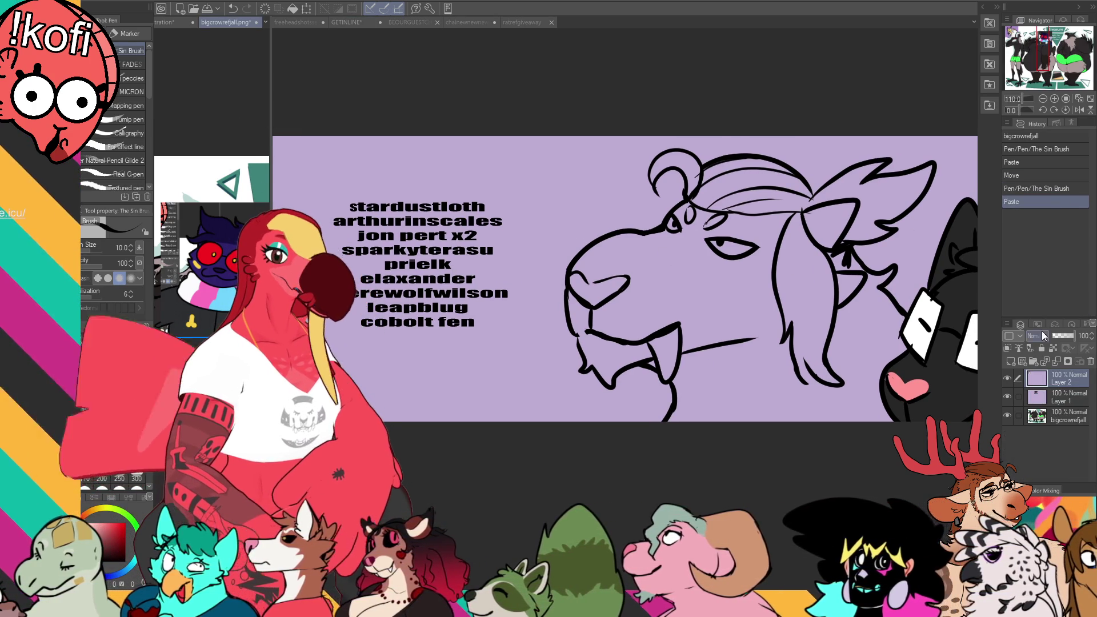
Step: Undo the paste, close bigcrowrefjall.png, paste the artwork into Illustration as Layer 13, and return to GETINLINE
{"action": "key", "text": "ctrl+z"}
{"action": "left_click", "coordinate": [257, 22]}
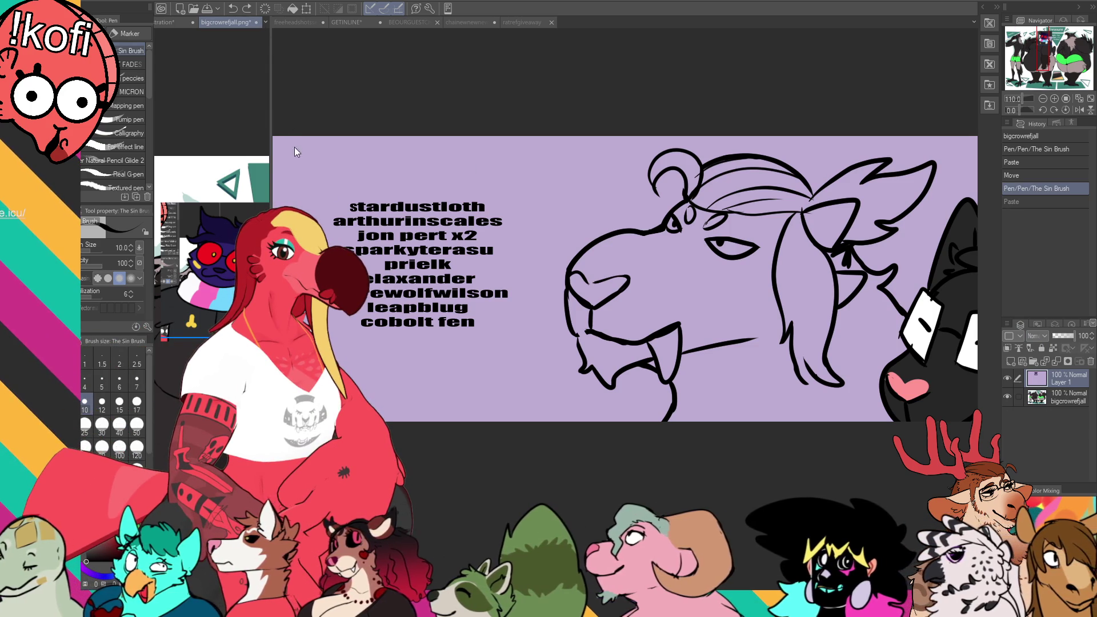
{"action": "key", "text": "ctrl+v"}
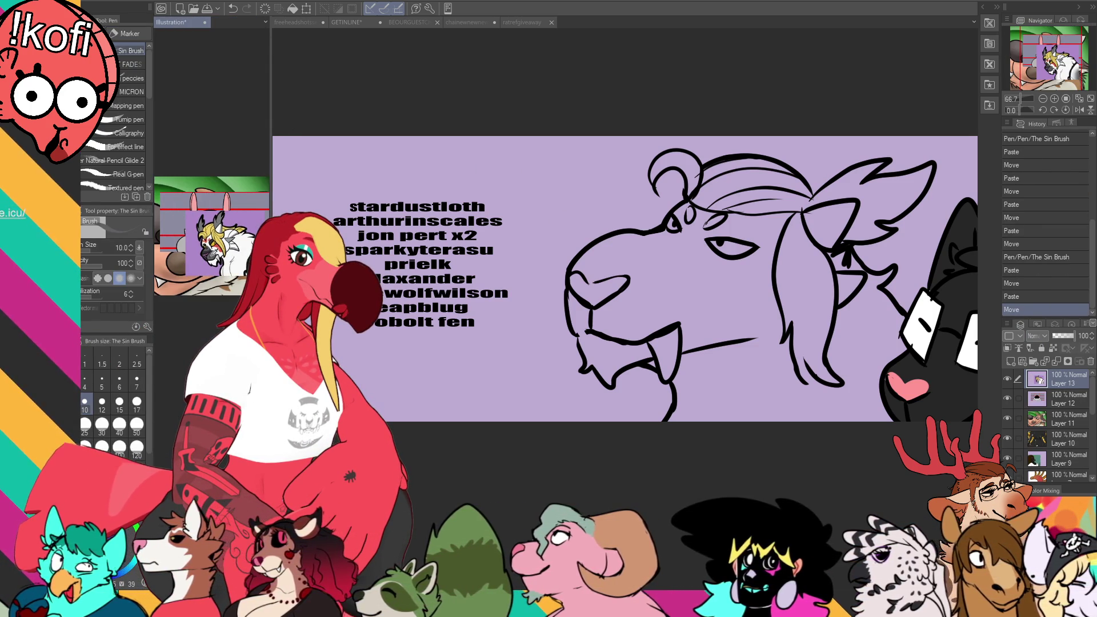
{"action": "key", "text": "ctrl+Tab"}
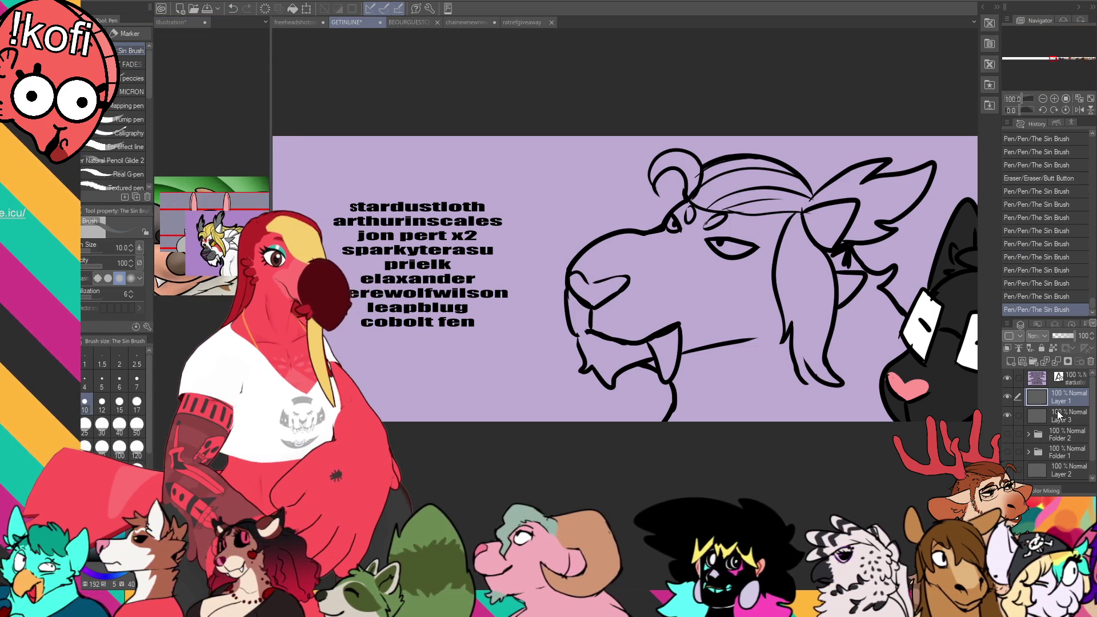
Step: Fill the goat's head, neck and lower jaw grey, closing a gap in the jaw outline
{"action": "key", "text": "g"}
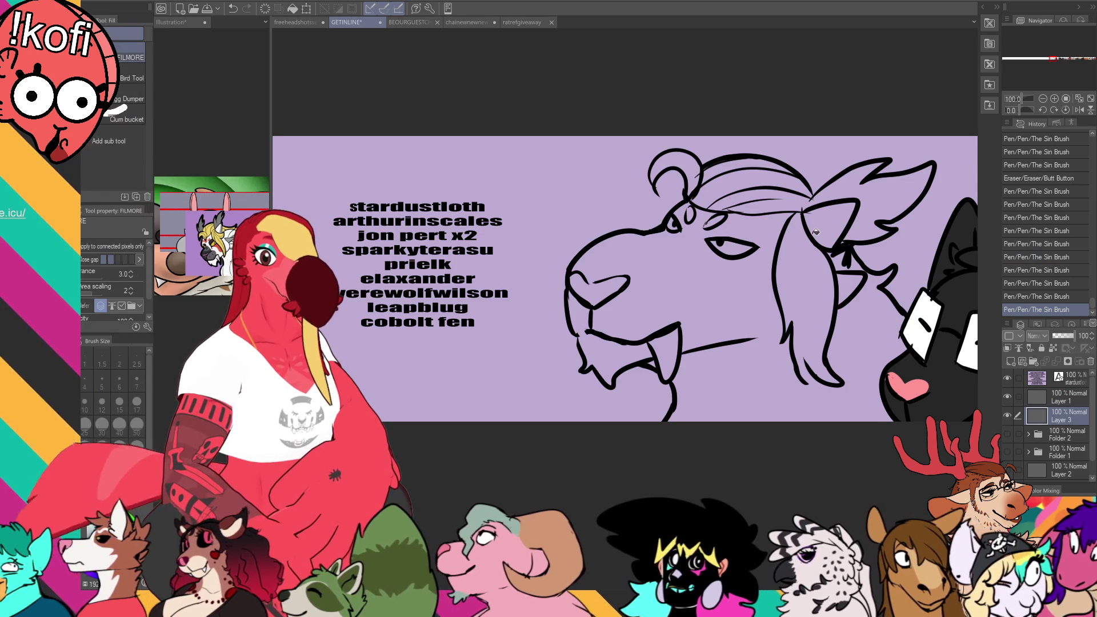
{"action": "left_click", "coordinate": [769, 301]}
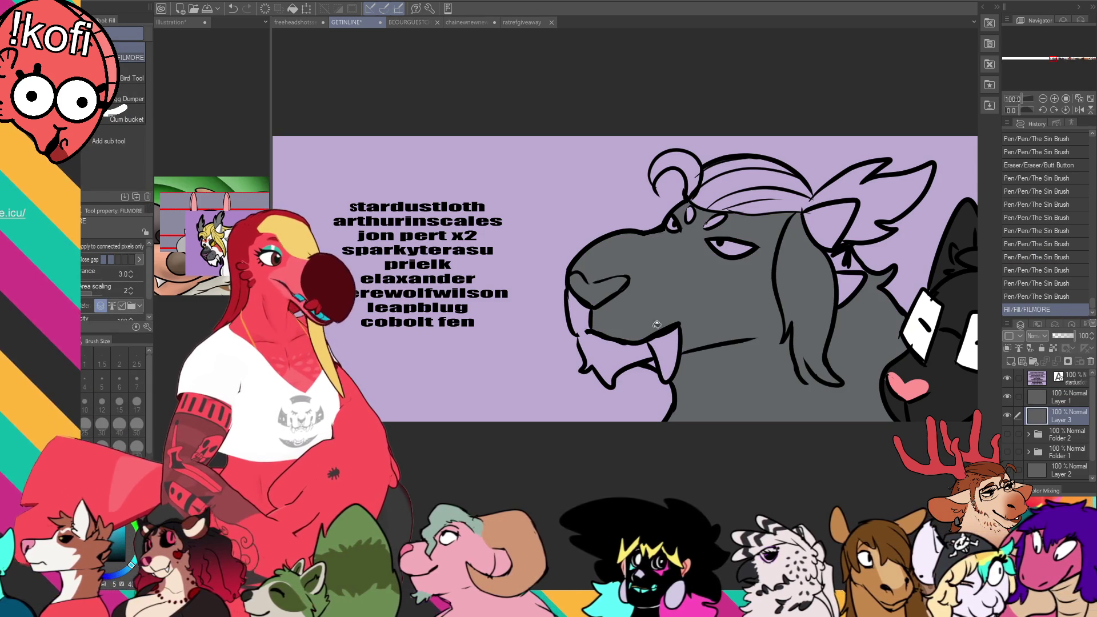
{"action": "left_click", "coordinate": [595, 321]}
{"action": "left_click", "coordinate": [656, 355]}
{"action": "key", "text": "p"}
{"action": "key", "text": "ctrl+z"}
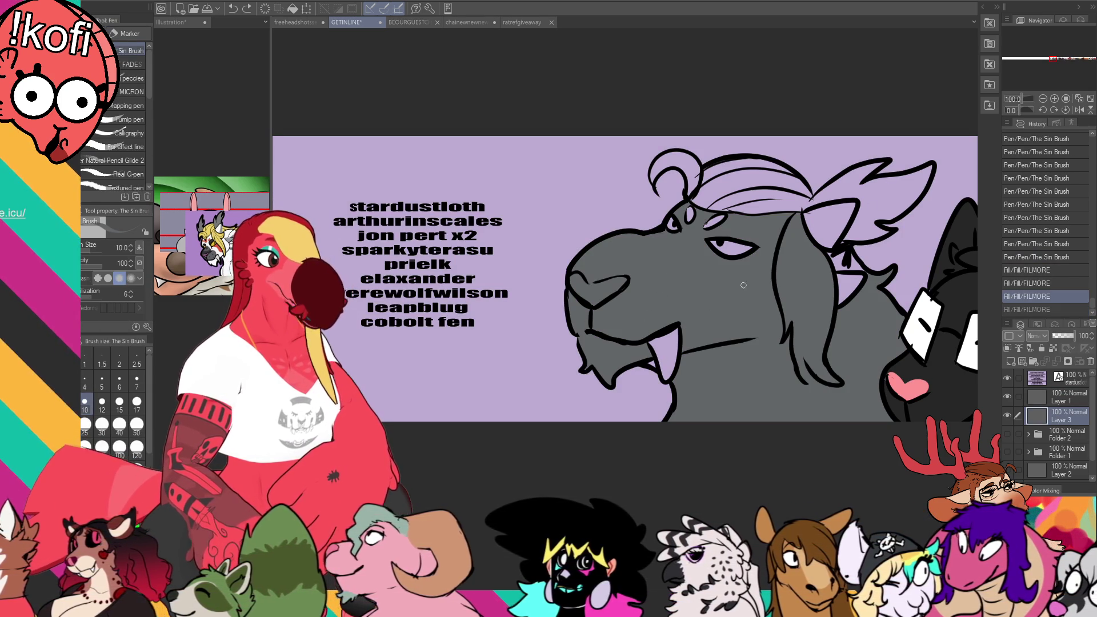
{"action": "left_click_drag", "start_coordinate": [647, 361], "coordinate": [656, 354]}
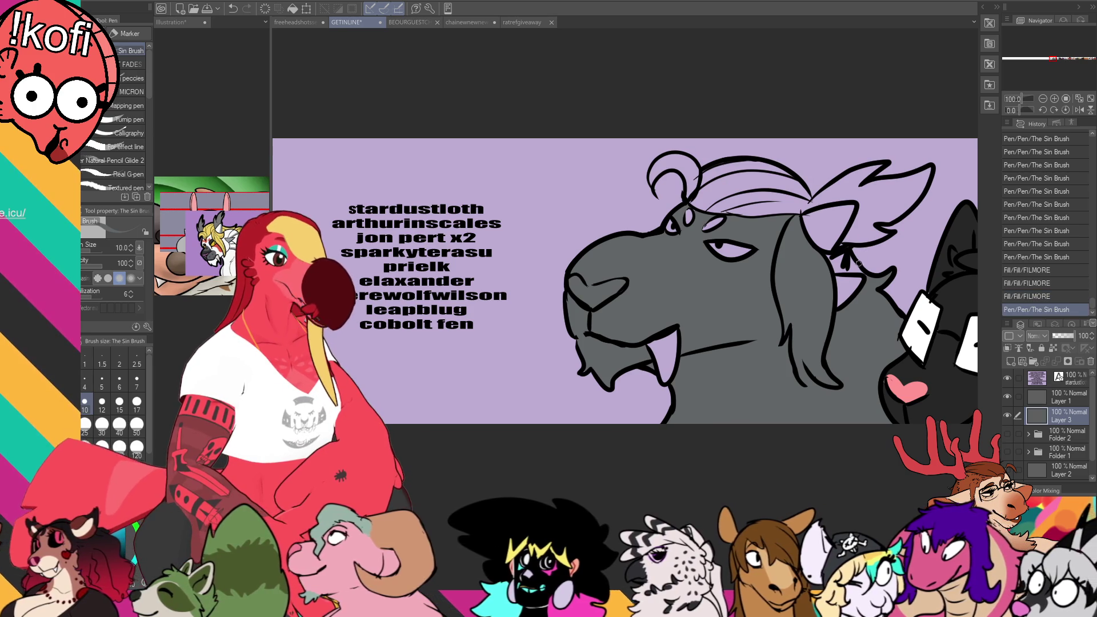
Step: Fill leftover gaps near the hair and neck, then refill the head white
{"action": "left_click", "coordinate": [850, 281]}
{"action": "left_click", "coordinate": [836, 260]}
{"action": "left_click", "coordinate": [828, 256]}
{"action": "mouse_move", "coordinate": [828, 256]}
{"action": "left_mouse_down"}
{"action": "mouse_move", "coordinate": [850, 262]}
{"action": "mouse_move", "coordinate": [847, 245]}
{"action": "left_mouse_up"}
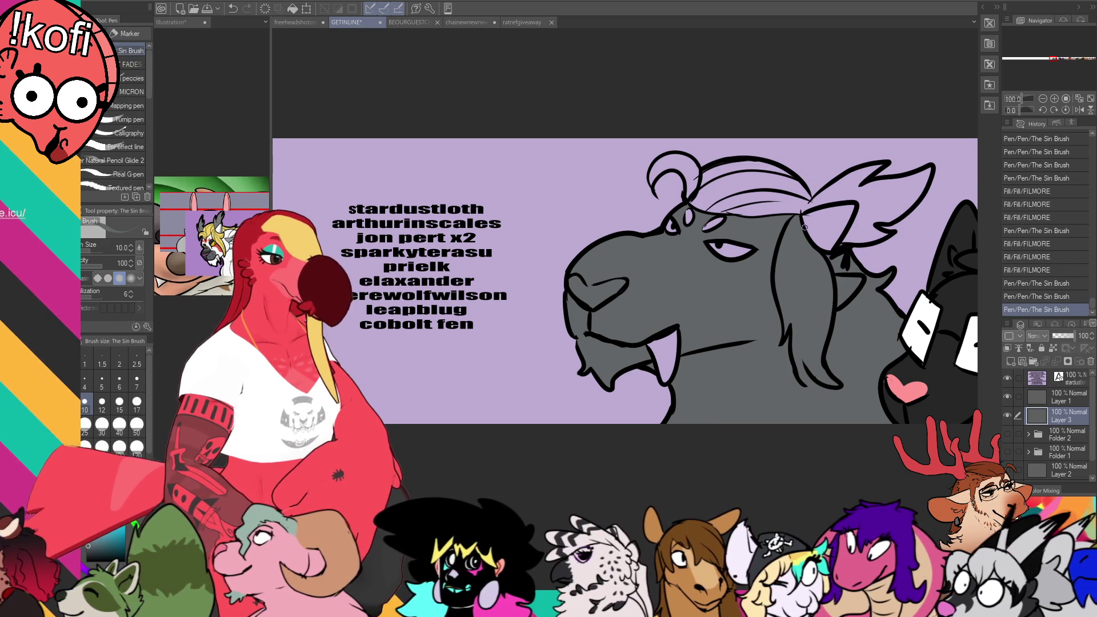
{"action": "scroll", "coordinate": [805, 226], "scroll_direction": "up", "scroll_amount": 1}
{"action": "key", "text": "g"}
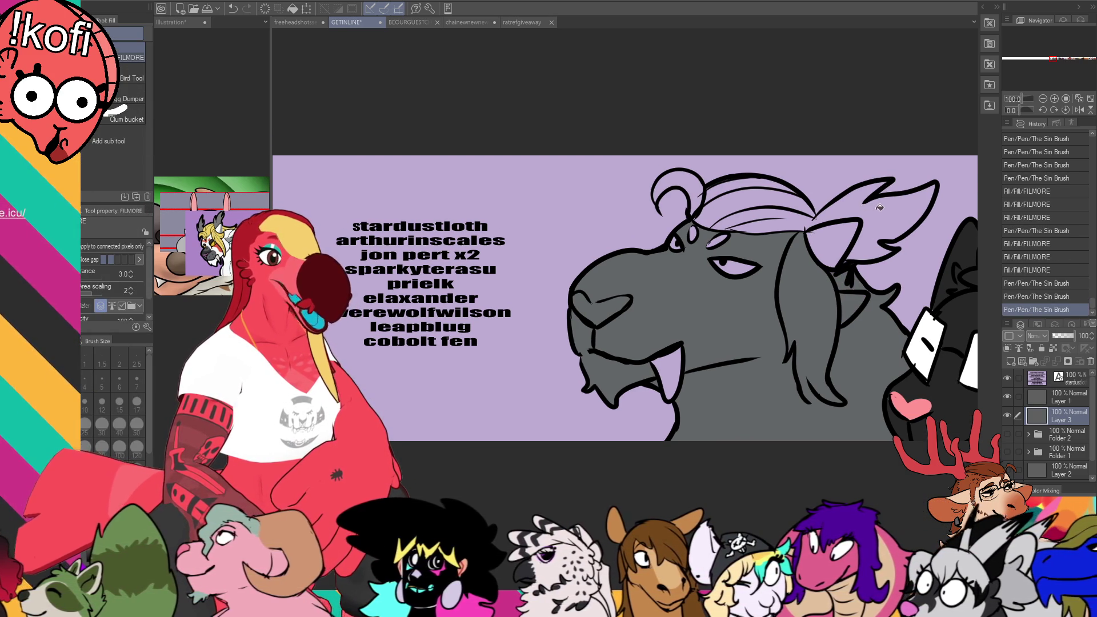
{"action": "left_click", "coordinate": [880, 207]}
{"action": "key", "text": "ctrl+z"}
{"action": "left_click", "coordinate": [681, 333]}
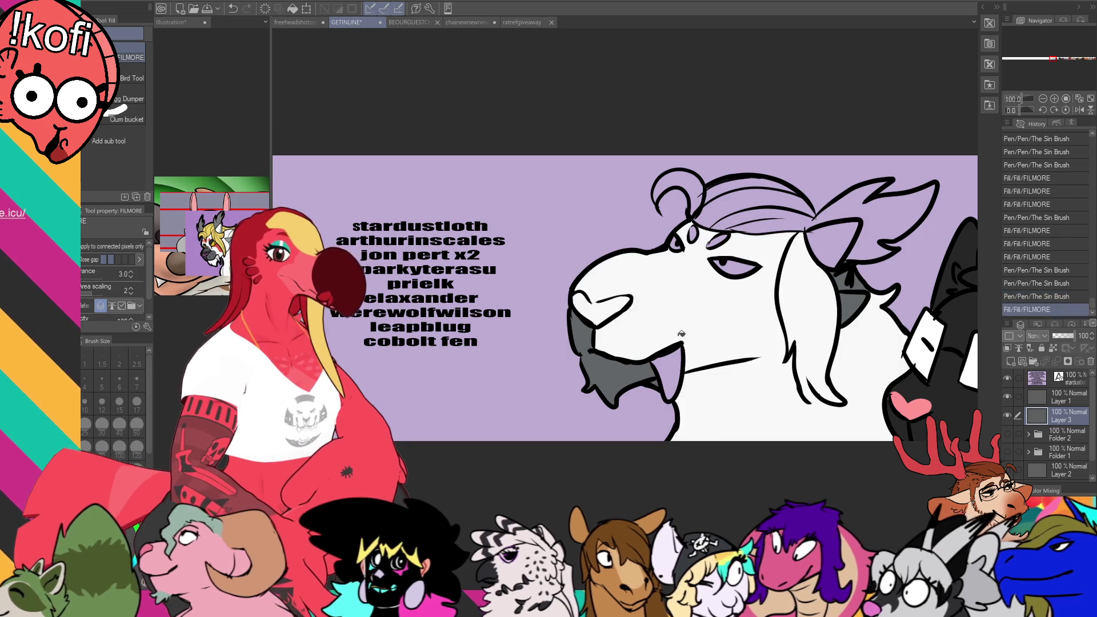
Step: Fill the jaw, beard, neck patches and neck triangle white, closing outline gaps first
{"action": "left_click", "coordinate": [629, 361]}
{"action": "left_click", "coordinate": [651, 378]}
{"action": "key", "text": "p"}
{"action": "left_click", "coordinate": [650, 378]}
{"action": "key", "text": "g"}
{"action": "left_click", "coordinate": [843, 279]}
{"action": "left_click", "coordinate": [840, 273]}
{"action": "key", "text": "p"}
{"action": "left_click_drag", "start_coordinate": [843, 269], "coordinate": [851, 288]}
{"action": "key", "text": "g"}
{"action": "left_click", "coordinate": [851, 308]}
{"action": "key", "text": "p"}
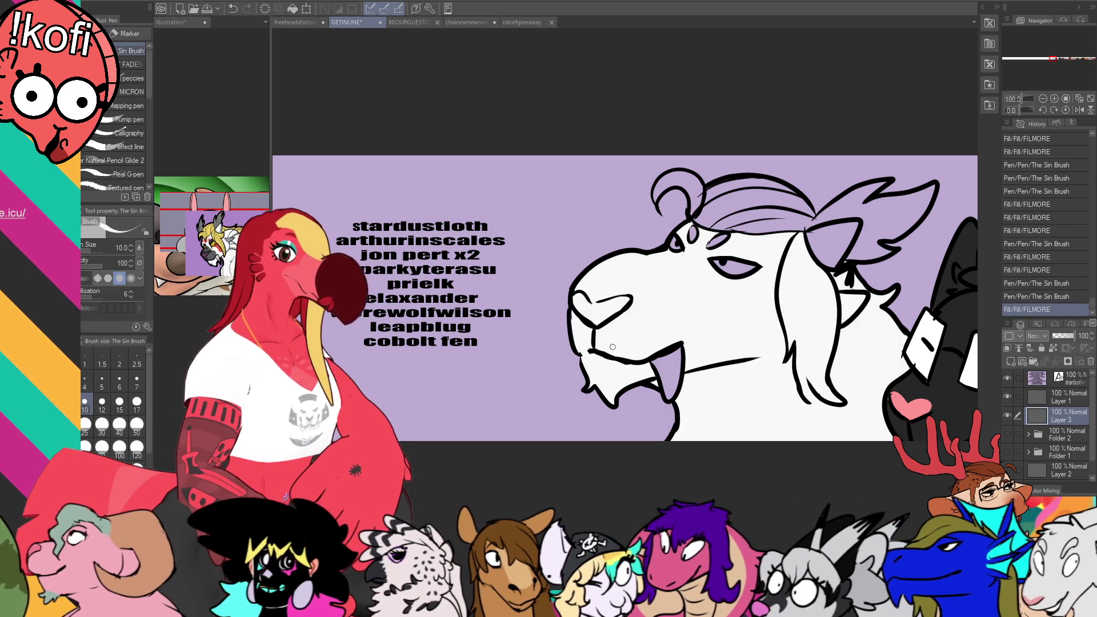
Step: Sketch grey shading lines down the snout, undoing most of them
{"action": "left_click", "coordinate": [641, 253]}
{"action": "left_click_drag", "start_coordinate": [682, 257], "coordinate": [611, 303]}
{"action": "left_click_drag", "start_coordinate": [658, 273], "coordinate": [673, 346]}
{"action": "key", "text": "ctrl+z"}
{"action": "key", "text": "ctrl+z"}
{"action": "left_click_drag", "start_coordinate": [677, 259], "coordinate": [681, 341]}
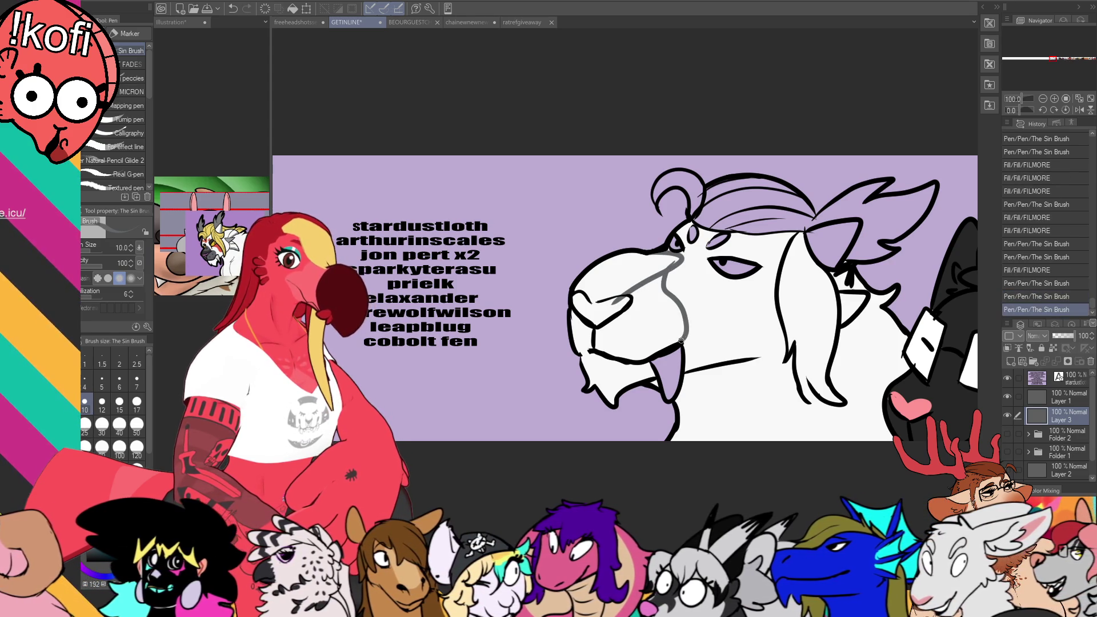
{"action": "left_click_drag", "start_coordinate": [675, 270], "coordinate": [666, 291]}
{"action": "key", "text": "ctrl+z"}
{"action": "key", "text": "g"}
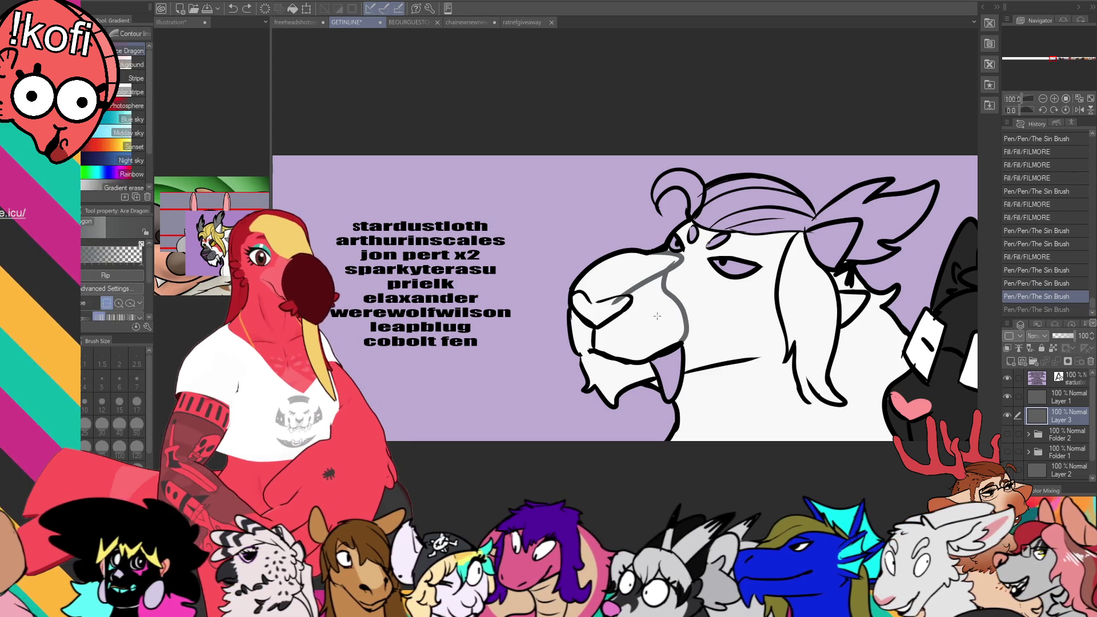
Step: Fill the snout, nose and lower jaw grey and touch up the grey edges
{"action": "left_click", "coordinate": [653, 317]}
{"action": "left_click", "coordinate": [653, 316]}
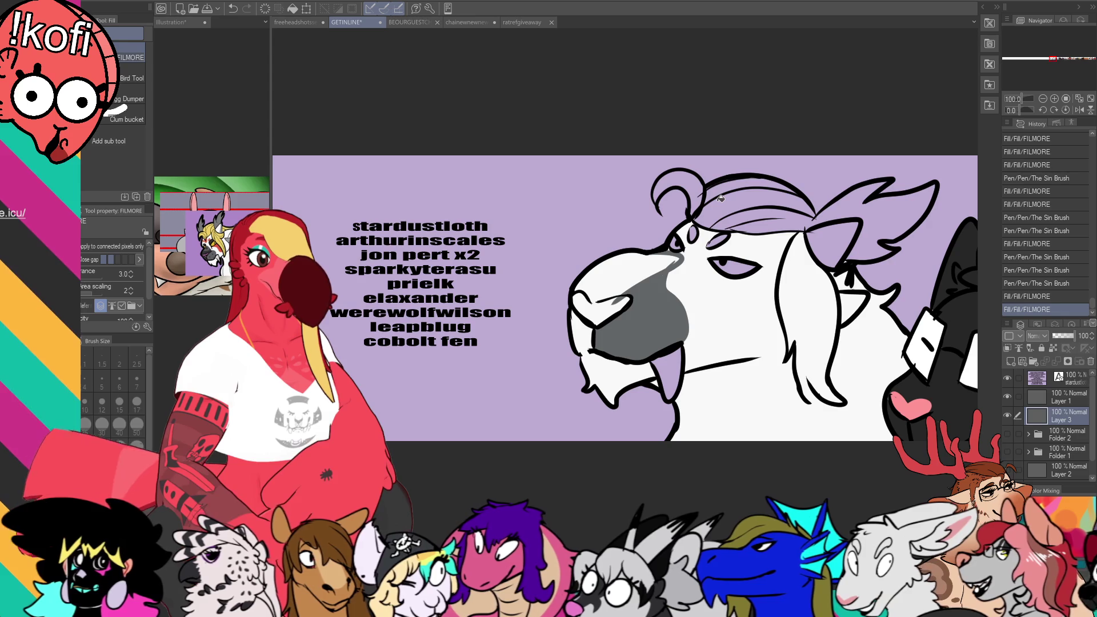
{"action": "left_click", "coordinate": [633, 273]}
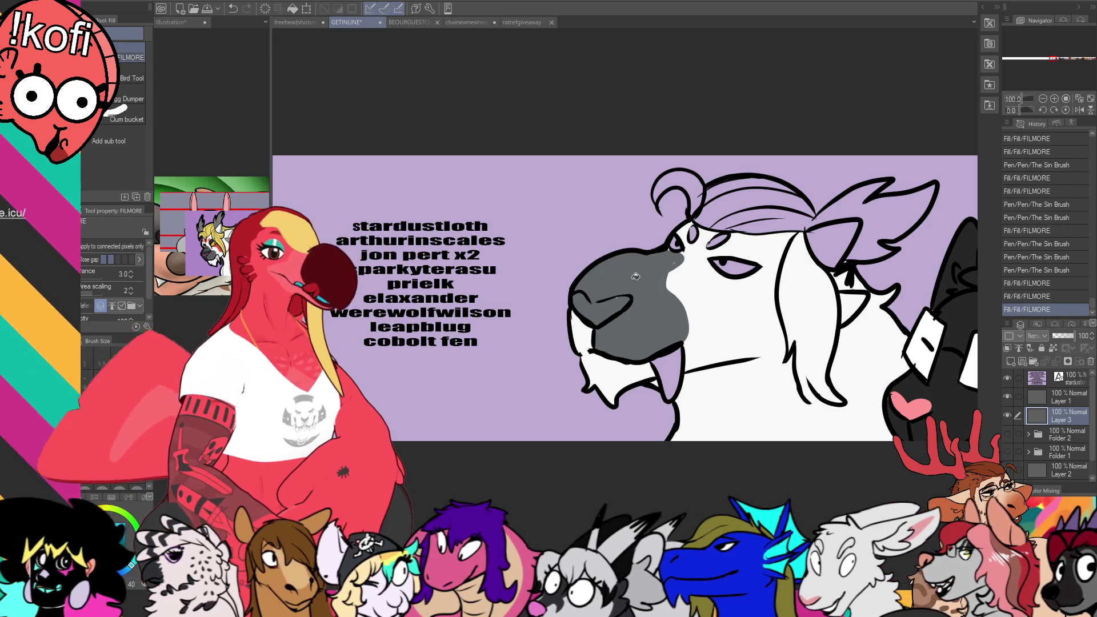
{"action": "left_click", "coordinate": [597, 330]}
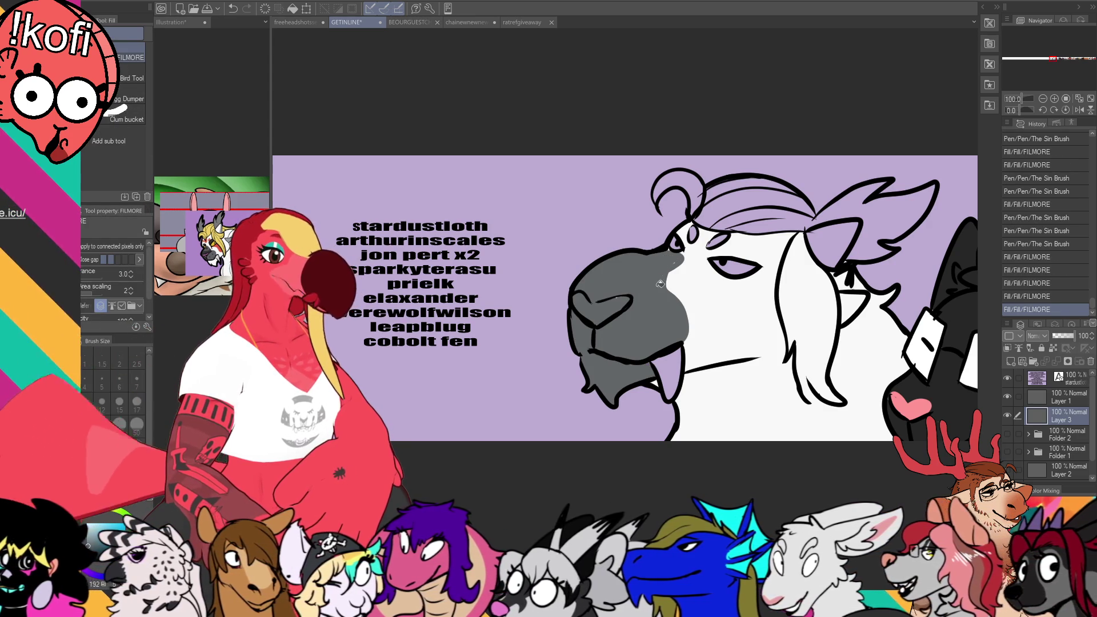
{"action": "key", "text": "p"}
{"action": "left_click_drag", "start_coordinate": [646, 351], "coordinate": [609, 317]}
{"action": "mouse_move", "coordinate": [663, 286]}
{"action": "left_mouse_down"}
{"action": "mouse_move", "coordinate": [678, 265]}
{"action": "mouse_move", "coordinate": [685, 308]}
{"action": "mouse_move", "coordinate": [669, 305]}
{"action": "left_mouse_up"}
{"action": "key", "text": "ctrl+z"}
{"action": "key", "text": "ctrl+z"}
{"action": "key", "text": "ctrl+z"}
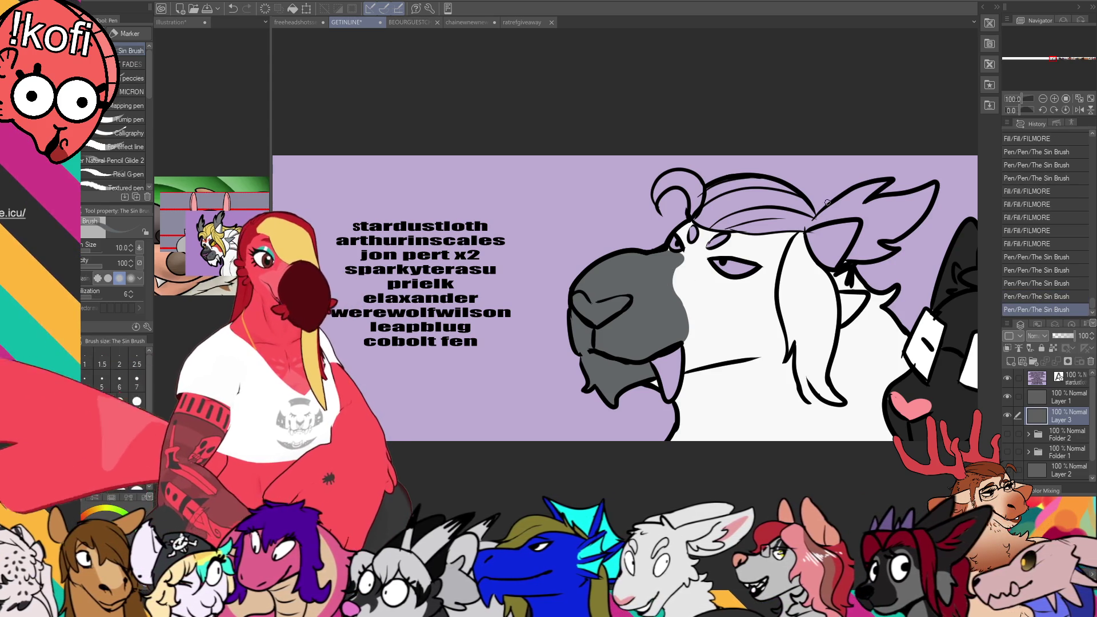
Step: Try a chin line along the goat's jaw on Layer 1, then add a muzzle stroke on Layer 3
{"action": "mouse_move", "coordinate": [686, 272]}
{"action": "left_mouse_down"}
{"action": "mouse_move", "coordinate": [677, 254]}
{"action": "mouse_move", "coordinate": [686, 263]}
{"action": "left_mouse_up"}
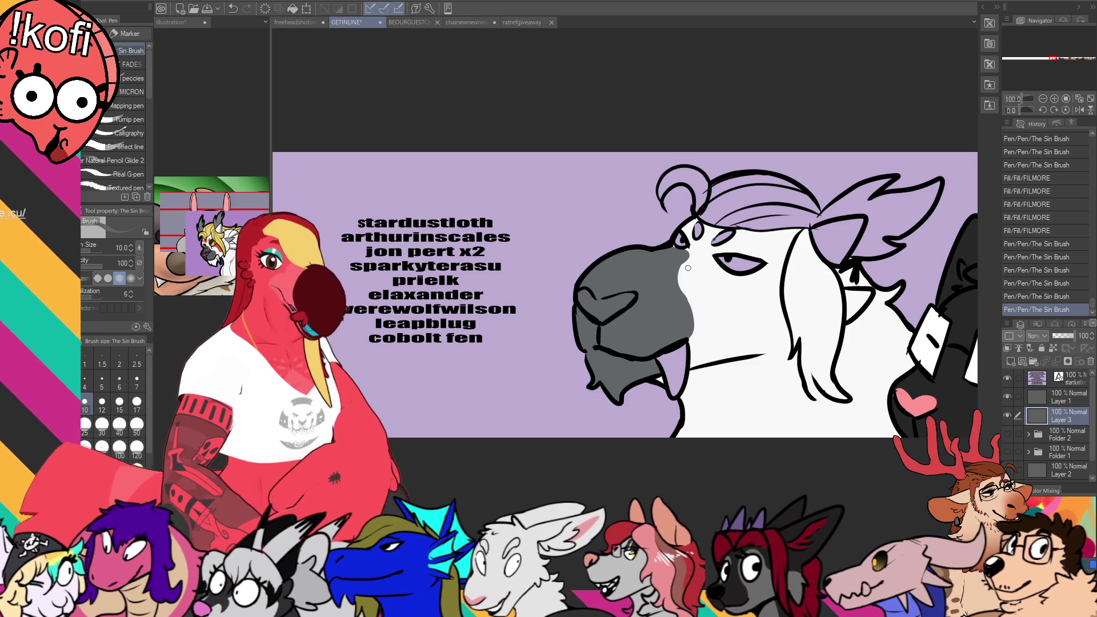
{"action": "left_click_drag", "start_coordinate": [688, 268], "coordinate": [704, 256]}
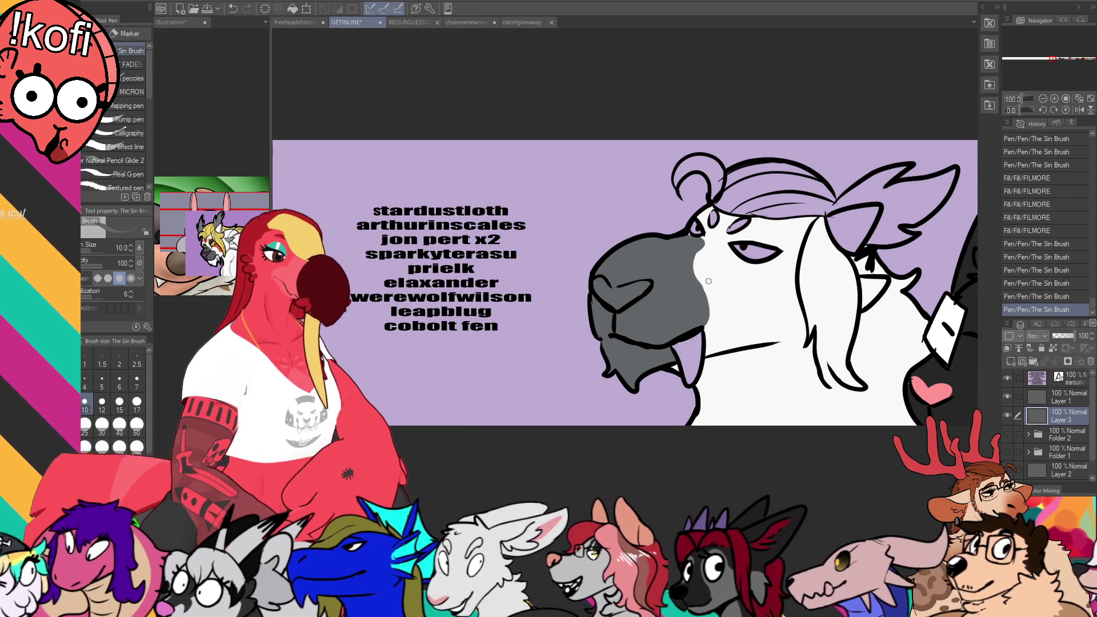
{"action": "left_click_drag", "start_coordinate": [645, 357], "coordinate": [653, 357]}
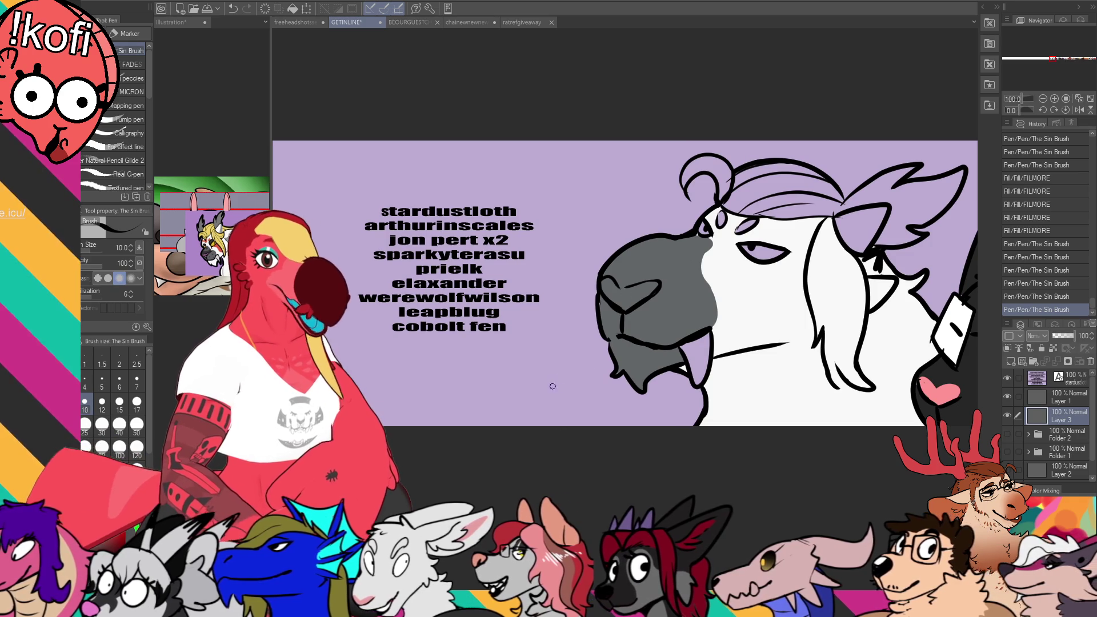
{"action": "left_click", "coordinate": [1046, 394]}
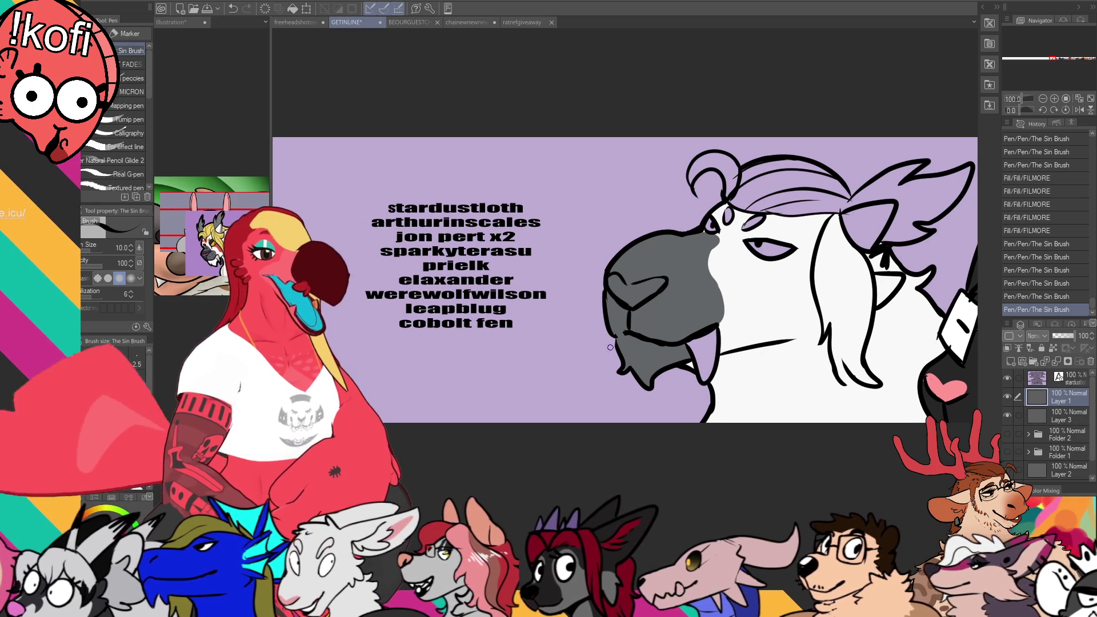
{"action": "key", "text": "ctrl+z"}
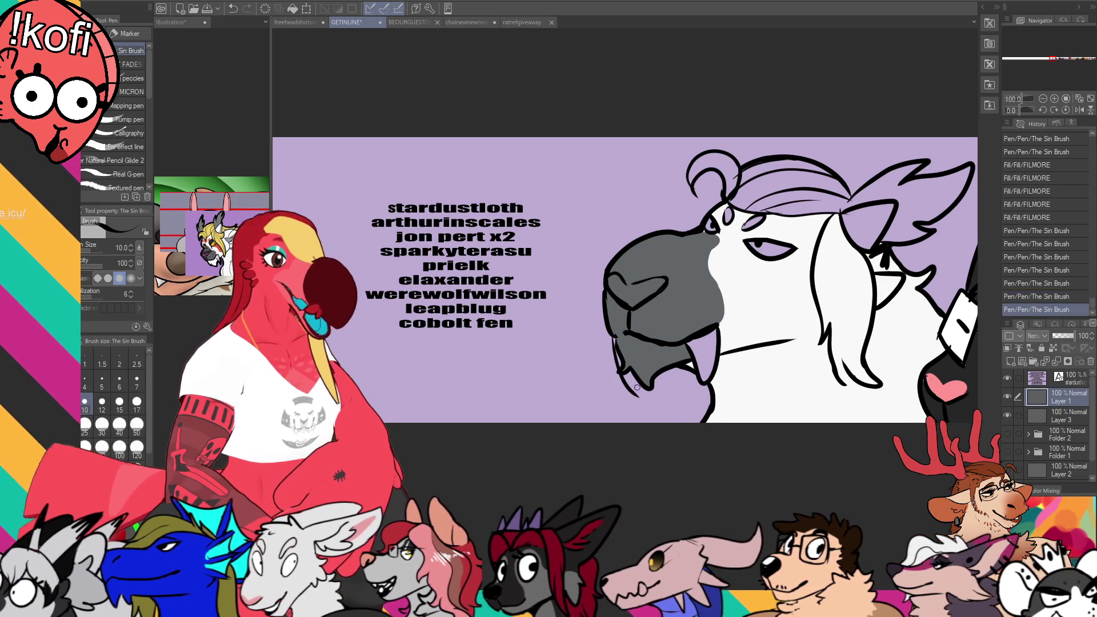
{"action": "left_click_drag", "start_coordinate": [609, 332], "coordinate": [645, 394]}
{"action": "key", "text": "ctrl+z"}
{"action": "mouse_move", "coordinate": [611, 333]}
{"action": "left_mouse_down"}
{"action": "mouse_move", "coordinate": [644, 404]}
{"action": "mouse_move", "coordinate": [638, 382]}
{"action": "mouse_move", "coordinate": [628, 387]}
{"action": "left_mouse_up"}
{"action": "key", "text": "ctrl+z"}
{"action": "key", "text": "ctrl+z"}
{"action": "key", "text": "ctrl+z"}
{"action": "key", "text": "ctrl+z"}
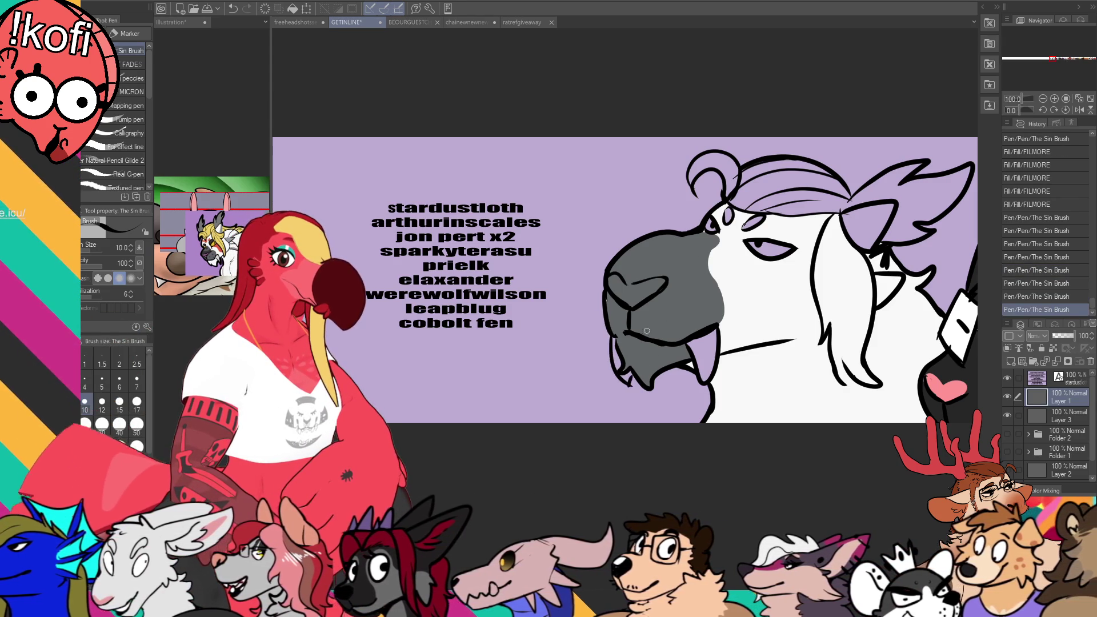
{"action": "left_click", "coordinate": [1060, 415]}
{"action": "left_click_drag", "start_coordinate": [617, 306], "coordinate": [607, 304]}
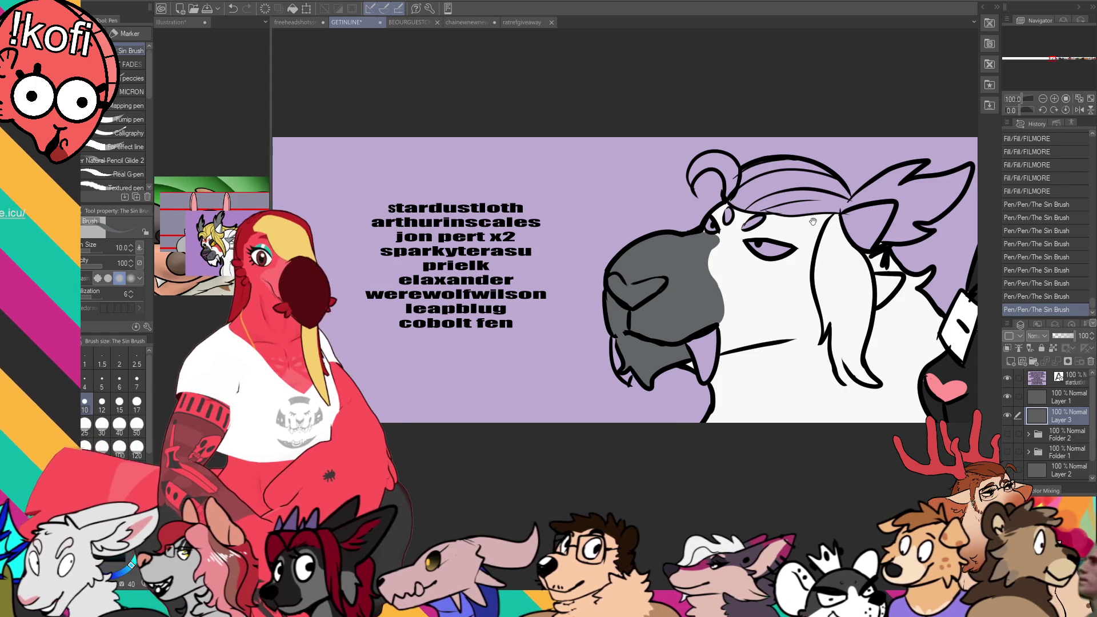
Step: Touch up the blue creature's head and eye, sampling its red and dark blue, then zoom out
{"action": "left_click_drag", "start_coordinate": [812, 221], "coordinate": [810, 239]}
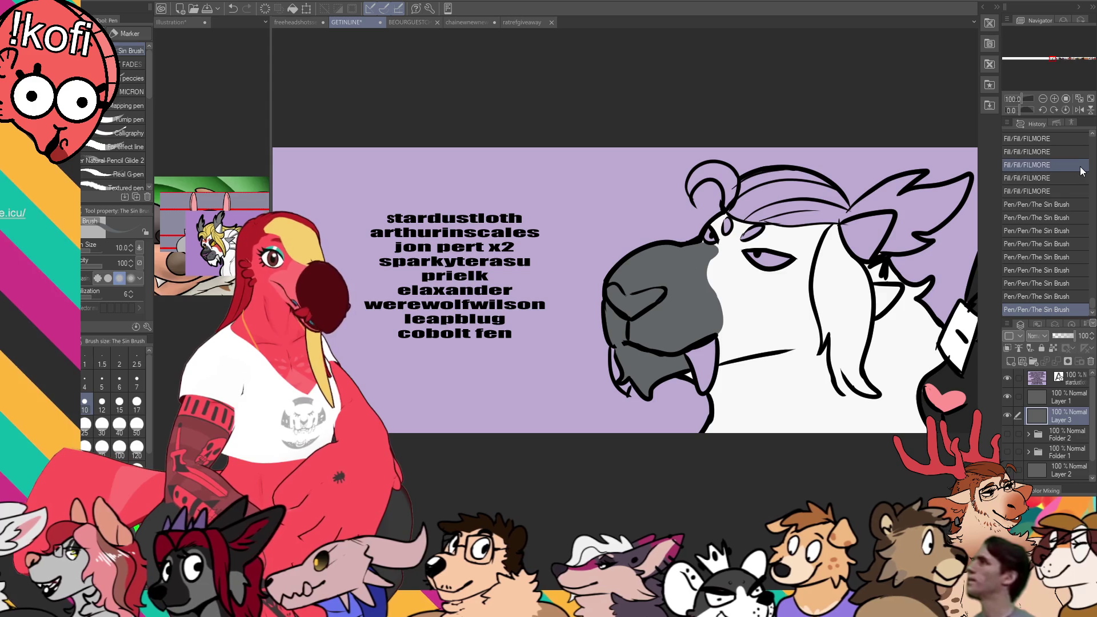
{"action": "mouse_move", "coordinate": [888, 413]}
{"action": "left_mouse_down"}
{"action": "mouse_move", "coordinate": [559, 377]}
{"action": "mouse_move", "coordinate": [400, 342]}
{"action": "left_mouse_up"}
{"action": "mouse_move", "coordinate": [971, 400]}
{"action": "left_mouse_down"}
{"action": "mouse_move", "coordinate": [791, 417]}
{"action": "mouse_move", "coordinate": [619, 384]}
{"action": "mouse_move", "coordinate": [743, 440]}
{"action": "left_mouse_up"}
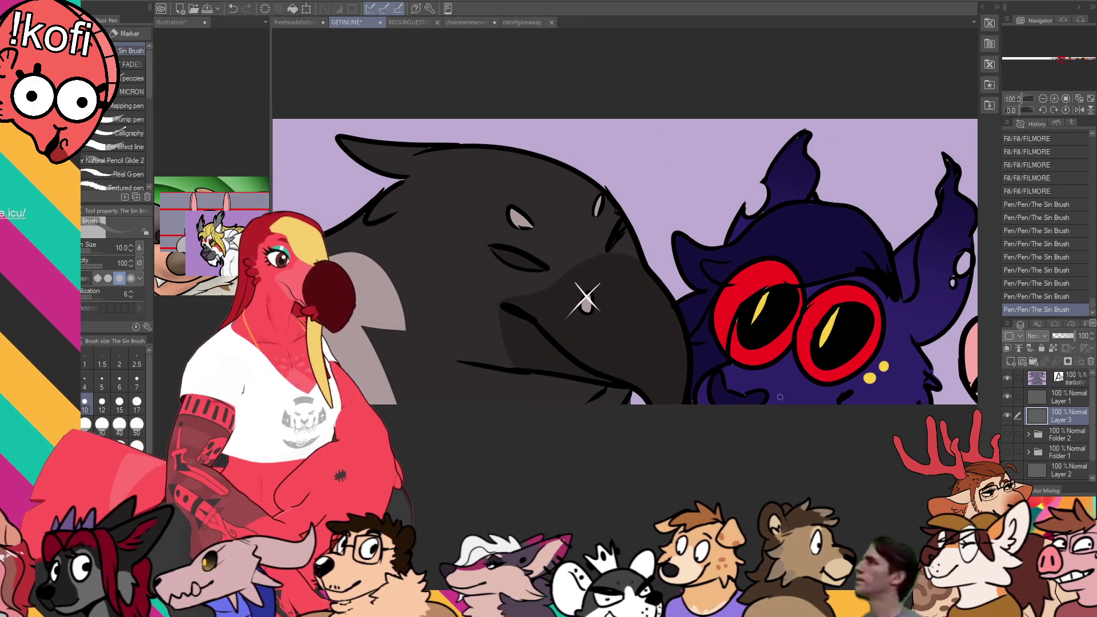
{"action": "mouse_move", "coordinate": [692, 397]}
{"action": "left_mouse_down"}
{"action": "mouse_move", "coordinate": [740, 370]}
{"action": "mouse_move", "coordinate": [736, 318]}
{"action": "mouse_move", "coordinate": [778, 279]}
{"action": "left_mouse_up"}
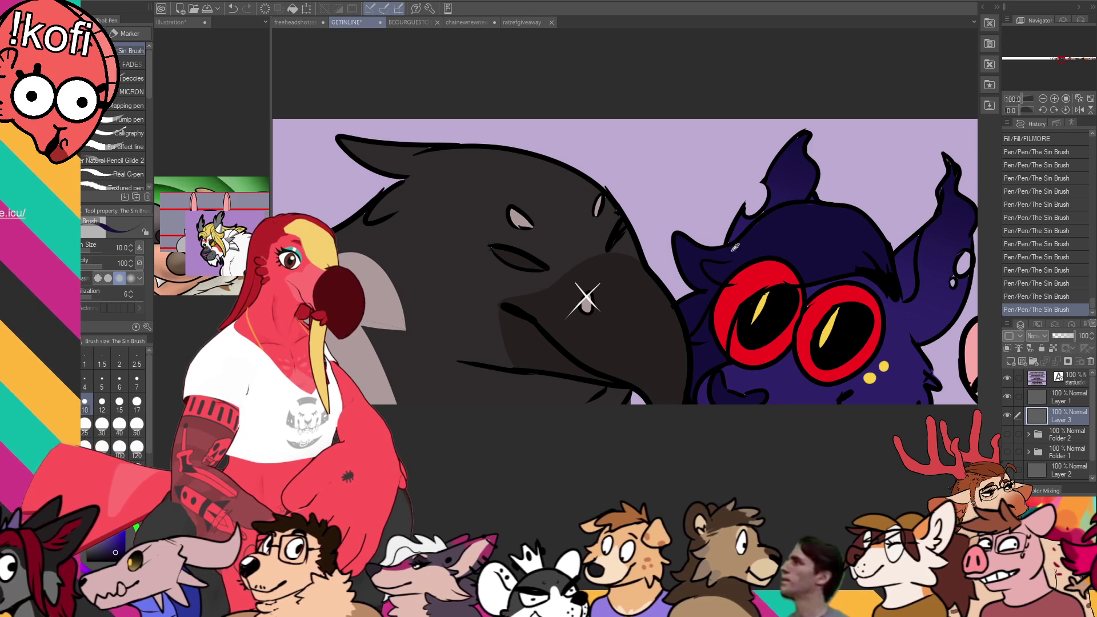
{"action": "left_click_drag", "start_coordinate": [728, 243], "coordinate": [724, 236]}
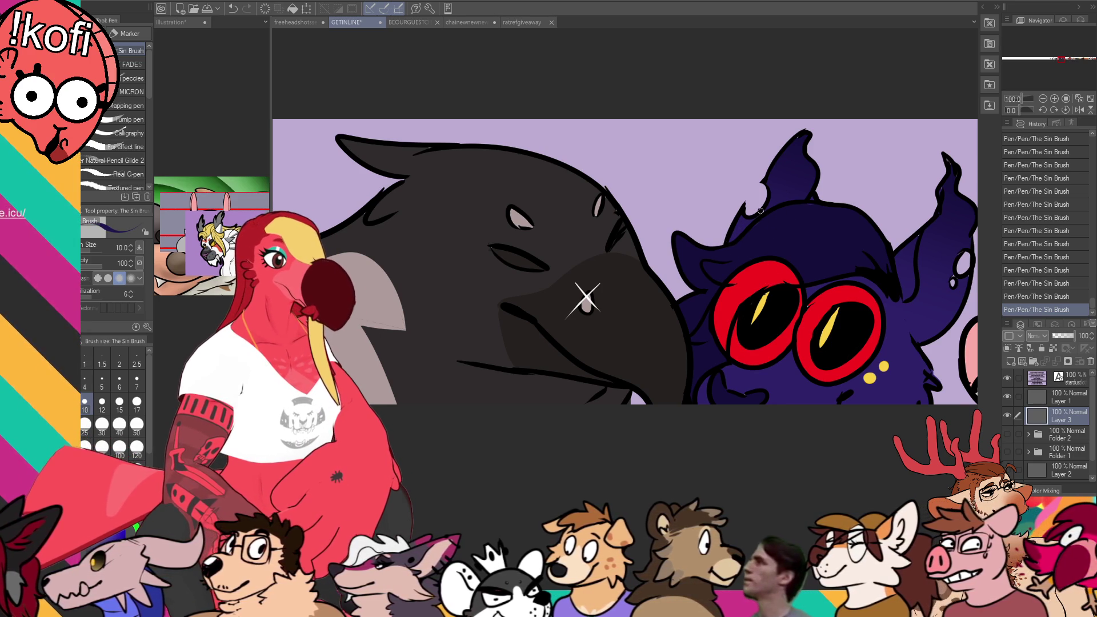
{"action": "left_click", "coordinate": [804, 322], "text": "alt"}
{"action": "left_click_drag", "start_coordinate": [927, 245], "coordinate": [911, 262]}
{"action": "left_click", "coordinate": [912, 263], "text": "alt"}
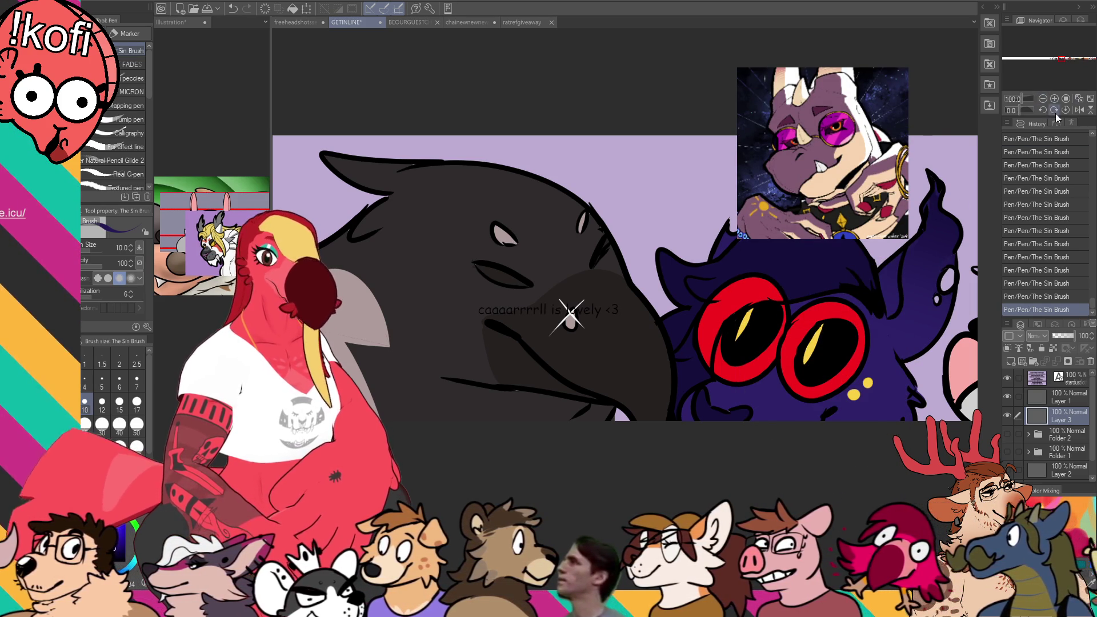
{"action": "left_click", "coordinate": [1043, 99]}
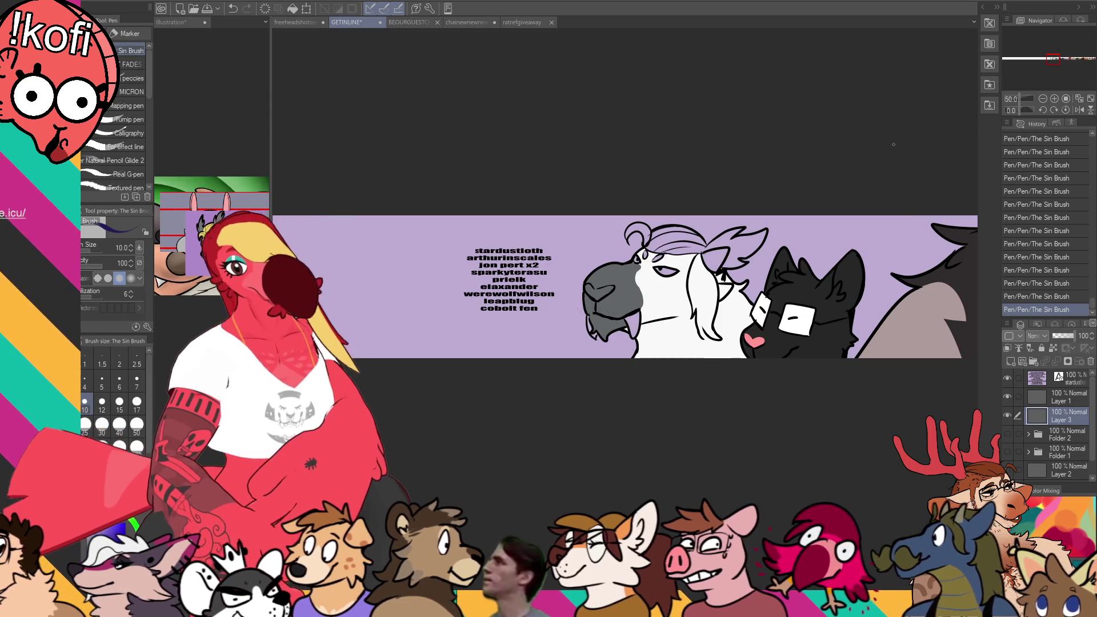
Step: Restore 100% zoom on the GETINLINE banner and fill the goat's fang pale grey
{"action": "left_click", "coordinate": [1053, 98]}
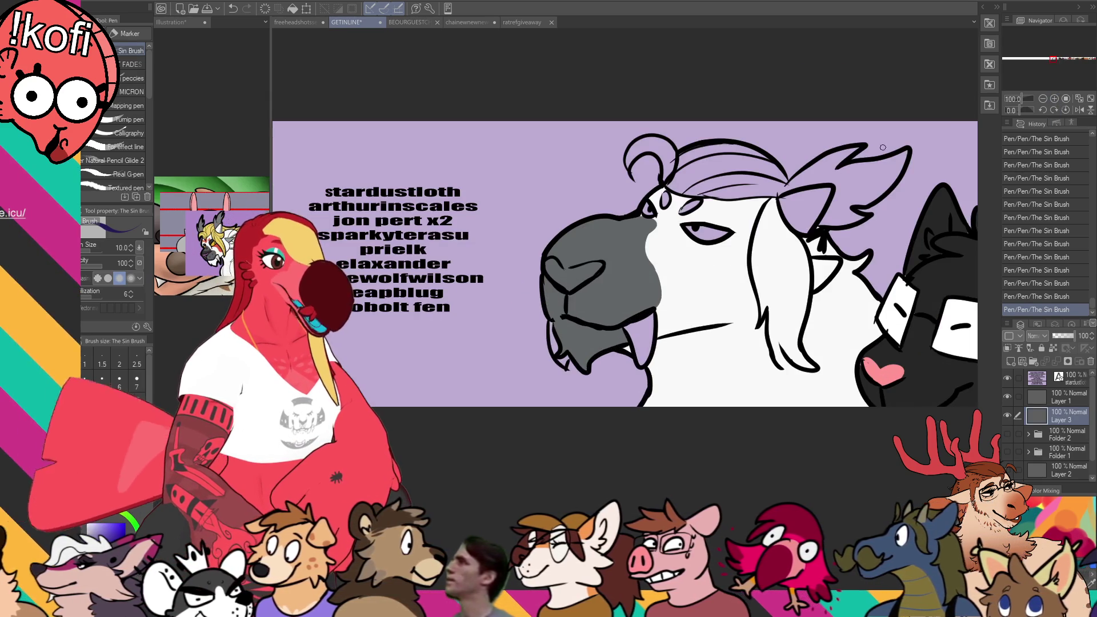
{"action": "left_click", "coordinate": [172, 22]}
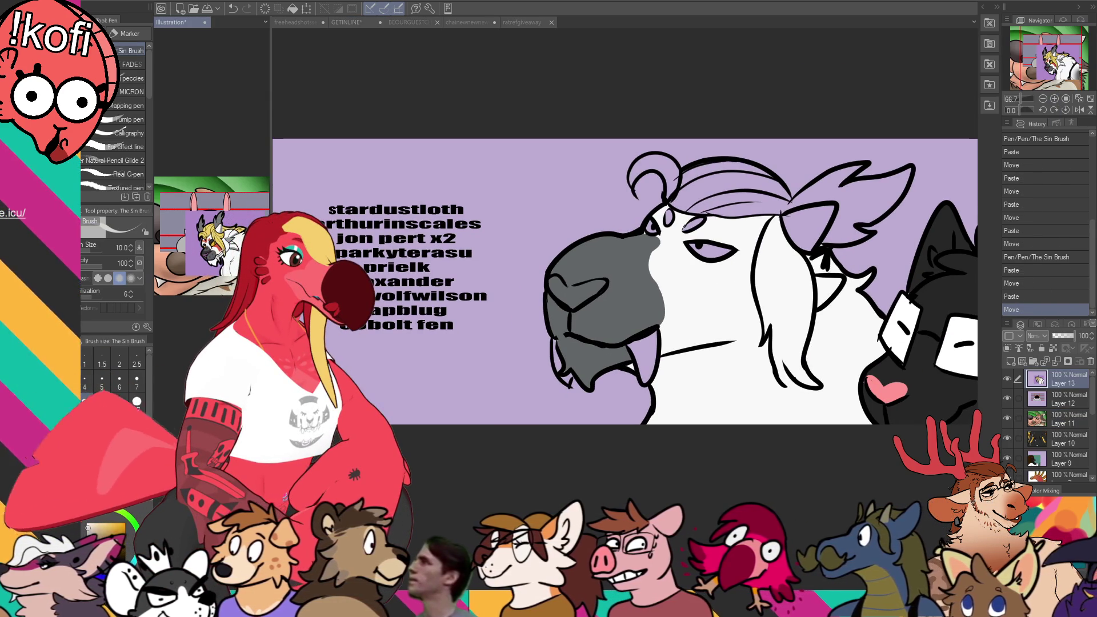
{"action": "key", "text": "g"}
{"action": "key", "text": "ctrl+Tab"}
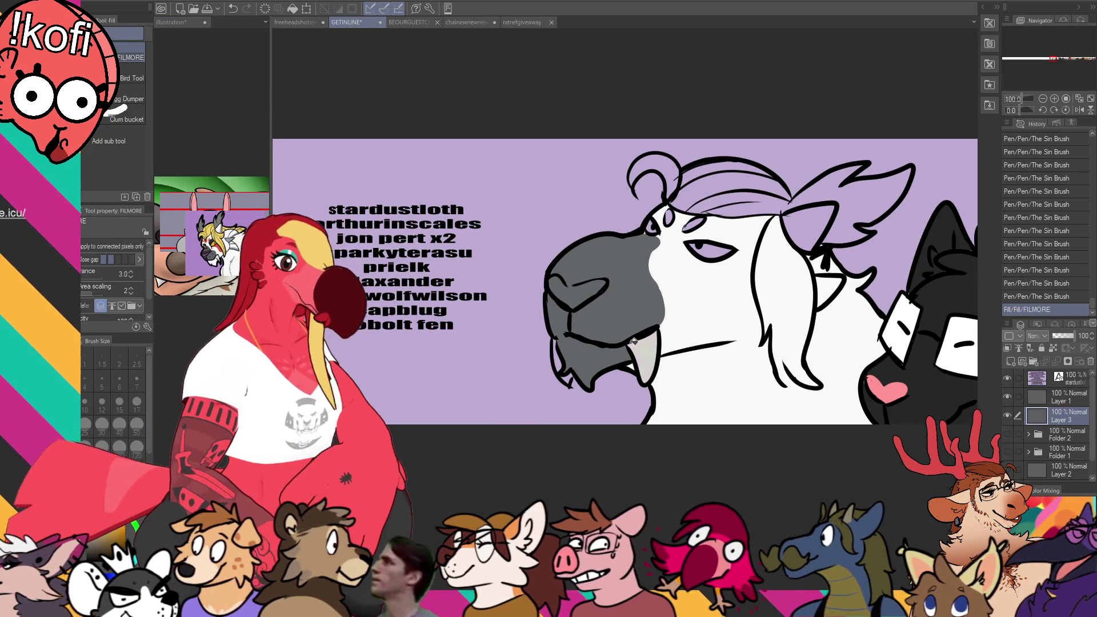
{"action": "left_click", "coordinate": [562, 360]}
{"action": "key", "text": "p"}
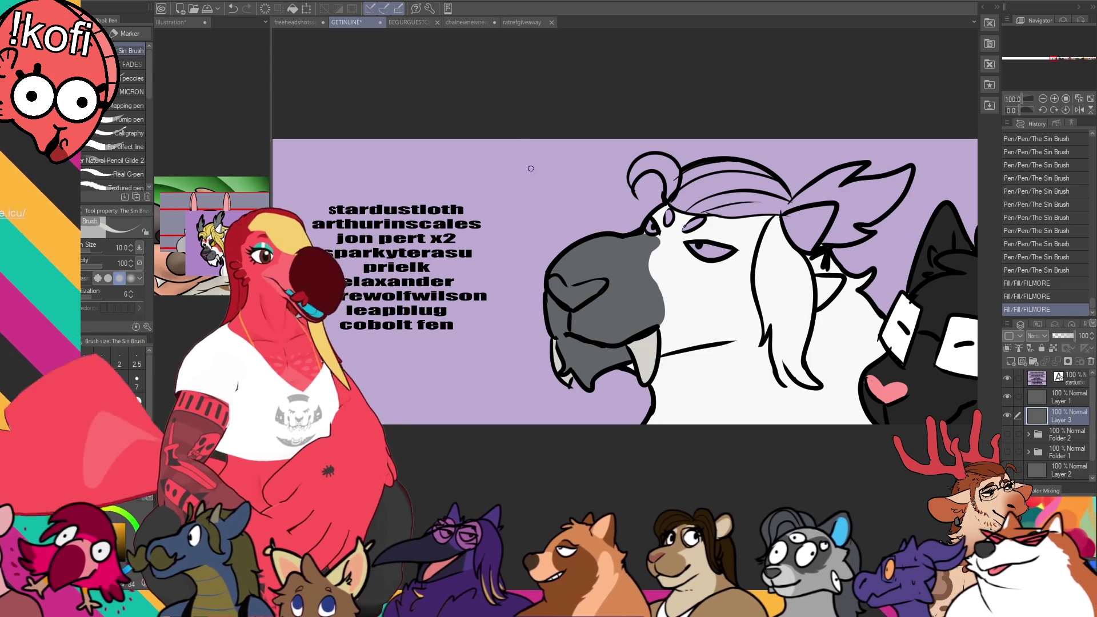
{"action": "left_click_drag", "start_coordinate": [681, 318], "coordinate": [666, 329]}
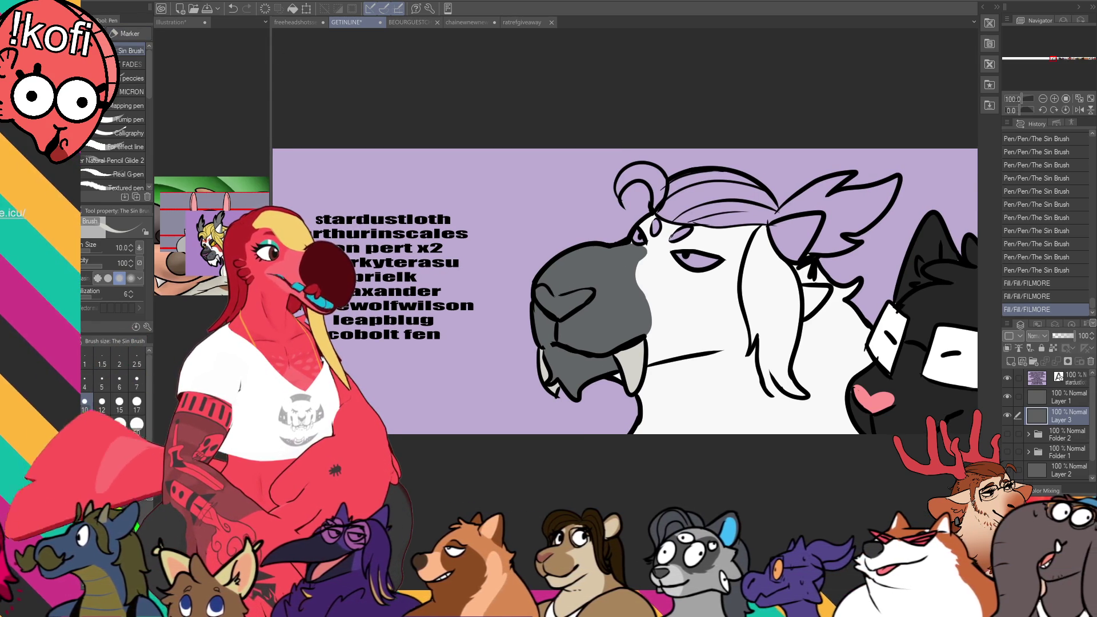
{"action": "key", "text": "ctrl+shift+v"}
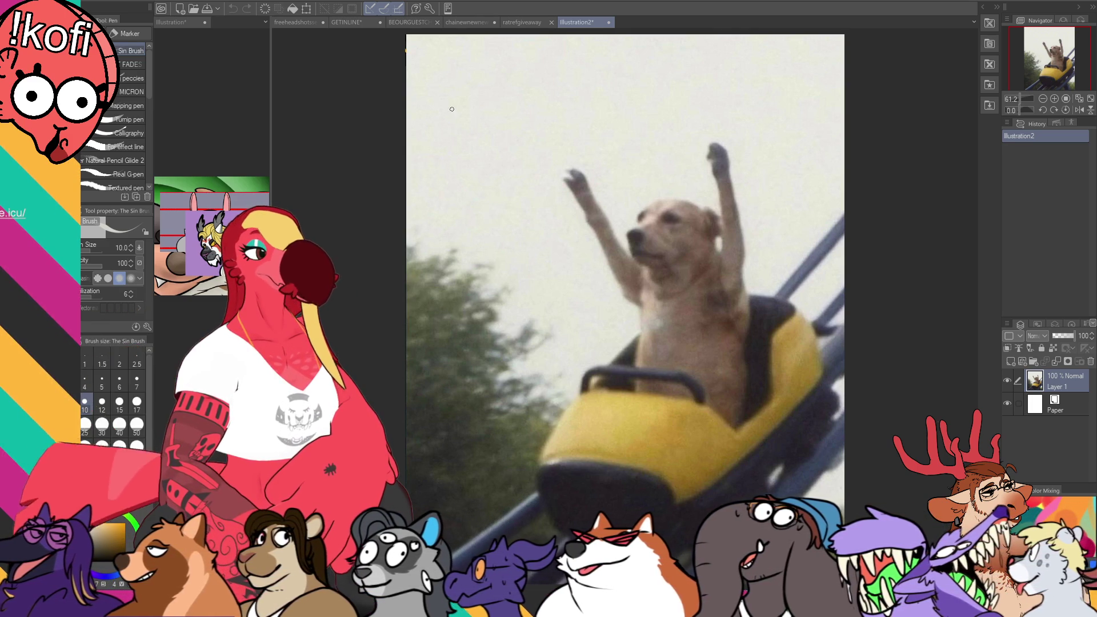
{"action": "scroll", "coordinate": [612, 152], "scroll_direction": "down", "scroll_amount": 3}
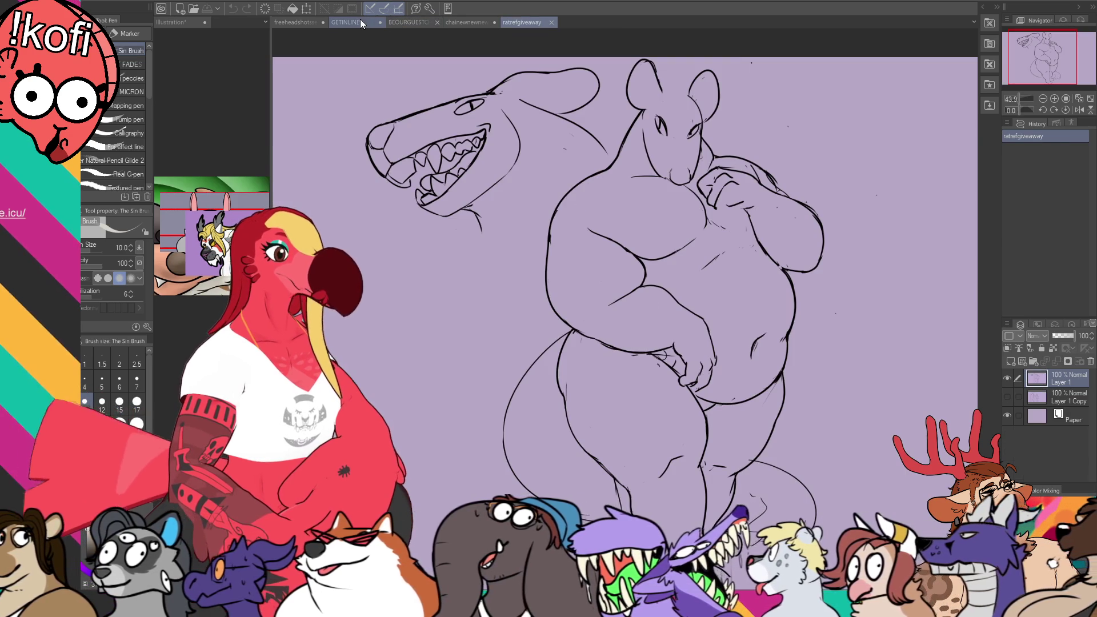
{"action": "left_click", "coordinate": [360, 22]}
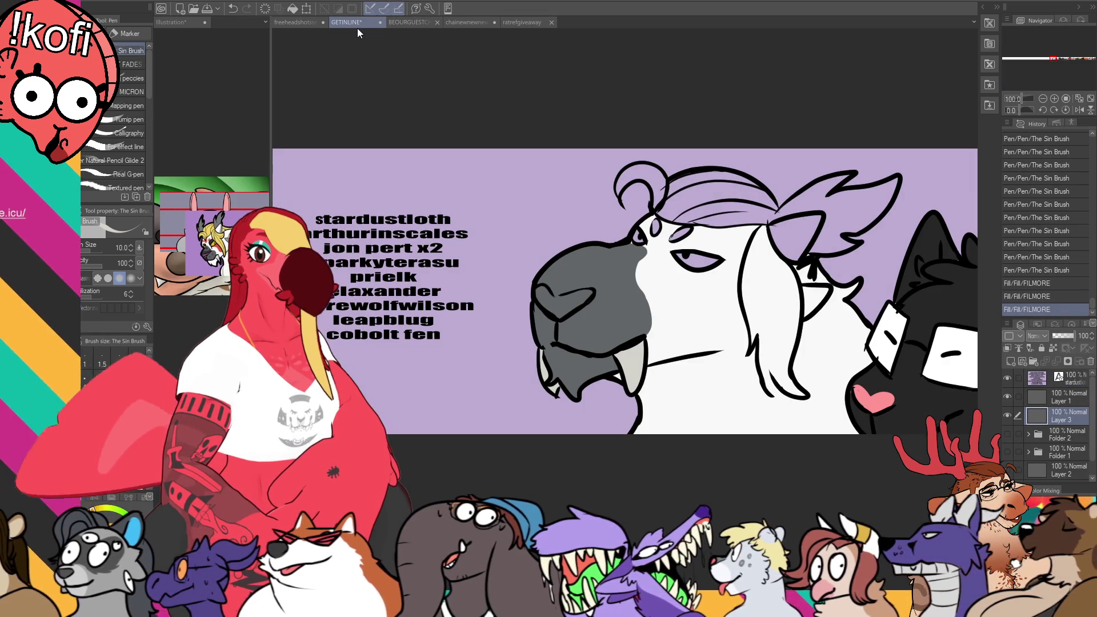
{"action": "left_click", "coordinate": [236, 144]}
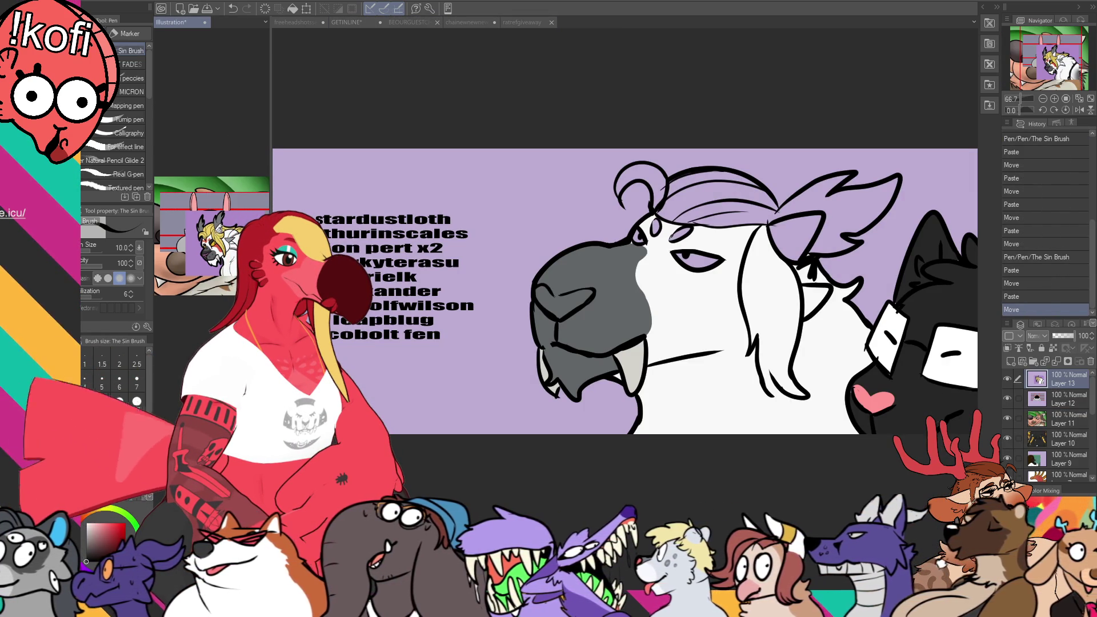
{"action": "left_click", "coordinate": [691, 292]}
{"action": "left_click_drag", "start_coordinate": [542, 273], "coordinate": [593, 266]}
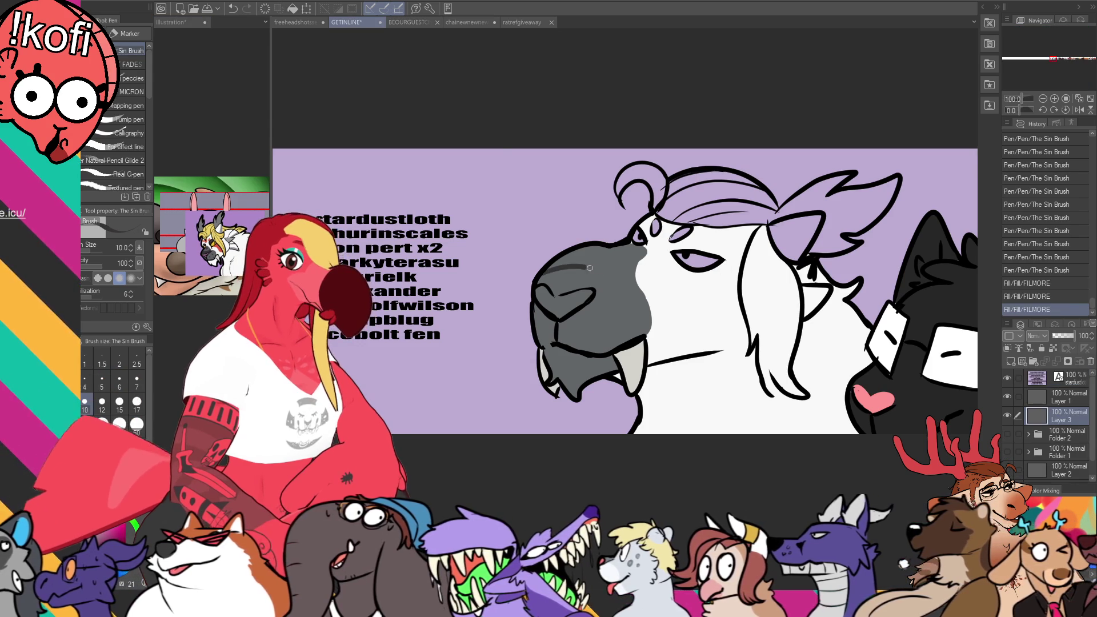
Step: Fill the nose a darker grey and the bangs, tufts, top hair and curl yellow
{"action": "key", "text": "g"}
{"action": "left_click", "coordinate": [602, 252]}
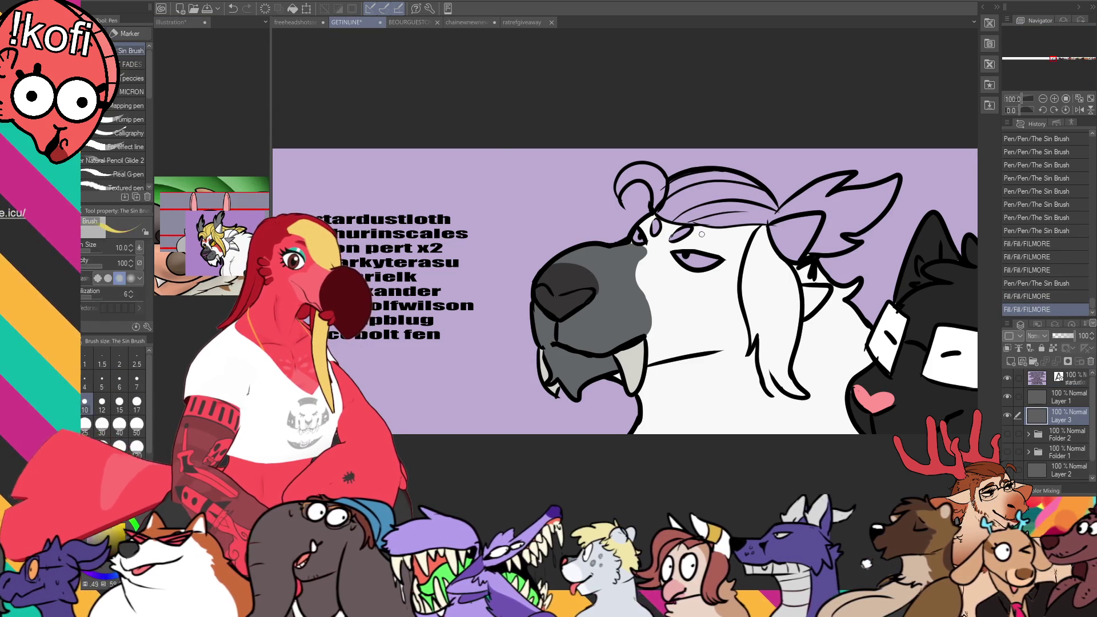
{"action": "left_click", "coordinate": [727, 194]}
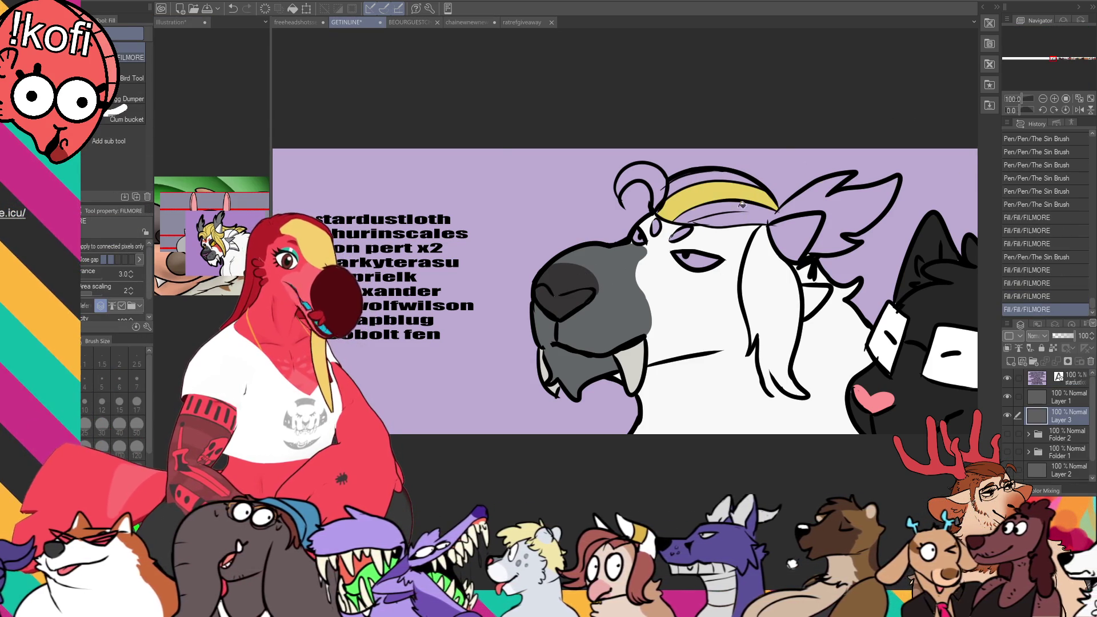
{"action": "left_click", "coordinate": [741, 203]}
{"action": "left_click", "coordinate": [720, 171]}
{"action": "left_click", "coordinate": [651, 176]}
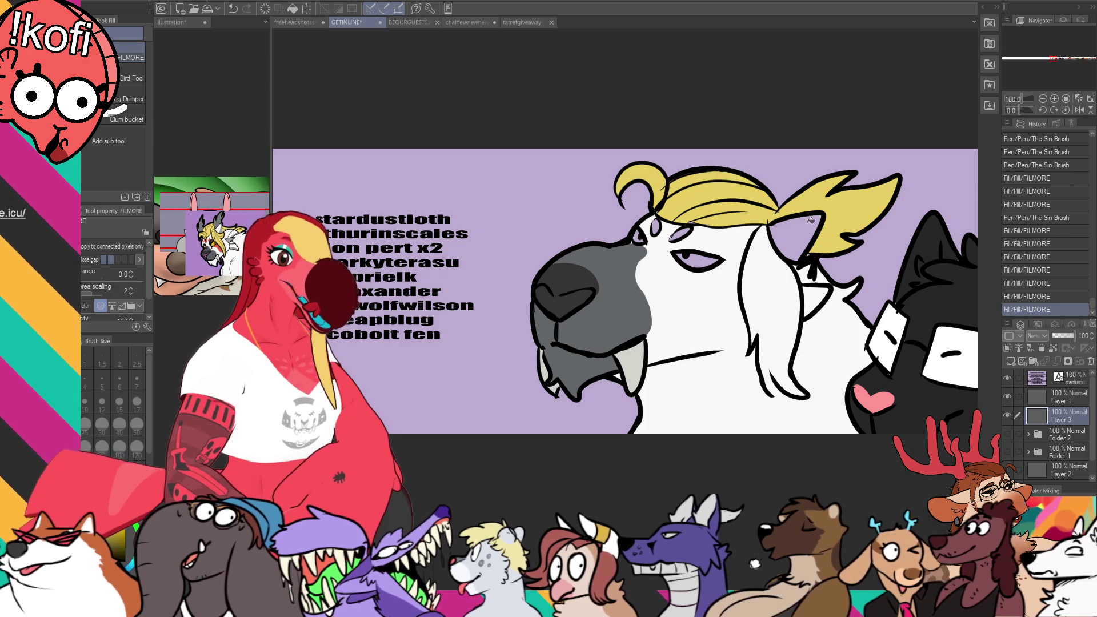
Step: Close the neck gap with Sin Brush outlines and fill the area behind the neck yellow
{"action": "key", "text": "p"}
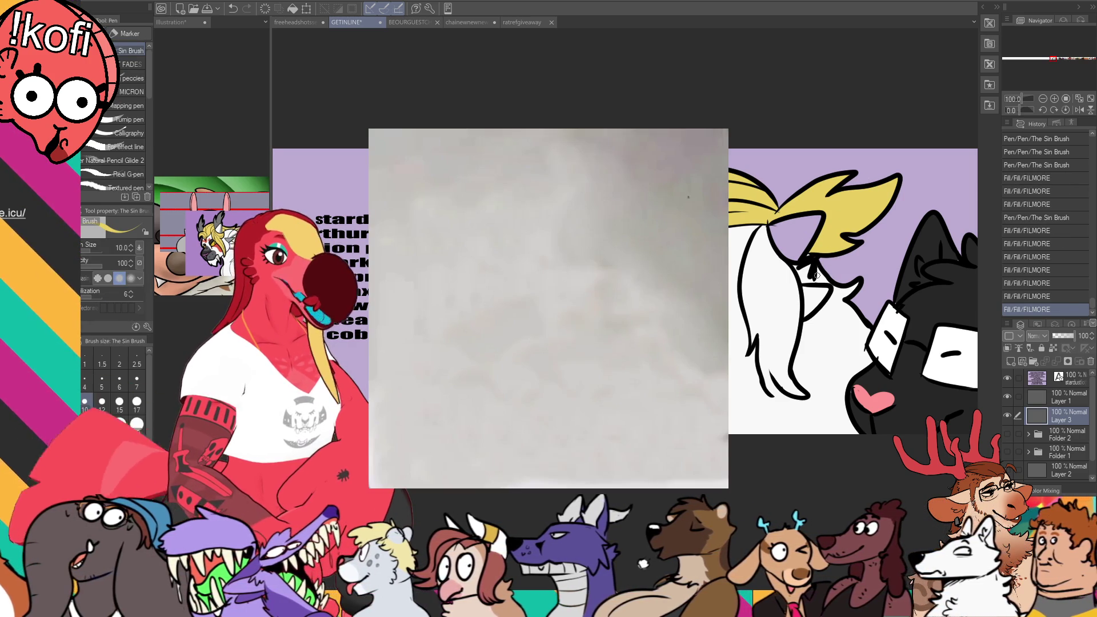
{"action": "left_click_drag", "start_coordinate": [806, 275], "coordinate": [826, 283]}
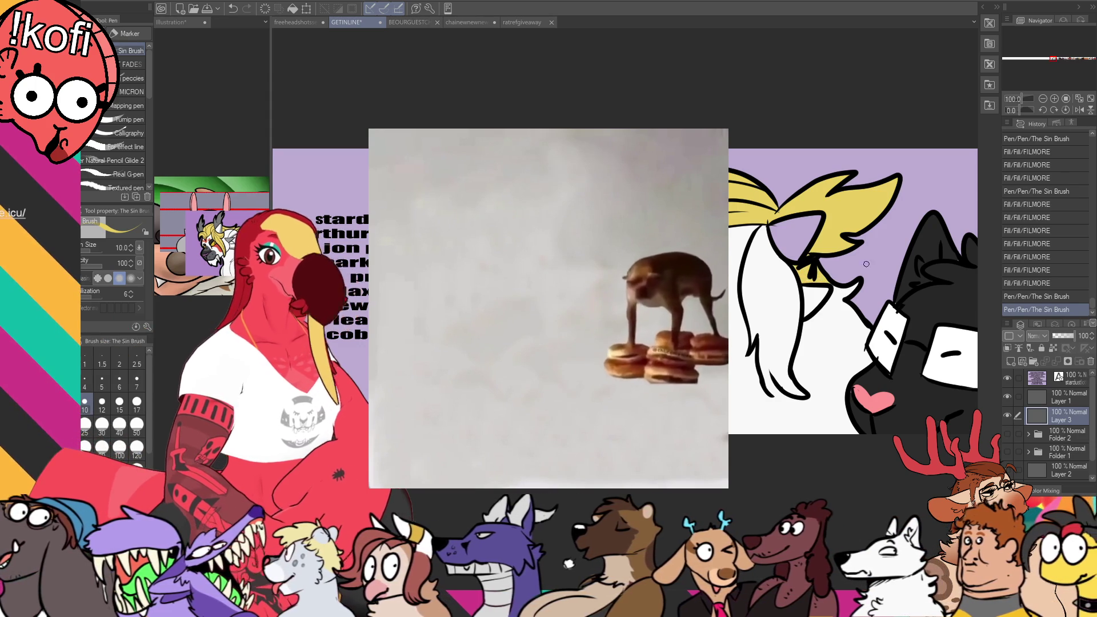
{"action": "mouse_move", "coordinate": [833, 275]}
{"action": "left_mouse_down"}
{"action": "mouse_move", "coordinate": [843, 281]}
{"action": "mouse_move", "coordinate": [825, 294]}
{"action": "left_mouse_up"}
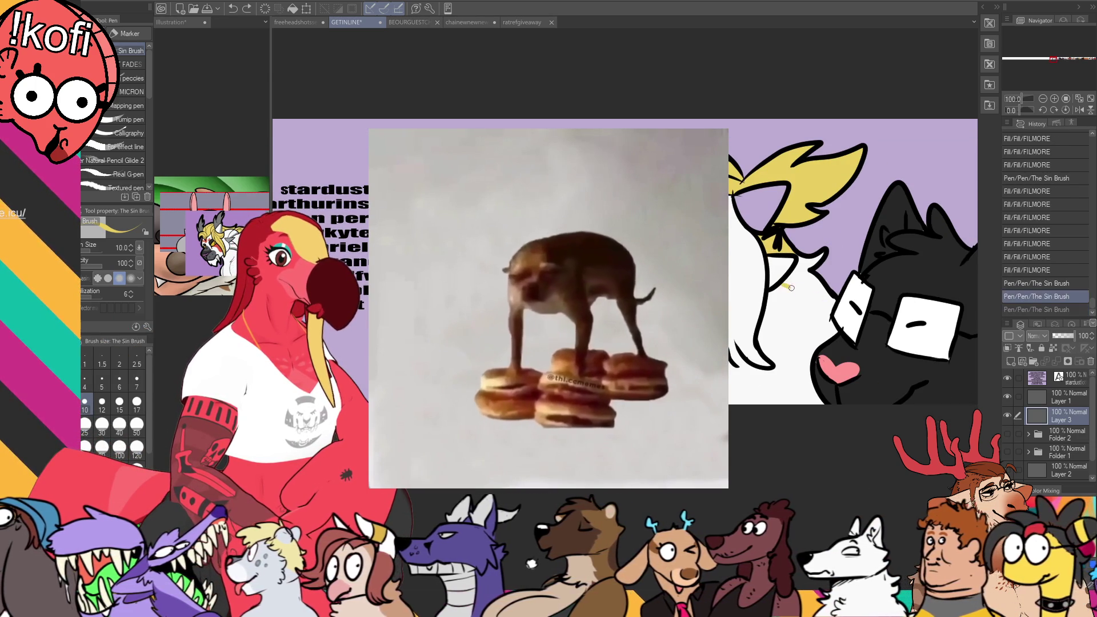
{"action": "left_click", "coordinate": [815, 271]}
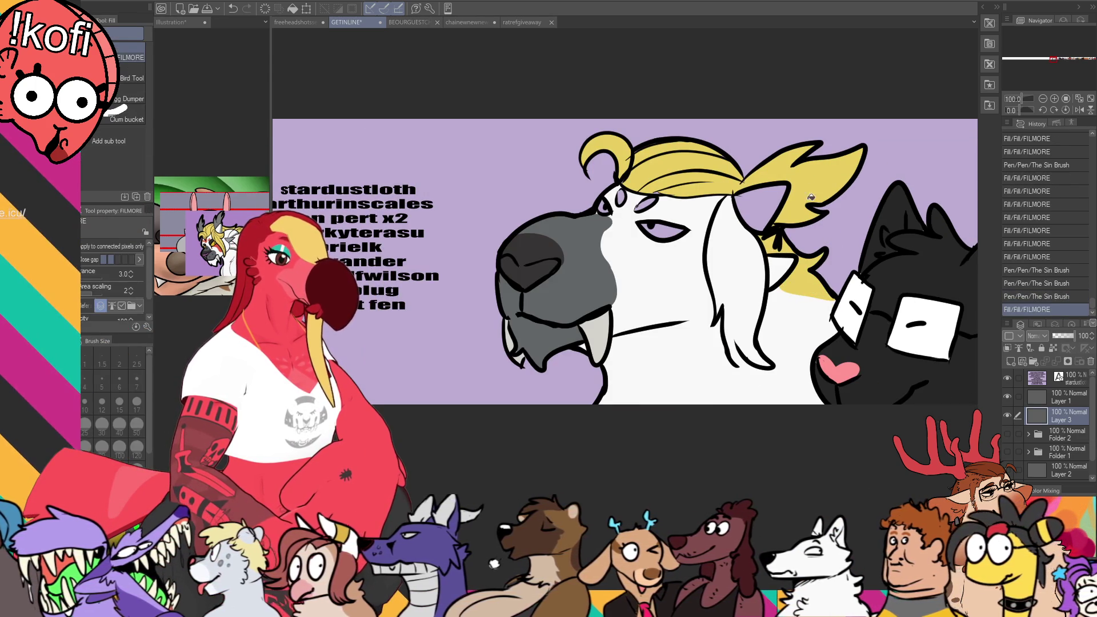
{"action": "mouse_move", "coordinate": [699, 196]}
{"action": "left_mouse_down"}
{"action": "mouse_move", "coordinate": [727, 234]}
{"action": "mouse_move", "coordinate": [706, 224]}
{"action": "left_mouse_up"}
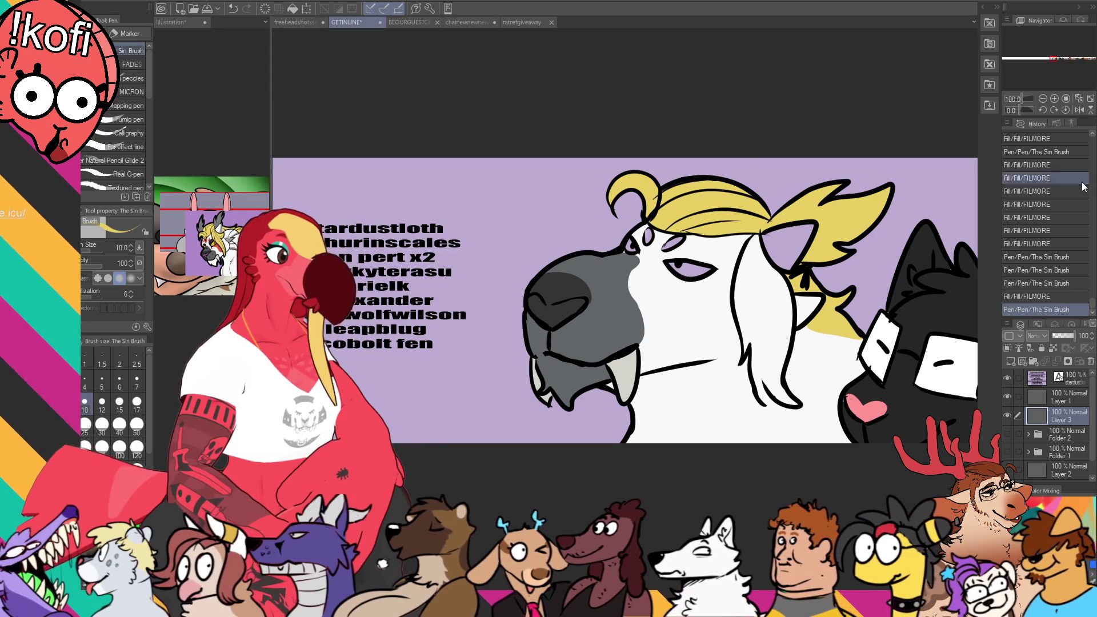
Step: Draw a tear-stripe outline under the eye, fill it red, and touch up its edge
{"action": "left_click", "coordinate": [186, 107]}
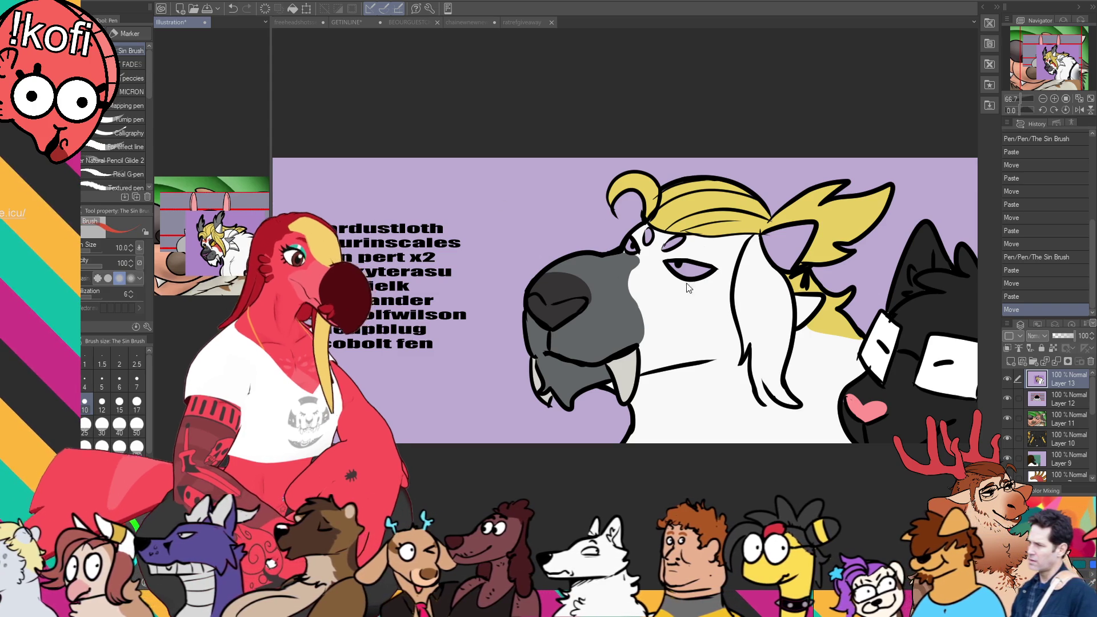
{"action": "left_click", "coordinate": [687, 281]}
{"action": "mouse_move", "coordinate": [688, 281]}
{"action": "left_mouse_down"}
{"action": "mouse_move", "coordinate": [711, 339]}
{"action": "mouse_move", "coordinate": [724, 314]}
{"action": "mouse_move", "coordinate": [721, 327]}
{"action": "left_mouse_up"}
{"action": "key", "text": "g"}
{"action": "left_click", "coordinate": [706, 302]}
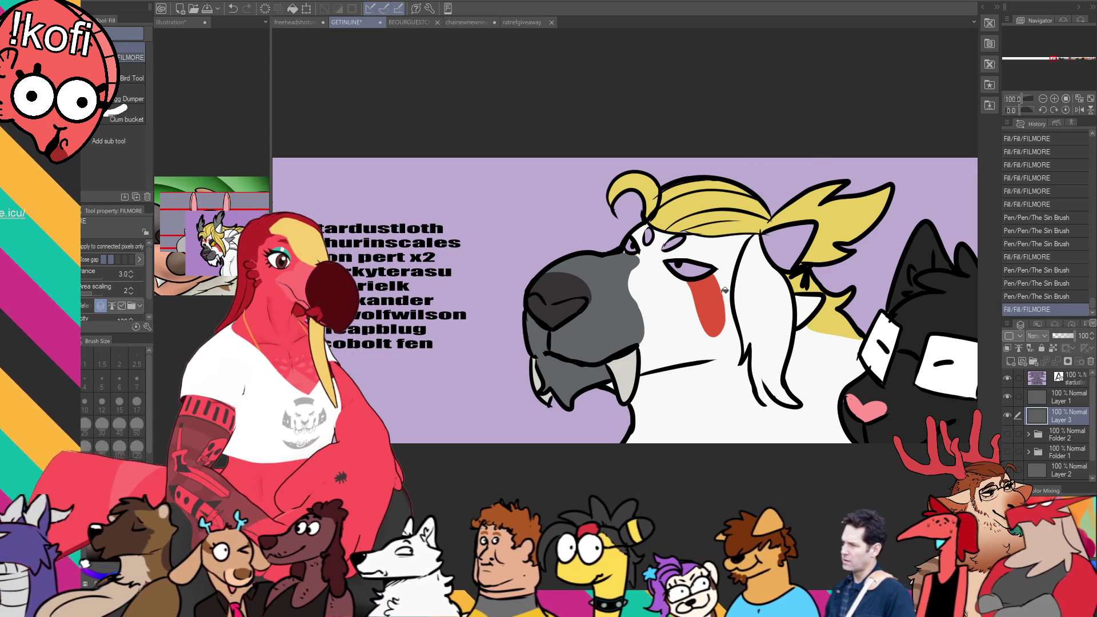
{"action": "key", "text": "p"}
{"action": "left_click_drag", "start_coordinate": [723, 288], "coordinate": [721, 286]}
{"action": "key", "text": "ctrl+z"}
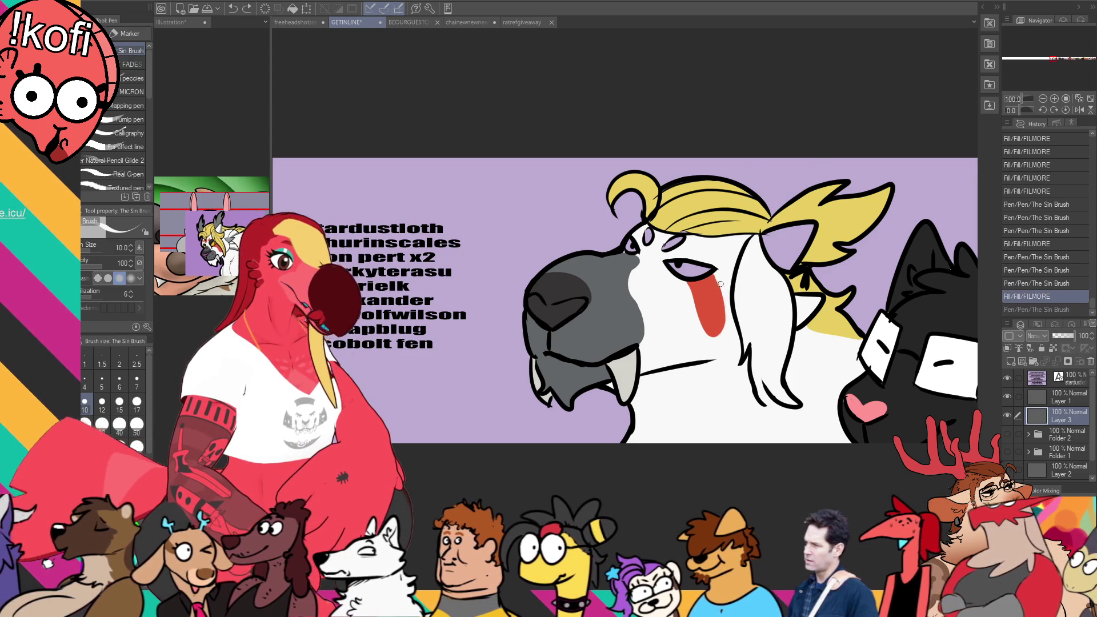
{"action": "key", "text": "ctrl+y"}
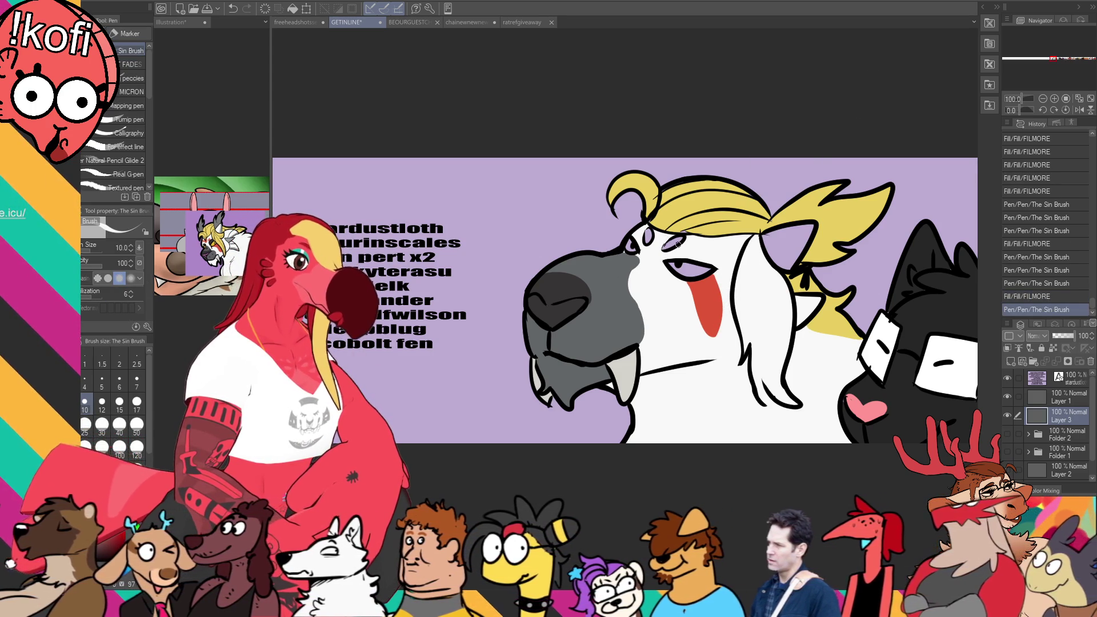
Step: Fill two spots above the eye red
{"action": "key", "text": "g"}
{"action": "left_click", "coordinate": [673, 243]}
{"action": "left_click", "coordinate": [651, 228]}
{"action": "key", "text": "ctrl+z"}
{"action": "key", "text": "ctrl+z"}
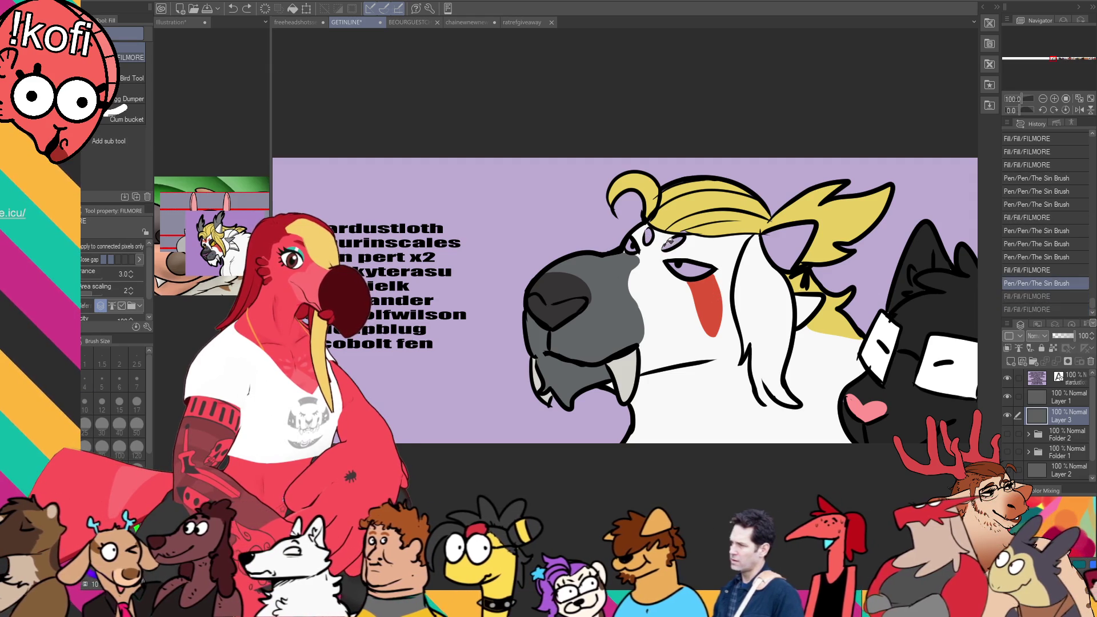
{"action": "key", "text": "ctrl+y"}
{"action": "key", "text": "ctrl+y"}
Step: Draw a grey eyelid arc over the eye, redoing the first attempt
{"action": "key", "text": "p"}
{"action": "left_click", "coordinate": [663, 232]}
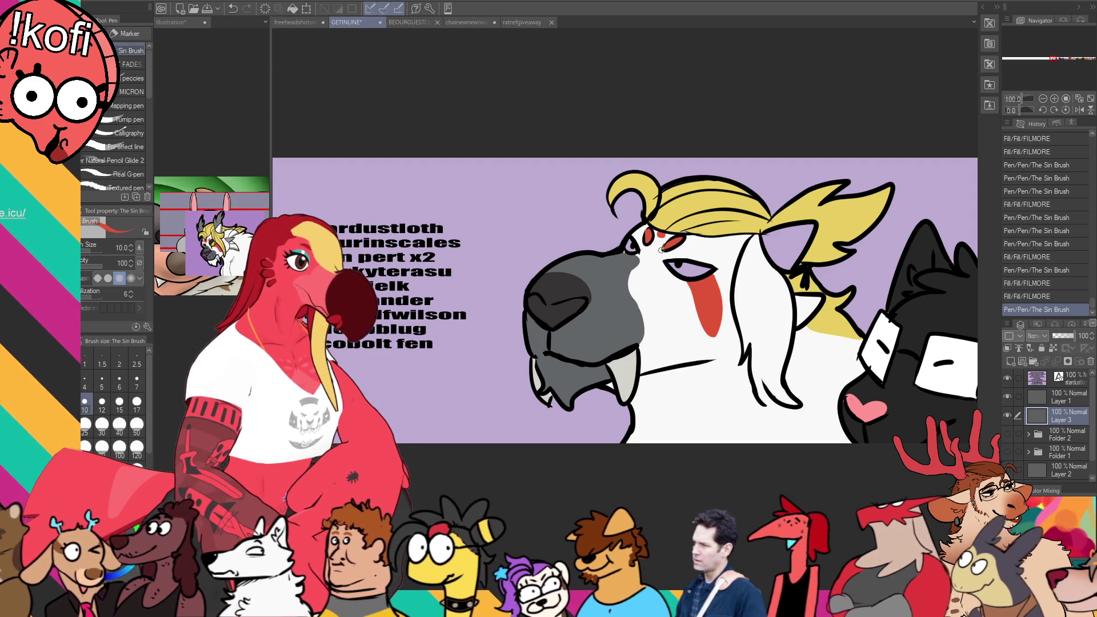
{"action": "key", "text": "ctrl+z"}
{"action": "left_click_drag", "start_coordinate": [666, 259], "coordinate": [710, 261]}
Step: Fill the eye yellow and touch up the lines around the eye and brow
{"action": "key", "text": "g"}
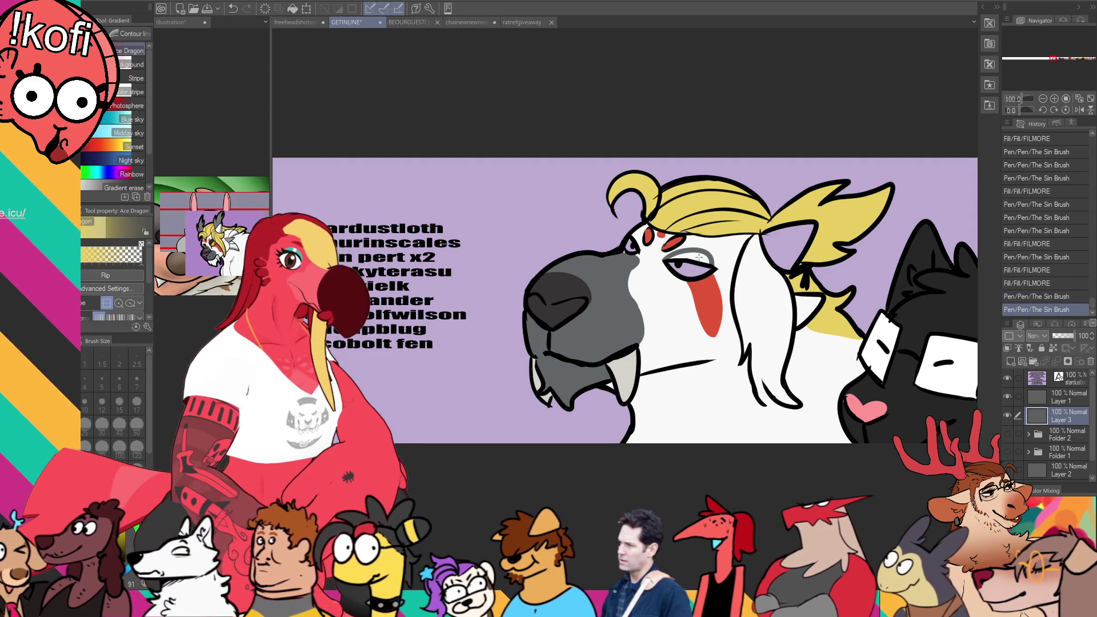
{"action": "key", "text": "g"}
{"action": "left_click", "coordinate": [682, 263]}
{"action": "left_click", "coordinate": [694, 268]}
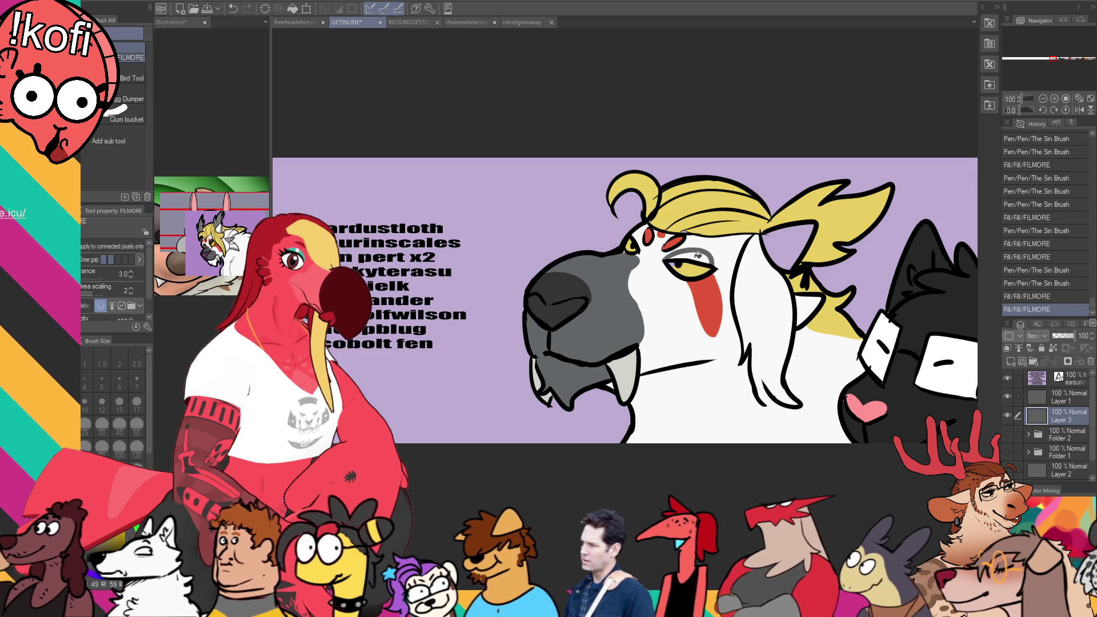
{"action": "key", "text": "p"}
{"action": "mouse_move", "coordinate": [681, 230]}
{"action": "left_mouse_down"}
{"action": "mouse_move", "coordinate": [712, 244]}
{"action": "mouse_move", "coordinate": [674, 250]}
{"action": "mouse_move", "coordinate": [709, 261]}
{"action": "left_mouse_up"}
Step: Fill the eyelid grey and refine the eyelid and eye outline strokes
{"action": "key", "text": "g"}
{"action": "left_click", "coordinate": [682, 257]}
{"action": "left_click", "coordinate": [698, 258]}
{"action": "key", "text": "p"}
{"action": "left_click_drag", "start_coordinate": [706, 251], "coordinate": [709, 246]}
{"action": "left_click_drag", "start_coordinate": [638, 247], "coordinate": [634, 243]}
{"action": "left_click_drag", "start_coordinate": [631, 245], "coordinate": [620, 257]}
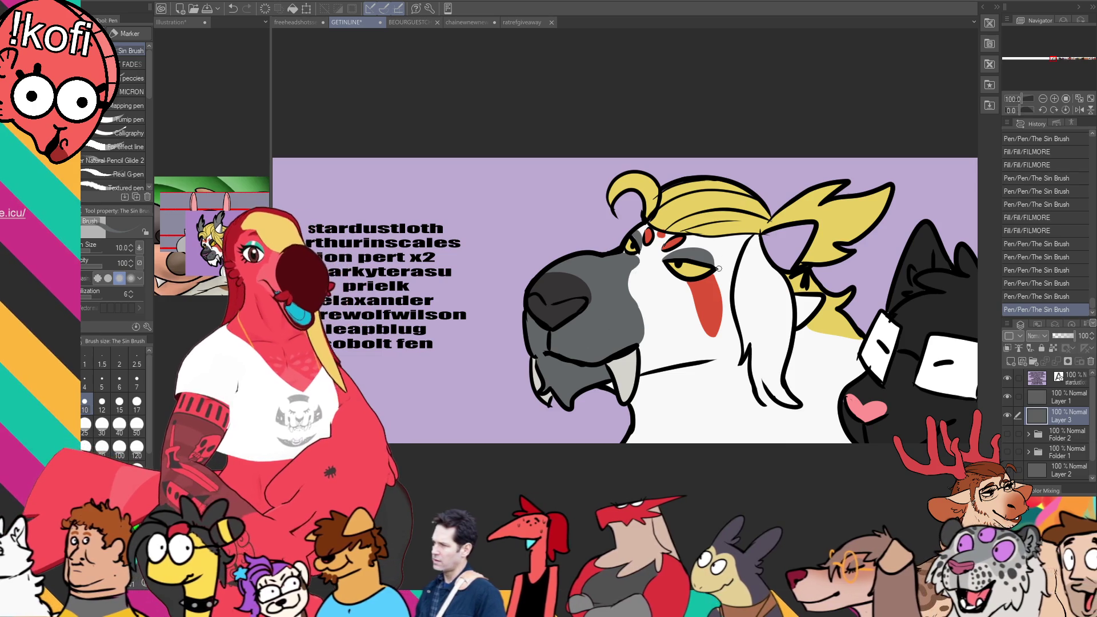
Step: Undo a stray stroke, add a small face stroke, and fill the nose purple
{"action": "mouse_move", "coordinate": [651, 277]}
{"action": "left_mouse_down"}
{"action": "mouse_move", "coordinate": [642, 267]}
{"action": "mouse_move", "coordinate": [657, 301]}
{"action": "mouse_move", "coordinate": [644, 298]}
{"action": "mouse_move", "coordinate": [654, 334]}
{"action": "mouse_move", "coordinate": [651, 321]}
{"action": "mouse_move", "coordinate": [644, 334]}
{"action": "mouse_move", "coordinate": [685, 308]}
{"action": "mouse_move", "coordinate": [658, 353]}
{"action": "left_mouse_up"}
{"action": "key", "text": "ctrl+z"}
{"action": "key", "text": "ctrl+z"}
{"action": "key", "text": "ctrl+z"}
{"action": "key", "text": "ctrl+z"}
{"action": "key", "text": "ctrl+z"}
{"action": "key", "text": "ctrl+z"}
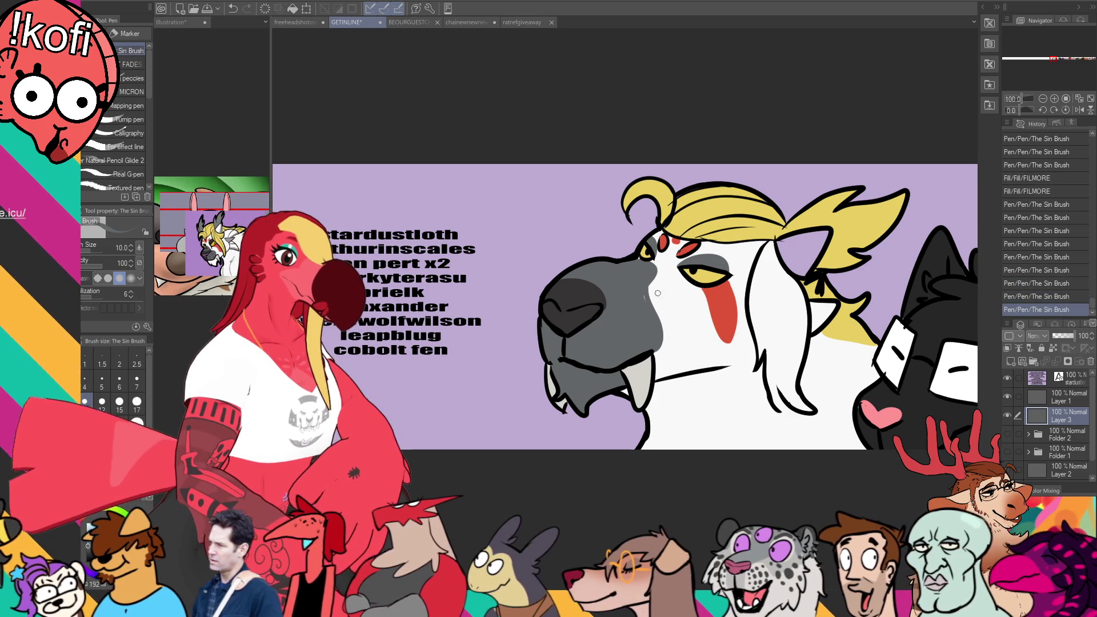
{"action": "mouse_move", "coordinate": [721, 261]}
{"action": "left_mouse_down"}
{"action": "mouse_move", "coordinate": [736, 272]}
{"action": "mouse_move", "coordinate": [694, 302]}
{"action": "left_mouse_up"}
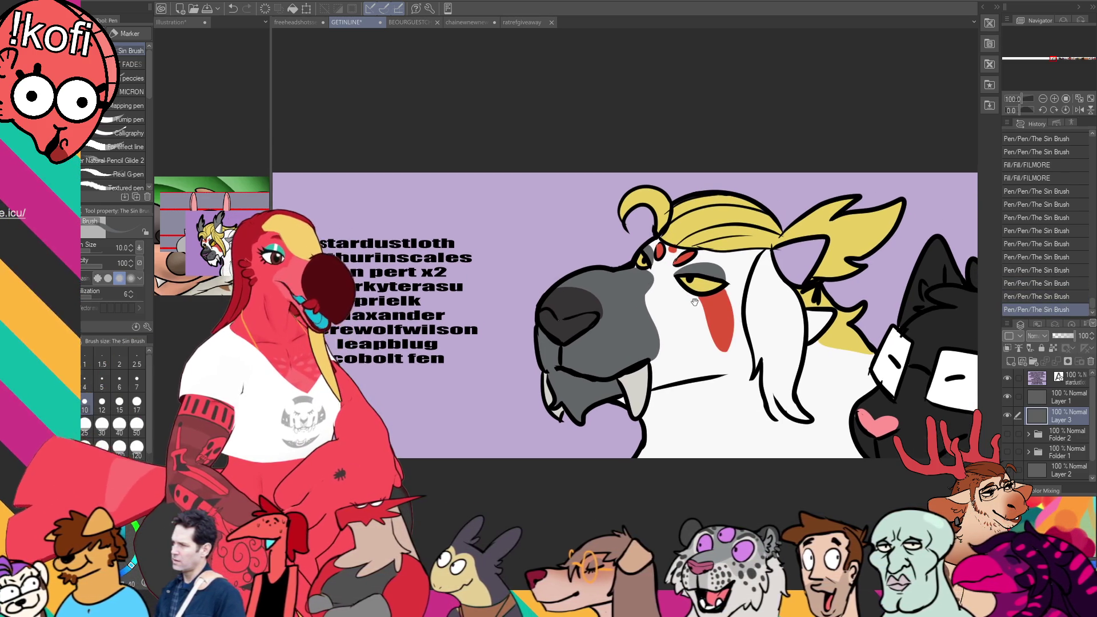
{"action": "left_click_drag", "start_coordinate": [773, 253], "coordinate": [779, 264]}
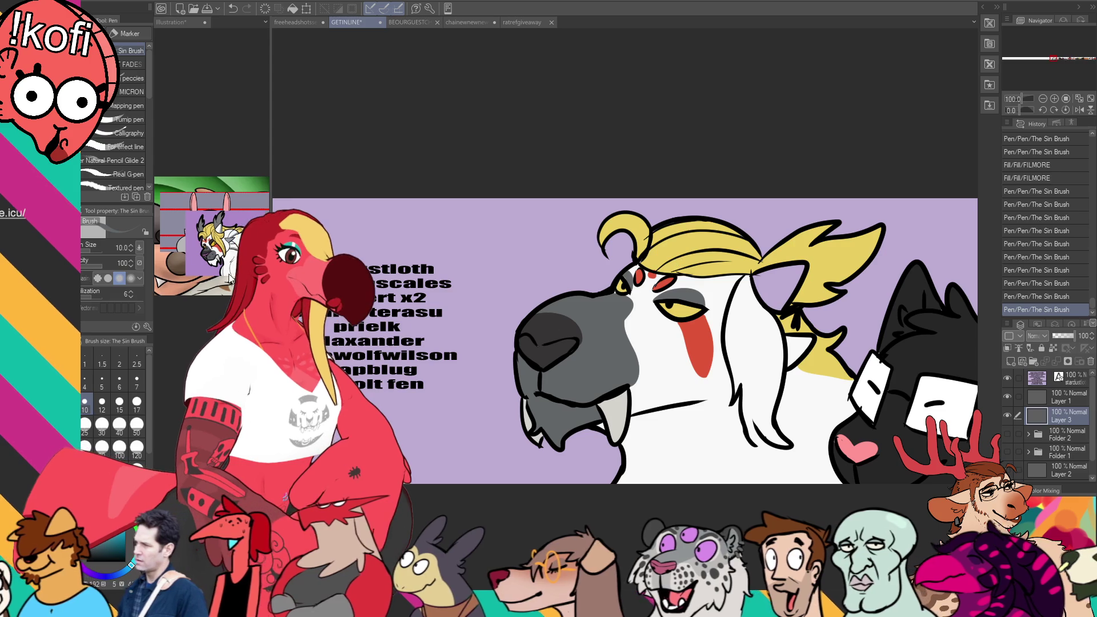
{"action": "left_click", "coordinate": [229, 278]}
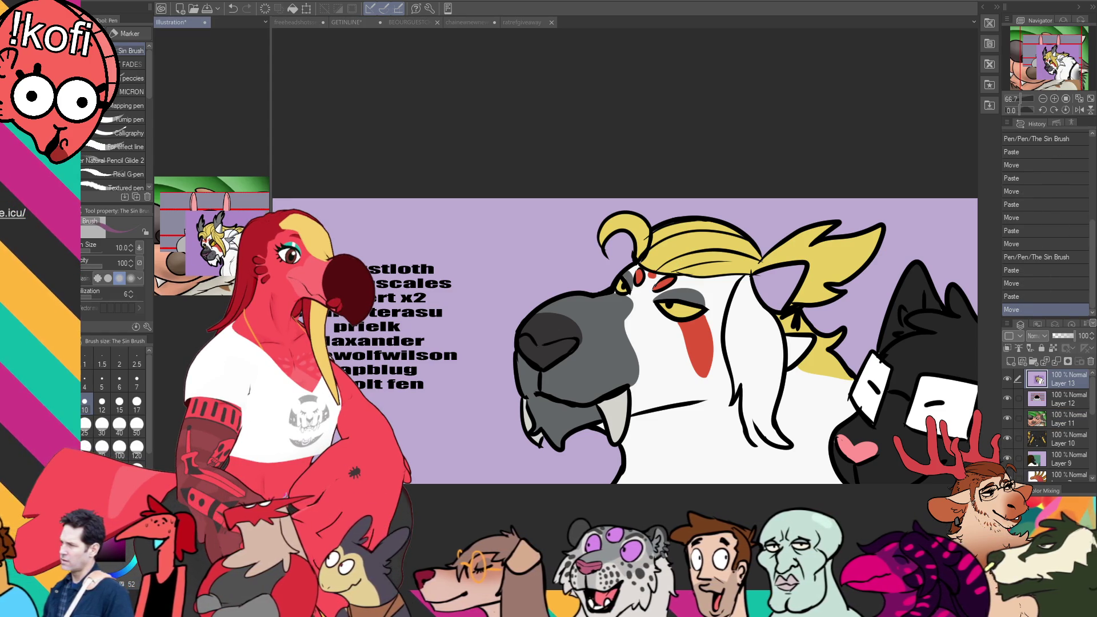
{"action": "left_click", "coordinate": [723, 264]}
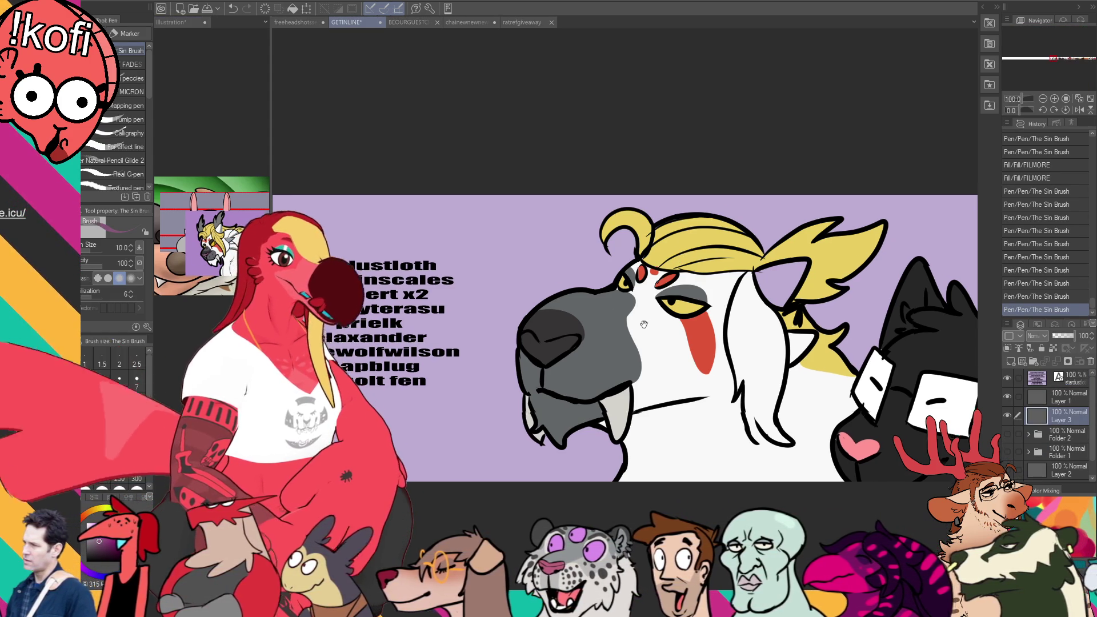
{"action": "left_click_drag", "start_coordinate": [539, 345], "coordinate": [555, 321]}
{"action": "key", "text": "g"}
{"action": "left_click", "coordinate": [562, 318]}
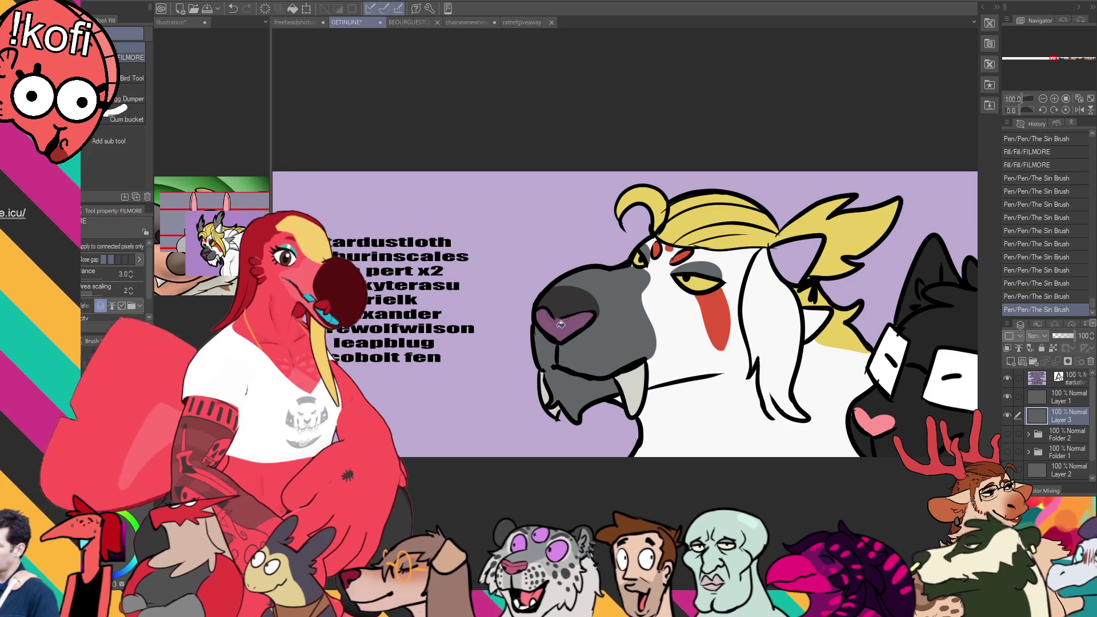
{"action": "left_click", "coordinate": [567, 318]}
Step: On Layer 1, add touch-up strokes near the mouth and close the hanging strand outline
{"action": "key", "text": "p"}
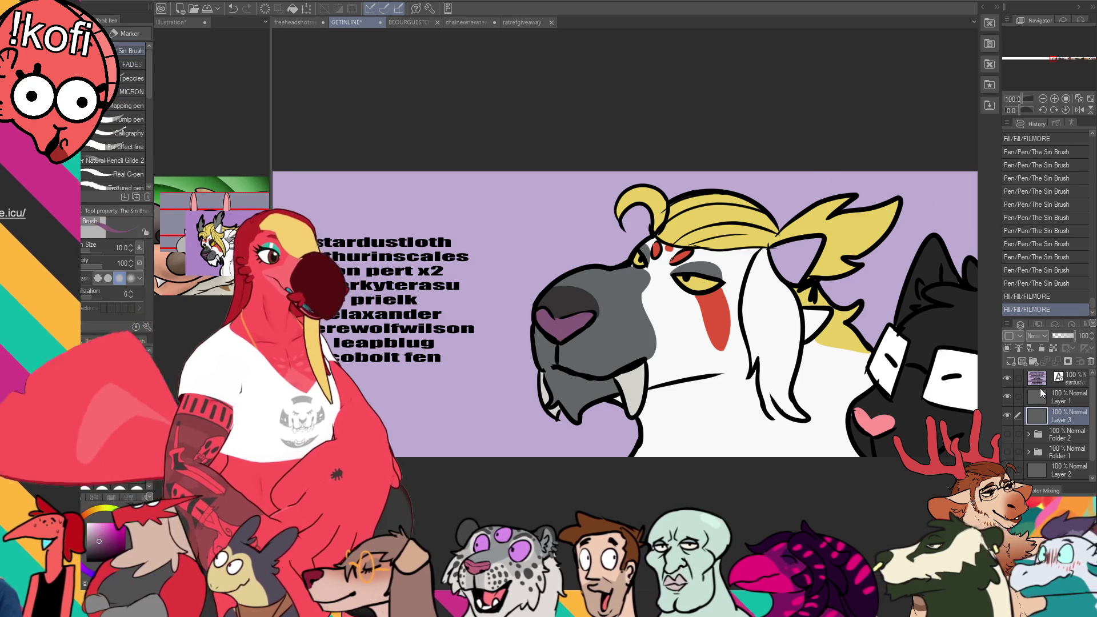
{"action": "left_click", "coordinate": [1046, 396]}
{"action": "left_click_drag", "start_coordinate": [610, 289], "coordinate": [642, 287]}
{"action": "left_click_drag", "start_coordinate": [589, 351], "coordinate": [587, 364]}
{"action": "left_click_drag", "start_coordinate": [629, 320], "coordinate": [623, 299]}
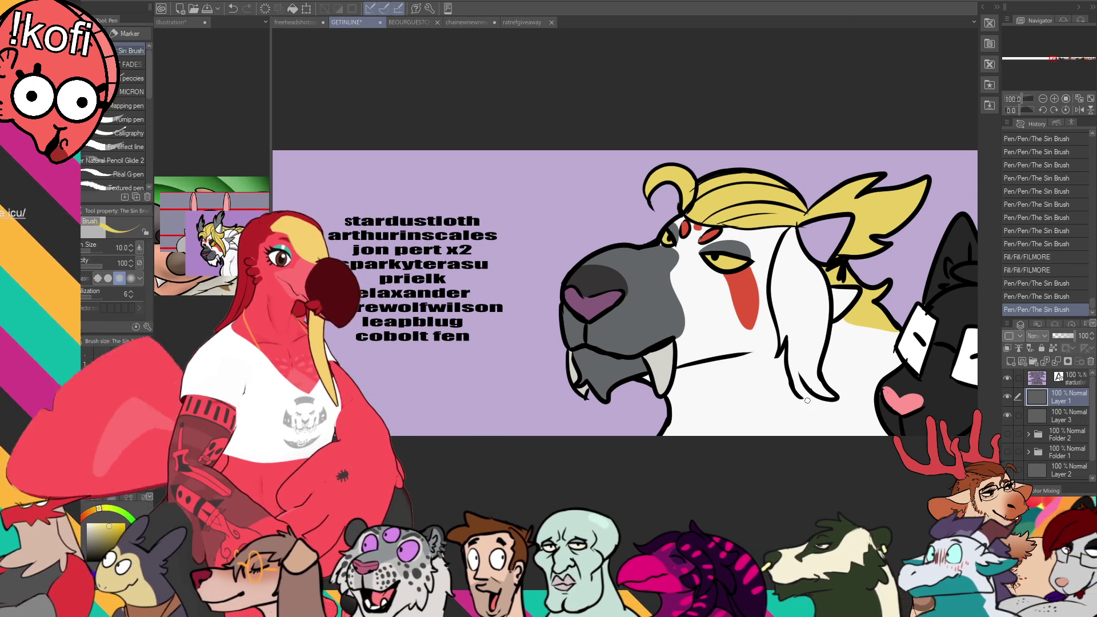
{"action": "left_click_drag", "start_coordinate": [799, 394], "coordinate": [809, 400]}
Step: Fill the hanging hair strand yellow on Layer 3, undoing the mistaken face fill
{"action": "key", "text": "g"}
{"action": "left_click", "coordinate": [799, 297]}
{"action": "key", "text": "ctrl+z"}
{"action": "key", "text": "ctrl+z"}
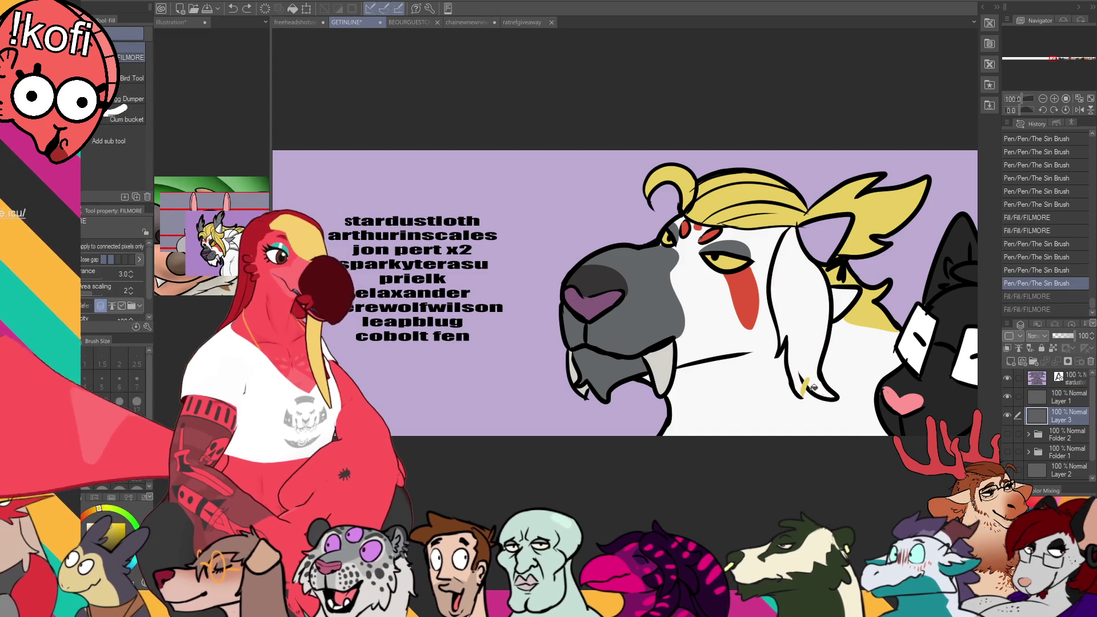
{"action": "left_click", "coordinate": [1060, 416]}
{"action": "left_click", "coordinate": [809, 386]}
{"action": "key", "text": "ctrl+z"}
{"action": "left_click", "coordinate": [809, 385]}
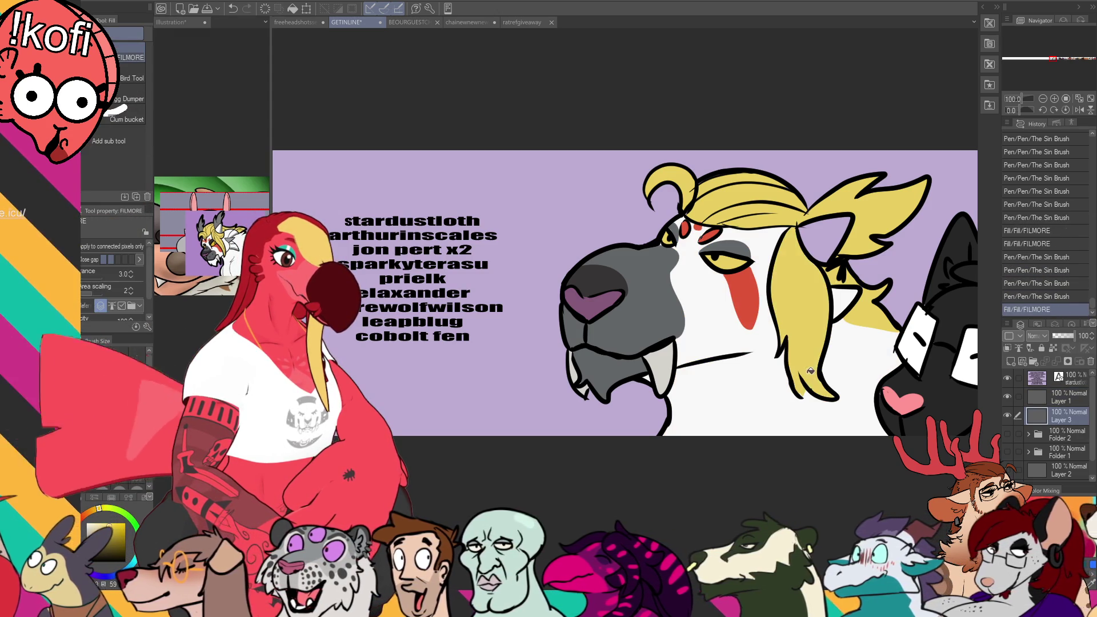
Step: Patch the gaps along the strand's edge with yellow brush strokes
{"action": "key", "text": "p"}
{"action": "left_click_drag", "start_coordinate": [864, 384], "coordinate": [824, 420]}
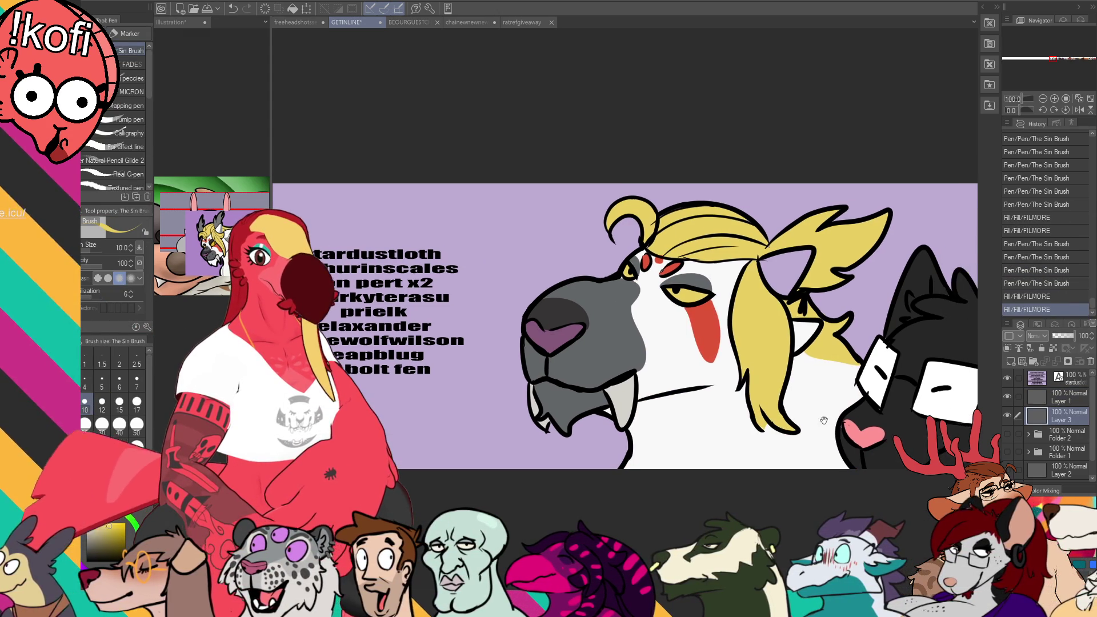
{"action": "left_click_drag", "start_coordinate": [807, 351], "coordinate": [814, 361]}
{"action": "left_click_drag", "start_coordinate": [811, 354], "coordinate": [816, 358]}
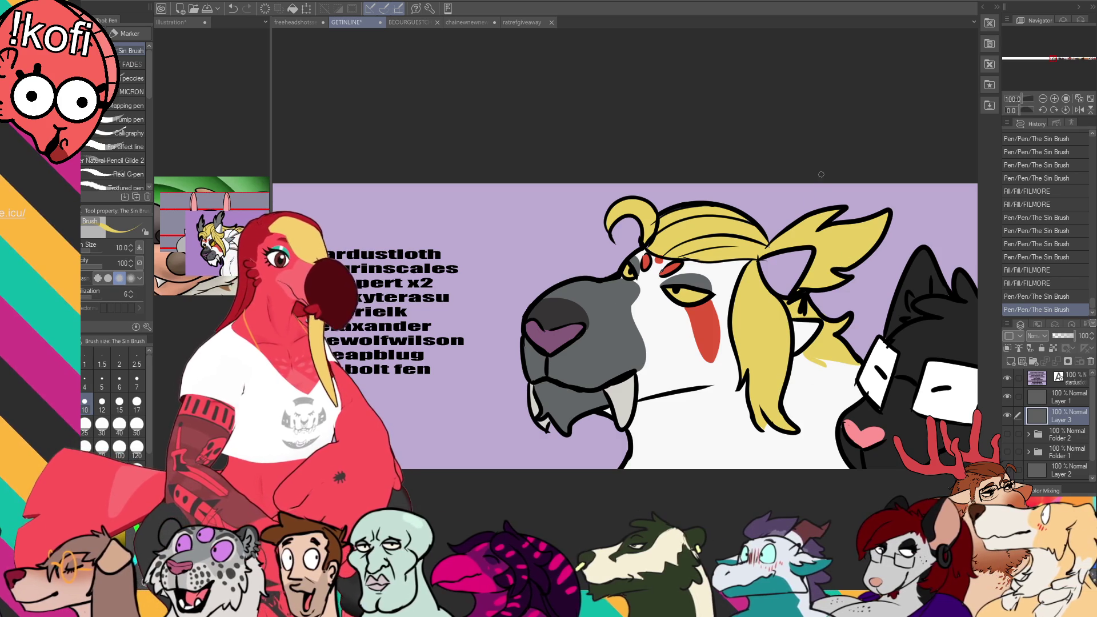
{"action": "key", "text": "g"}
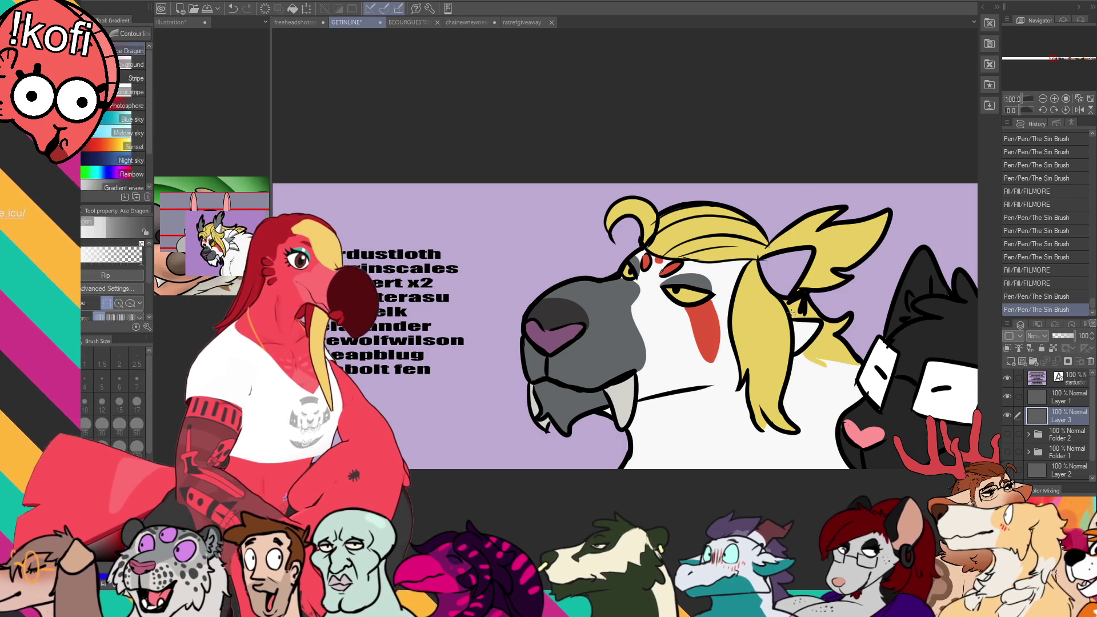
{"action": "left_click", "coordinate": [236, 258]}
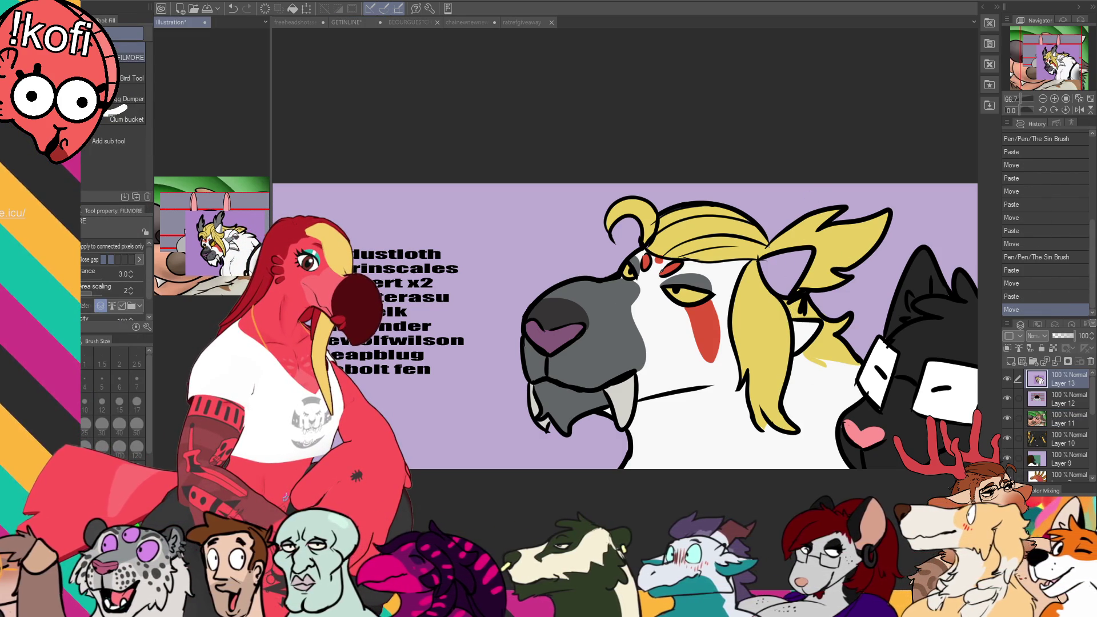
Step: Fill the ear grey, select Layer 1, and save the banner with Ctrl+S
{"action": "left_click", "coordinate": [521, 257]}
{"action": "left_click", "coordinate": [798, 306]}
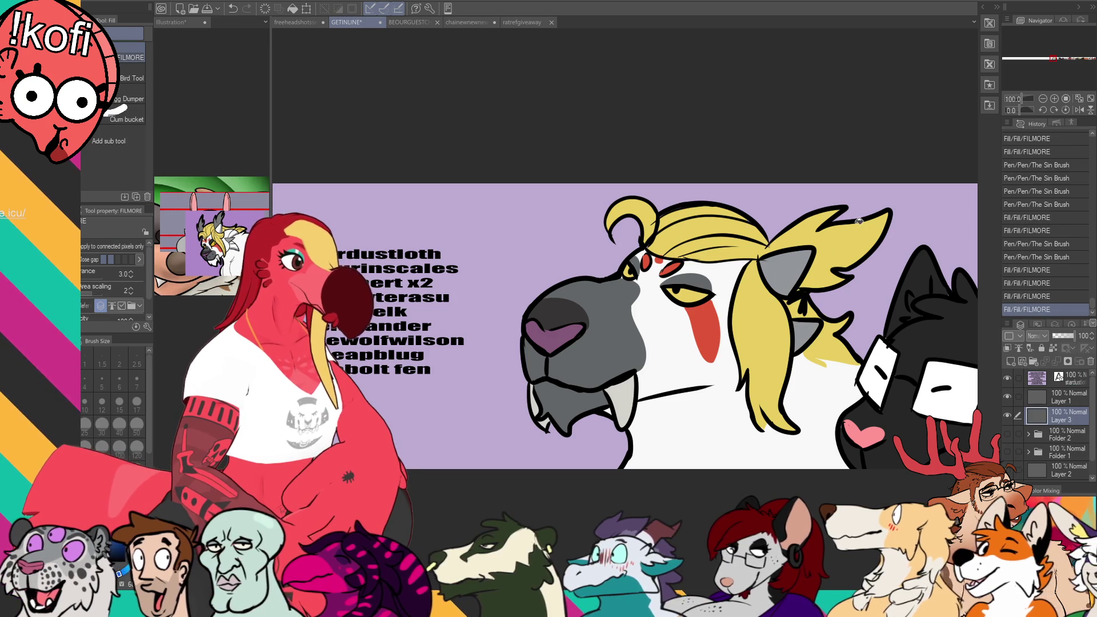
{"action": "key", "text": "p"}
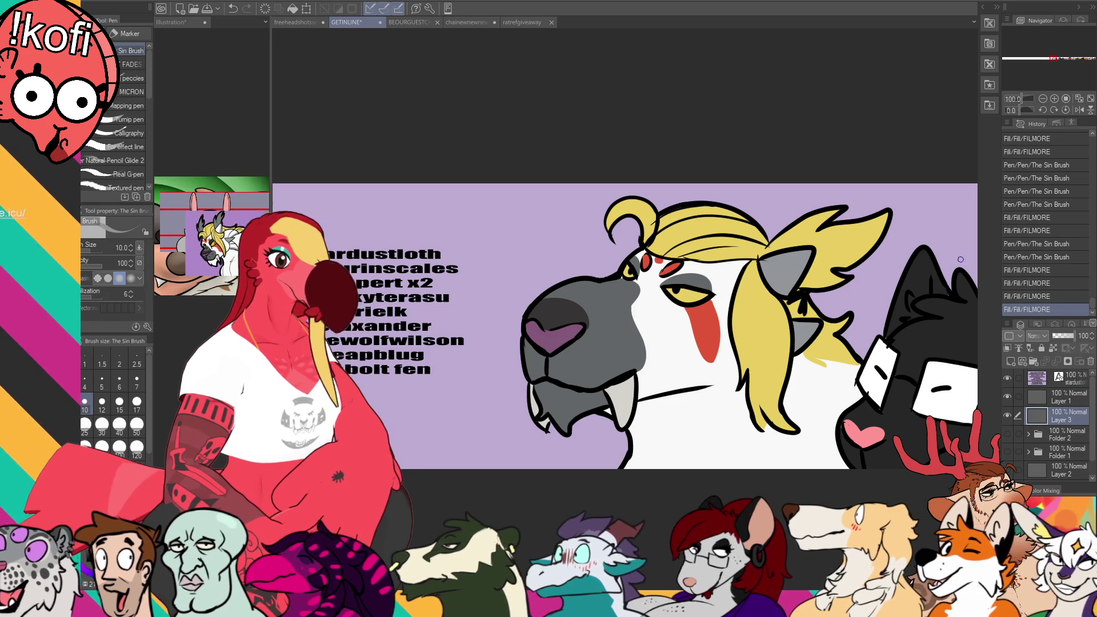
{"action": "left_click", "coordinate": [1067, 400]}
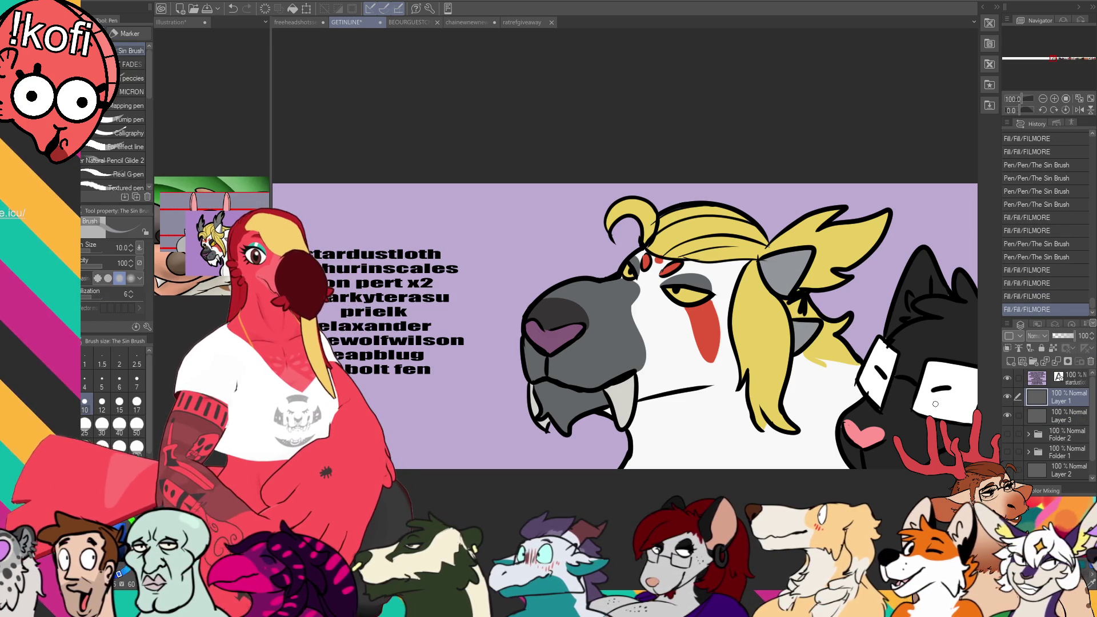
{"action": "key", "text": "ctrl+s"}
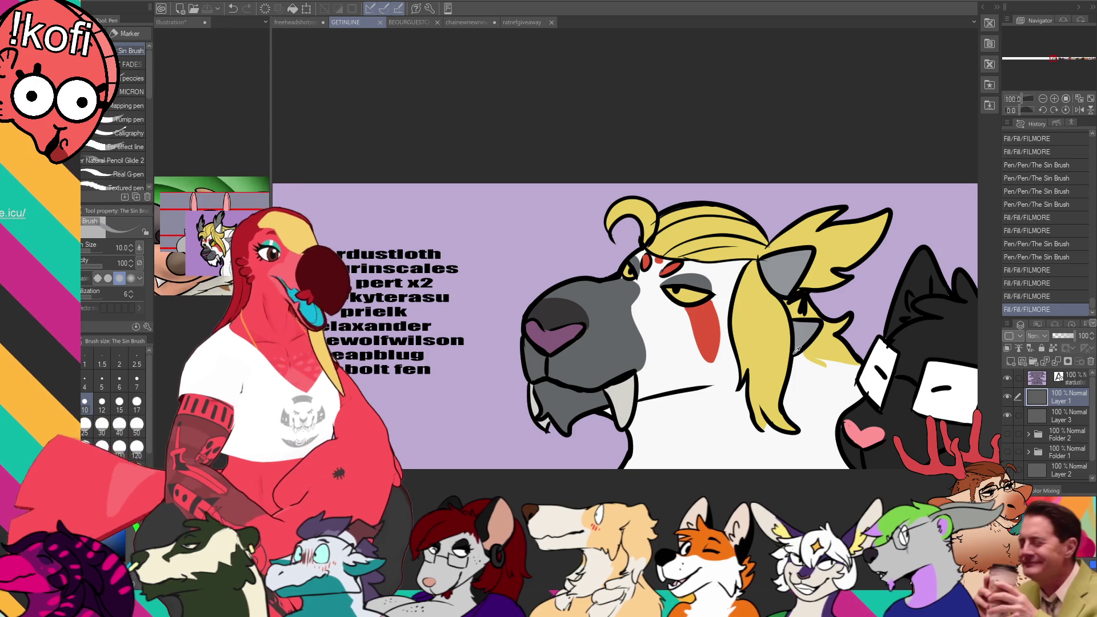
Step: Draw a black line along the yellow hair's lower edge, redoing stray attempts
{"action": "left_click_drag", "start_coordinate": [800, 352], "coordinate": [857, 374]}
{"action": "scroll", "coordinate": [831, 355], "scroll_direction": "up", "scroll_amount": 1}
{"action": "key", "text": "ctrl+z"}
{"action": "key", "text": "ctrl+z"}
{"action": "key", "text": "ctrl+z"}
{"action": "key", "text": "ctrl+z"}
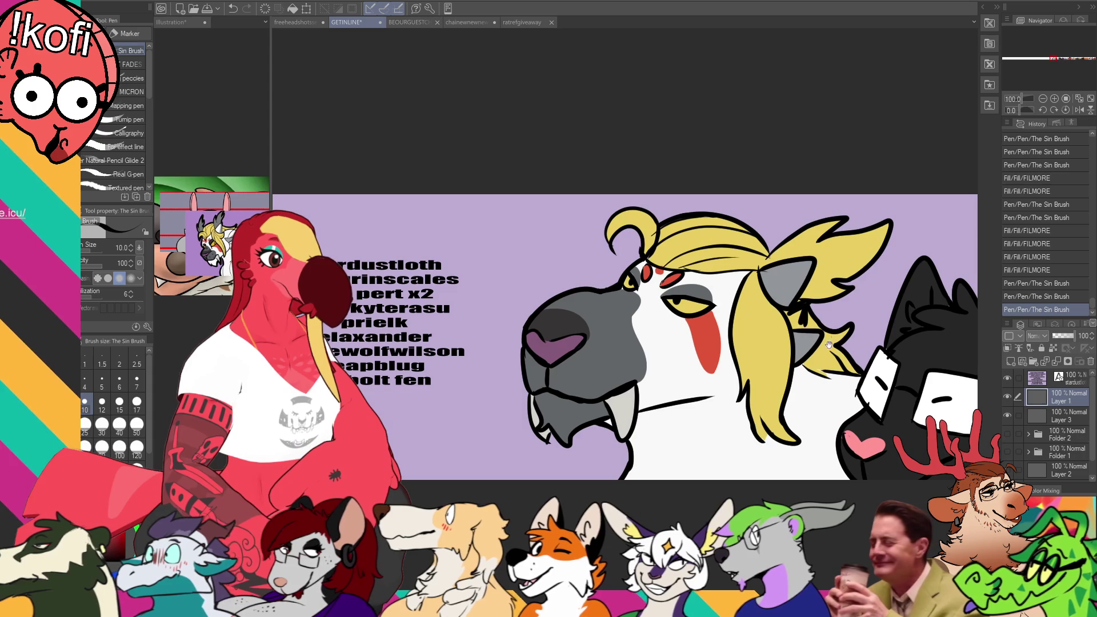
{"action": "key", "text": "ctrl+z"}
{"action": "left_click_drag", "start_coordinate": [762, 412], "coordinate": [764, 433]}
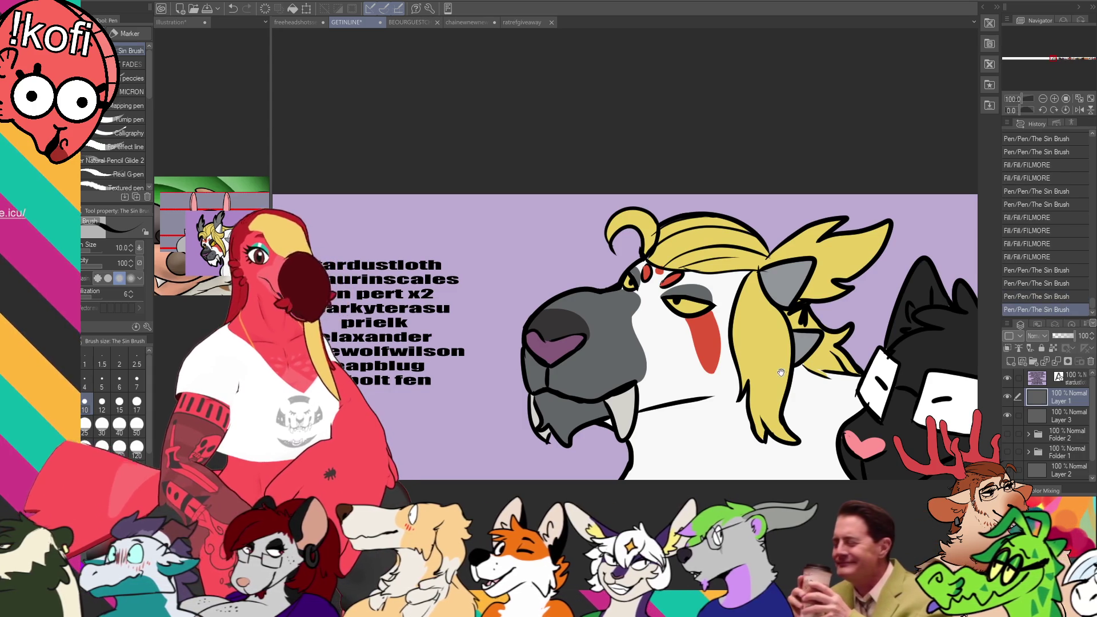
{"action": "key", "text": "ctrl+z"}
{"action": "left_click_drag", "start_coordinate": [778, 358], "coordinate": [768, 408]}
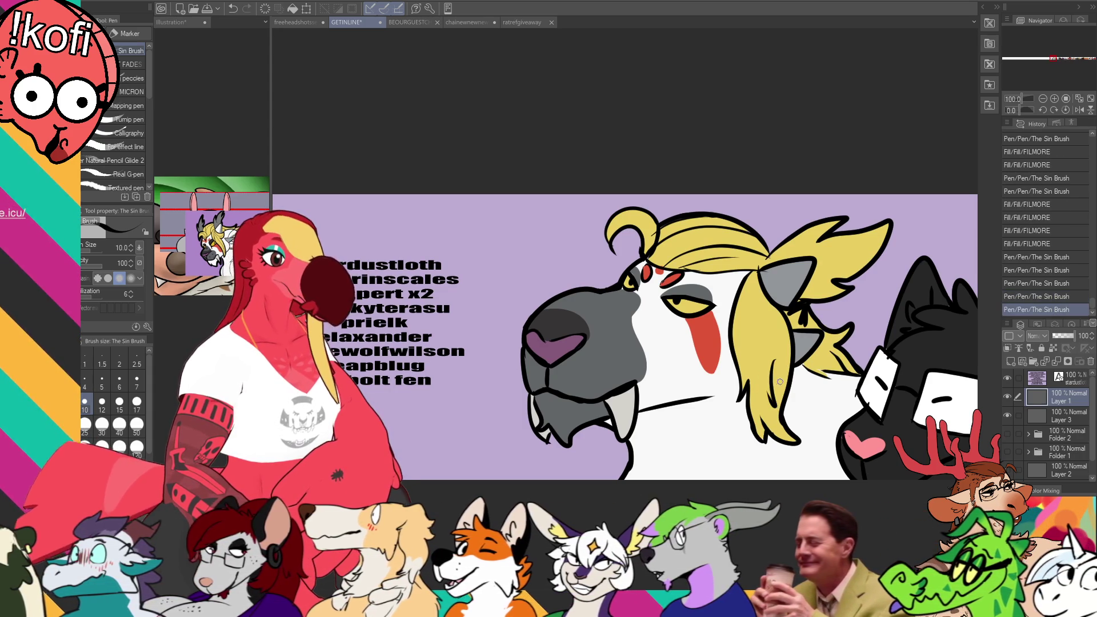
{"action": "left_click_drag", "start_coordinate": [911, 354], "coordinate": [905, 368]}
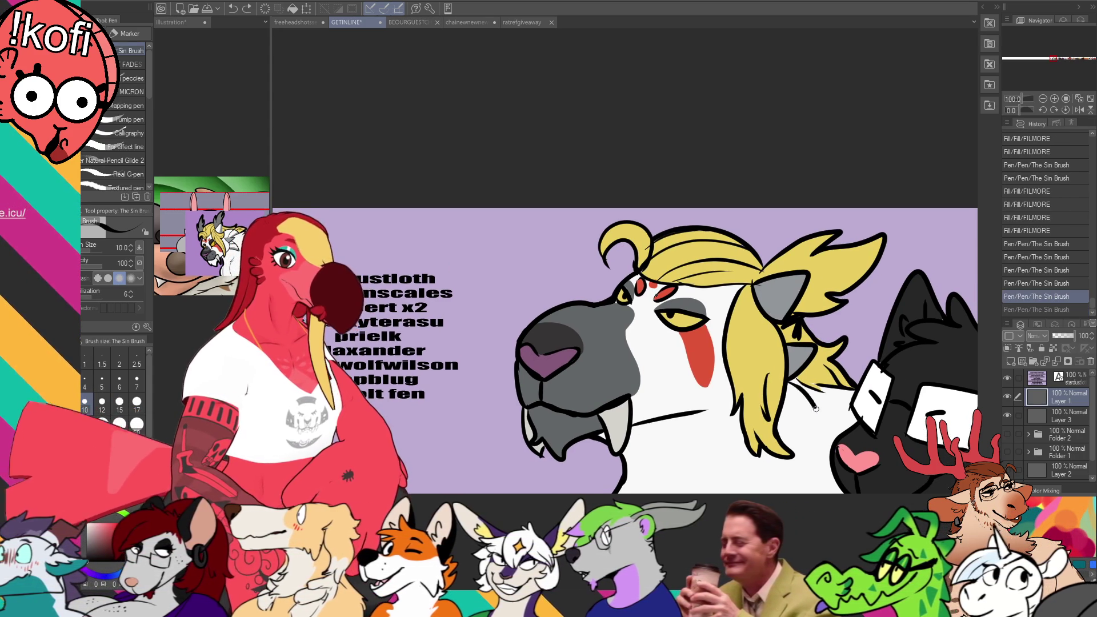
Step: Draw the cheek line down from the hair edge and erase stray black lines inside the hair
{"action": "left_click_drag", "start_coordinate": [791, 380], "coordinate": [815, 443]}
{"action": "mouse_move", "coordinate": [801, 384]}
{"action": "left_mouse_down"}
{"action": "mouse_move", "coordinate": [823, 437]}
{"action": "mouse_move", "coordinate": [811, 428]}
{"action": "mouse_move", "coordinate": [831, 440]}
{"action": "mouse_move", "coordinate": [818, 451]}
{"action": "left_mouse_up"}
{"action": "key", "text": "ctrl+z"}
{"action": "key", "text": "ctrl+z"}
{"action": "key", "text": "e"}
{"action": "key", "text": "p"}
{"action": "left_click_drag", "start_coordinate": [809, 399], "coordinate": [802, 381]}
{"action": "left_click_drag", "start_coordinate": [805, 394], "coordinate": [800, 376]}
{"action": "left_click_drag", "start_coordinate": [782, 322], "coordinate": [814, 337]}
{"action": "mouse_move", "coordinate": [793, 332]}
{"action": "left_mouse_down"}
{"action": "mouse_move", "coordinate": [816, 341]}
{"action": "mouse_move", "coordinate": [814, 321]}
{"action": "left_mouse_up"}
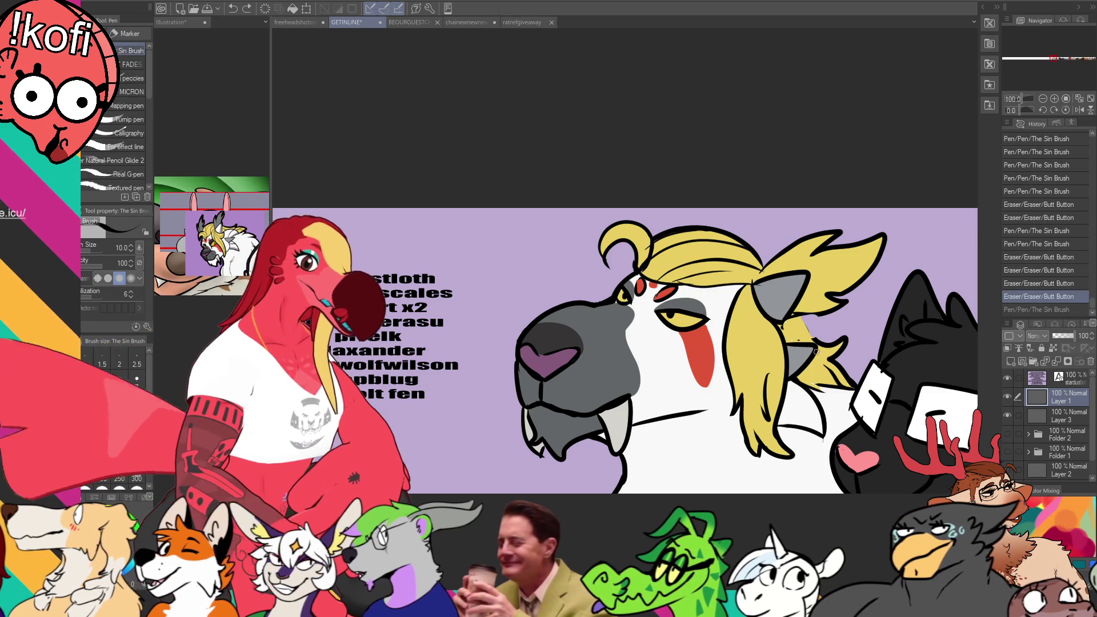
Step: Draw black strokes where the ear meets the hair and erase the excess hair edge beside it
{"action": "mouse_move", "coordinate": [800, 320]}
{"action": "left_mouse_down"}
{"action": "mouse_move", "coordinate": [851, 343]}
{"action": "mouse_move", "coordinate": [831, 337]}
{"action": "left_mouse_up"}
{"action": "key", "text": "e"}
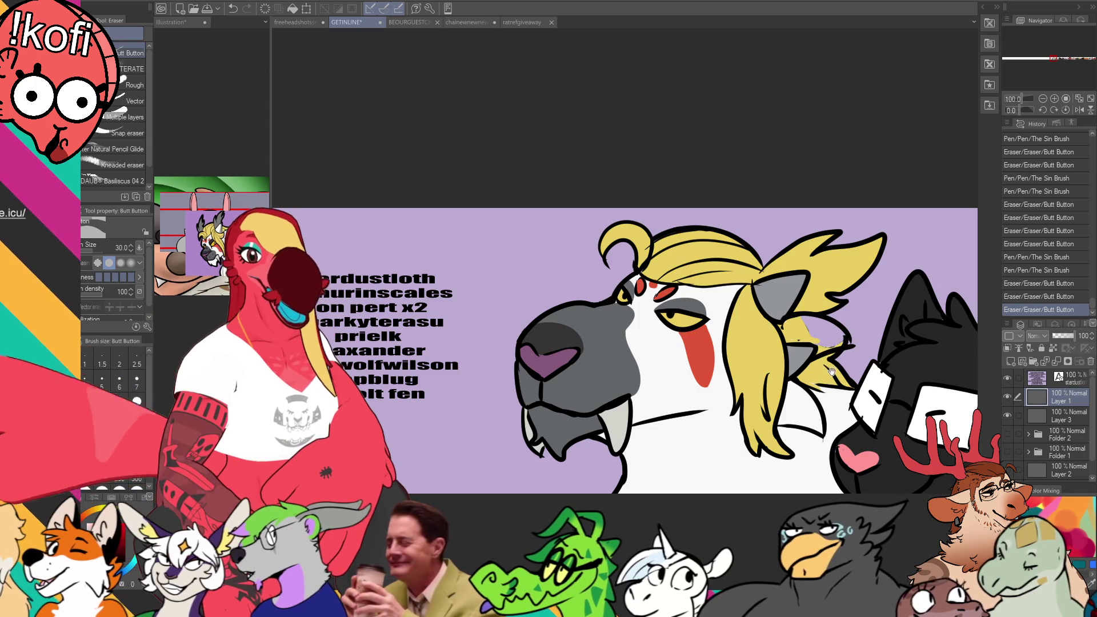
{"action": "left_click_drag", "start_coordinate": [806, 338], "coordinate": [811, 340]}
{"action": "mouse_move", "coordinate": [814, 342]}
{"action": "left_mouse_down"}
{"action": "mouse_move", "coordinate": [852, 350]}
{"action": "mouse_move", "coordinate": [806, 340]}
{"action": "left_mouse_up"}
{"action": "key", "text": "p"}
{"action": "key", "text": "e"}
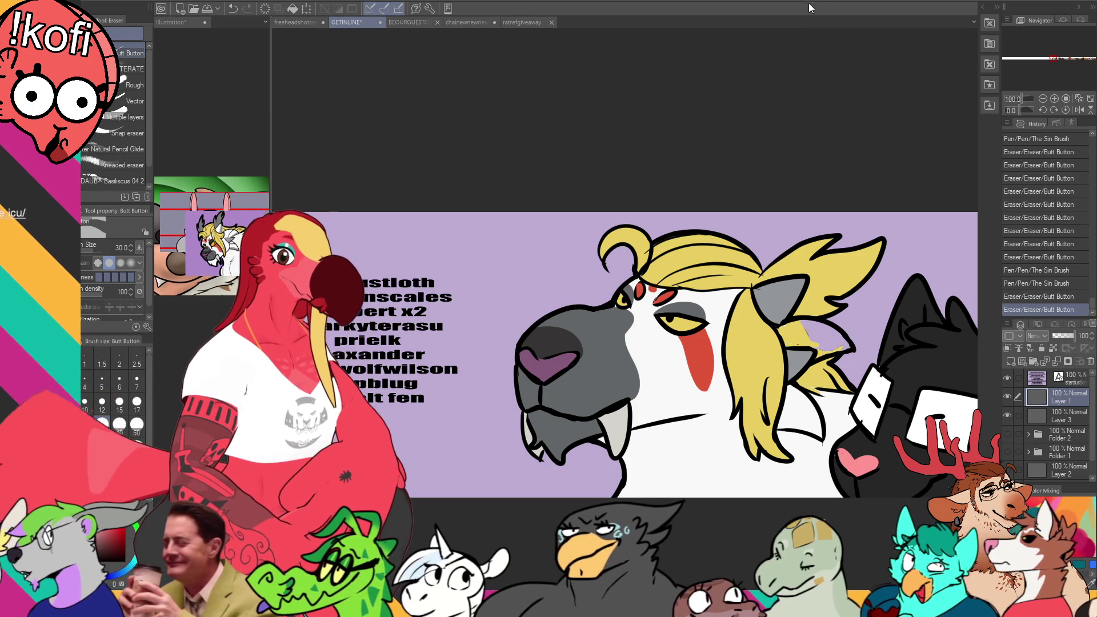
Step: Fill the gap in the ear white, undoing some small pen marks nearby
{"action": "key", "text": "g"}
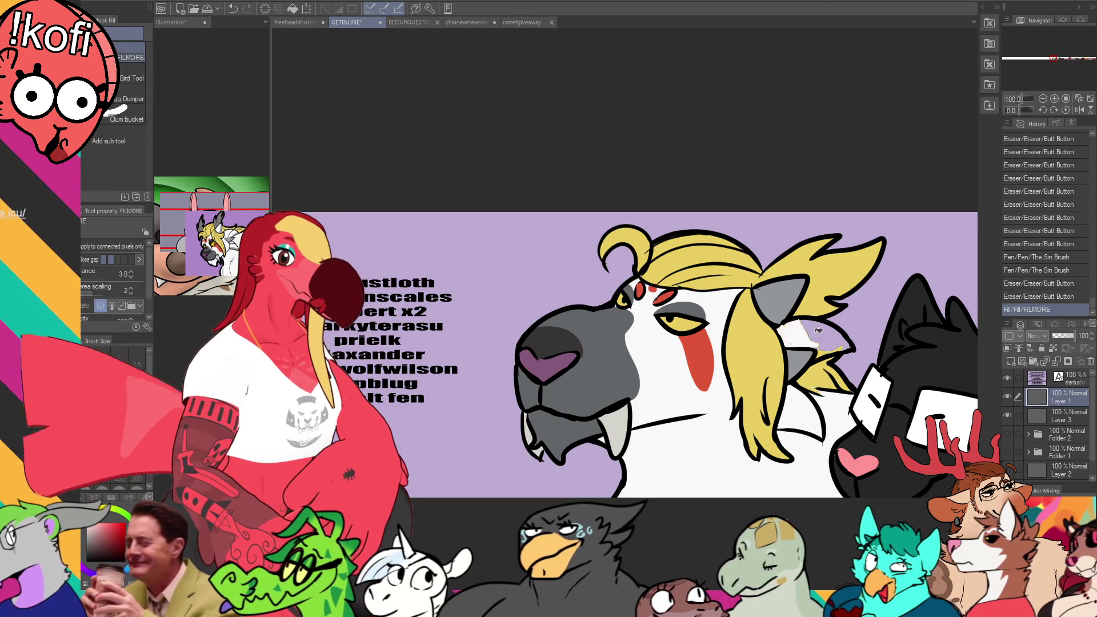
{"action": "left_click", "coordinate": [805, 331]}
{"action": "key", "text": "p"}
{"action": "left_click", "coordinate": [805, 329]}
{"action": "left_click", "coordinate": [806, 330]}
{"action": "left_click", "coordinate": [809, 332]}
{"action": "key", "text": "ctrl+z"}
{"action": "key", "text": "ctrl+z"}
{"action": "key", "text": "ctrl+z"}
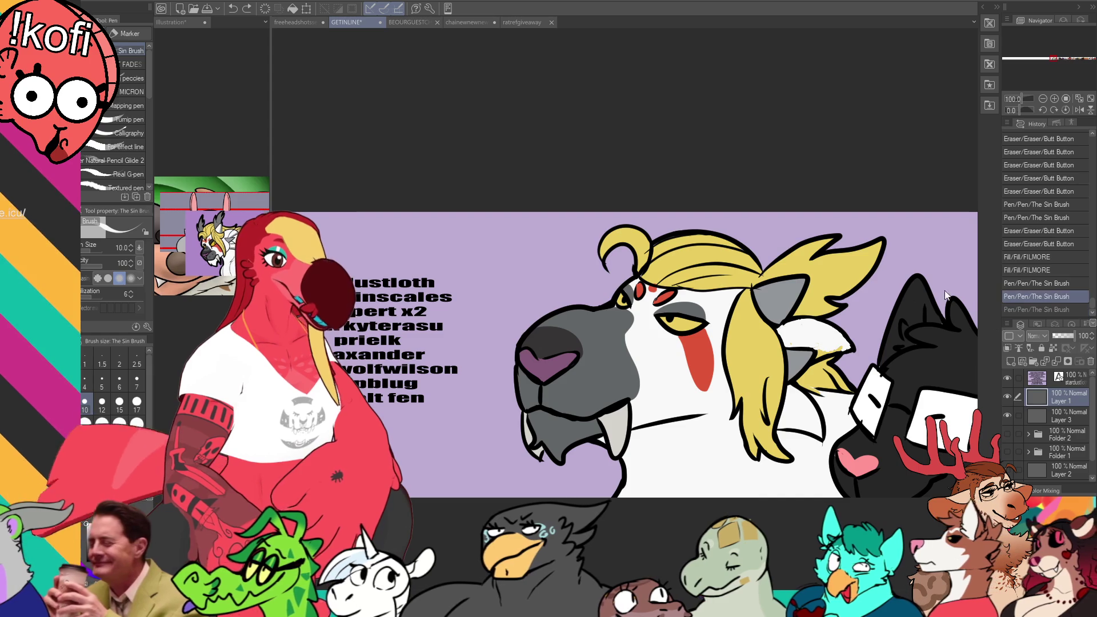
Step: On Layer 3, dab small pen strokes where the grey ear meets the yellow hair
{"action": "left_click", "coordinate": [1059, 415]}
{"action": "key", "text": "g"}
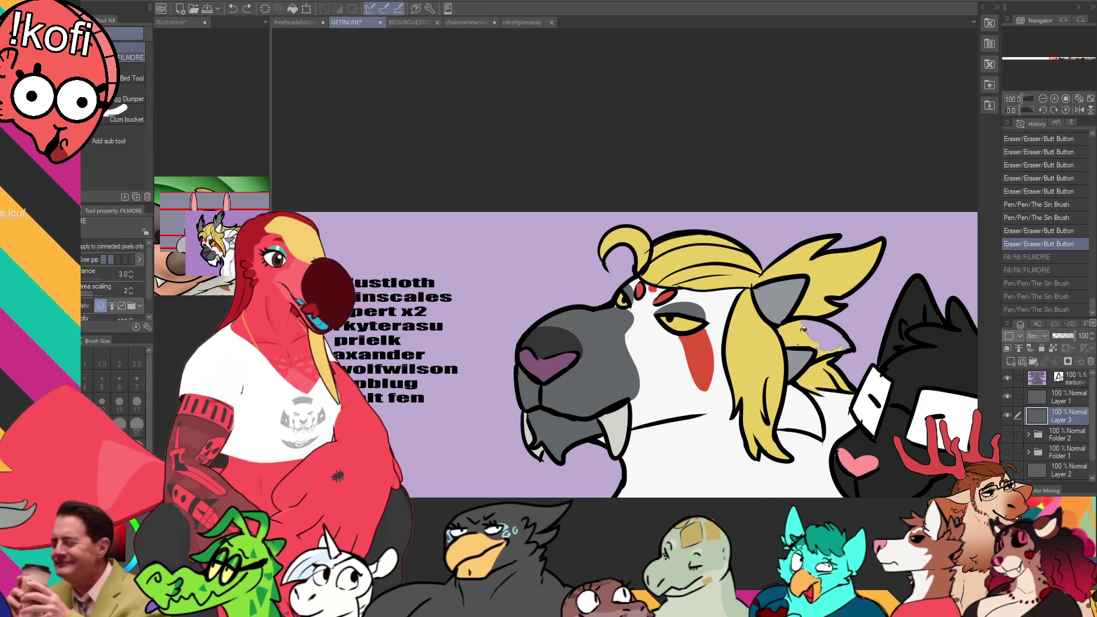
{"action": "key", "text": "p"}
{"action": "left_click", "coordinate": [789, 337]}
{"action": "left_click", "coordinate": [787, 334]}
{"action": "left_click", "coordinate": [785, 338]}
{"action": "left_click", "coordinate": [803, 340]}
{"action": "mouse_move", "coordinate": [802, 341]}
{"action": "left_mouse_down"}
{"action": "mouse_move", "coordinate": [826, 354]}
{"action": "mouse_move", "coordinate": [851, 346]}
{"action": "left_mouse_up"}
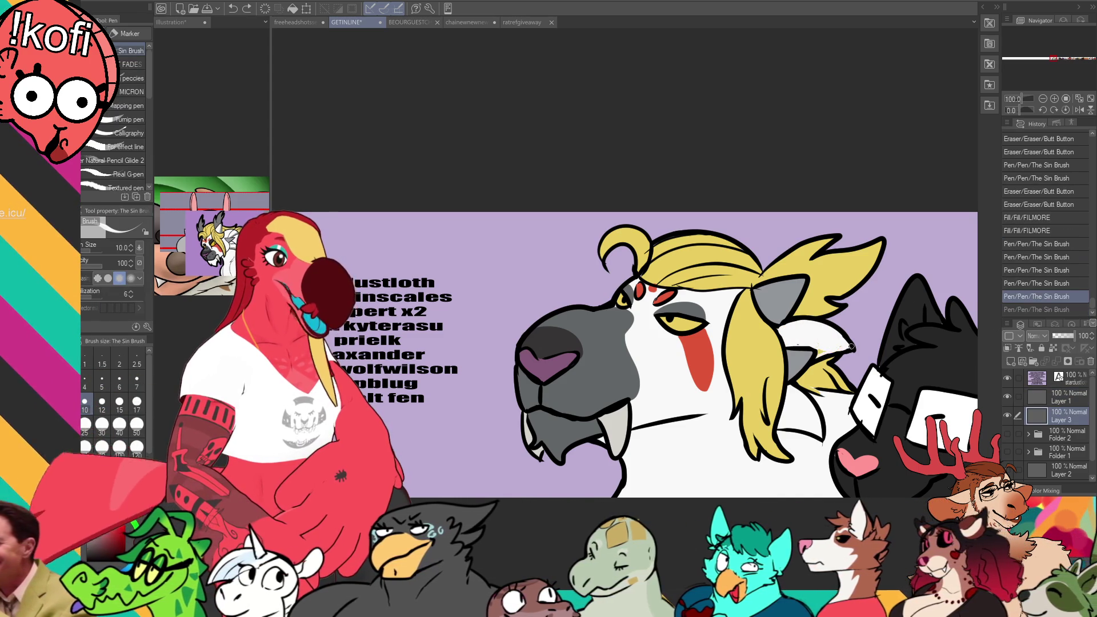
{"action": "left_click", "coordinate": [819, 350]}
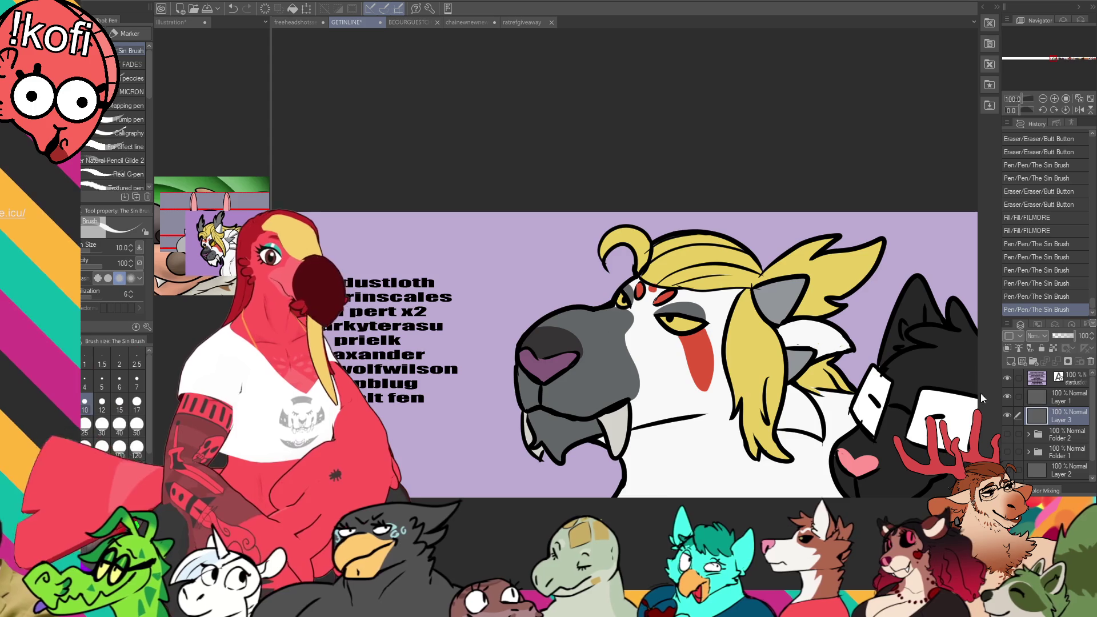
Step: Reframe the fanged head and undo an unwanted test stroke on it
{"action": "left_click_drag", "start_coordinate": [832, 454], "coordinate": [822, 463]}
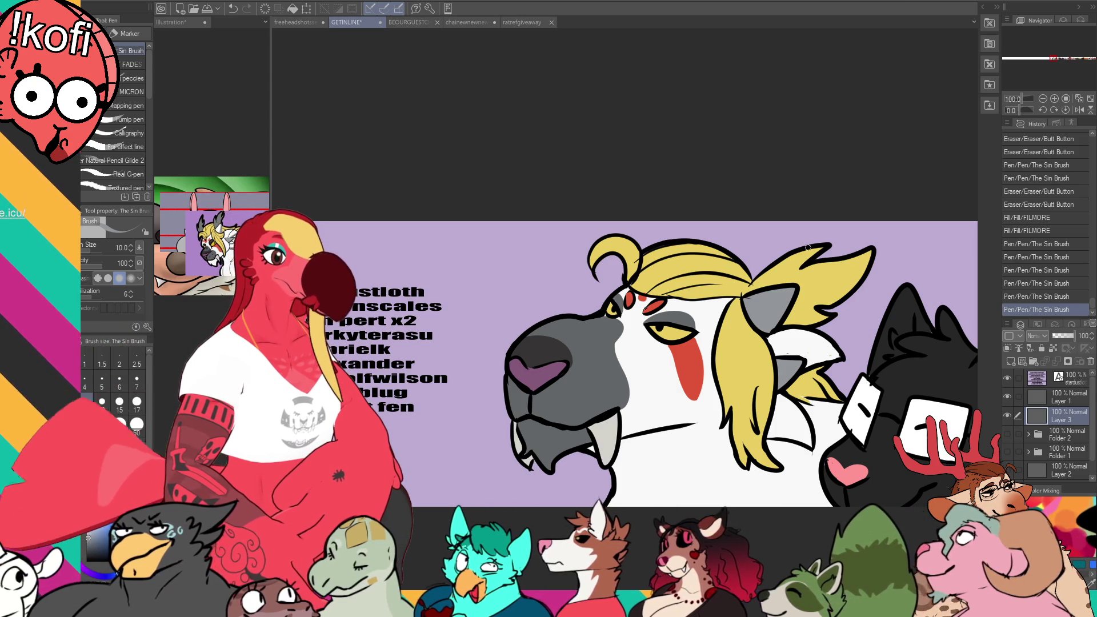
{"action": "left_click_drag", "start_coordinate": [826, 269], "coordinate": [827, 237]}
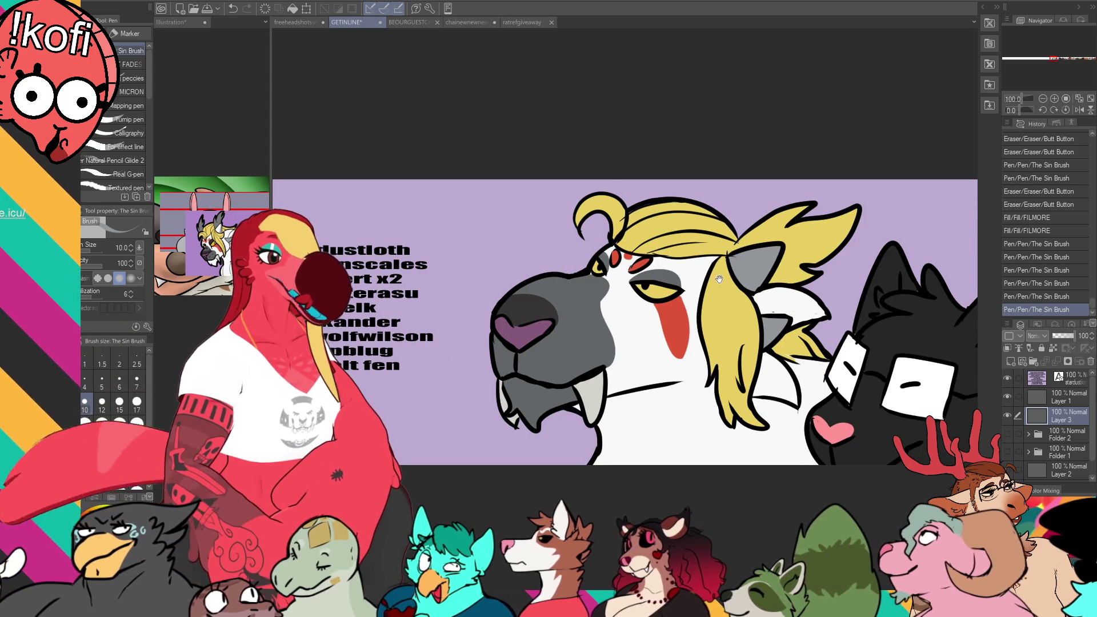
{"action": "left_click_drag", "start_coordinate": [723, 334], "coordinate": [736, 329]}
{"action": "key", "text": "ctrl+z"}
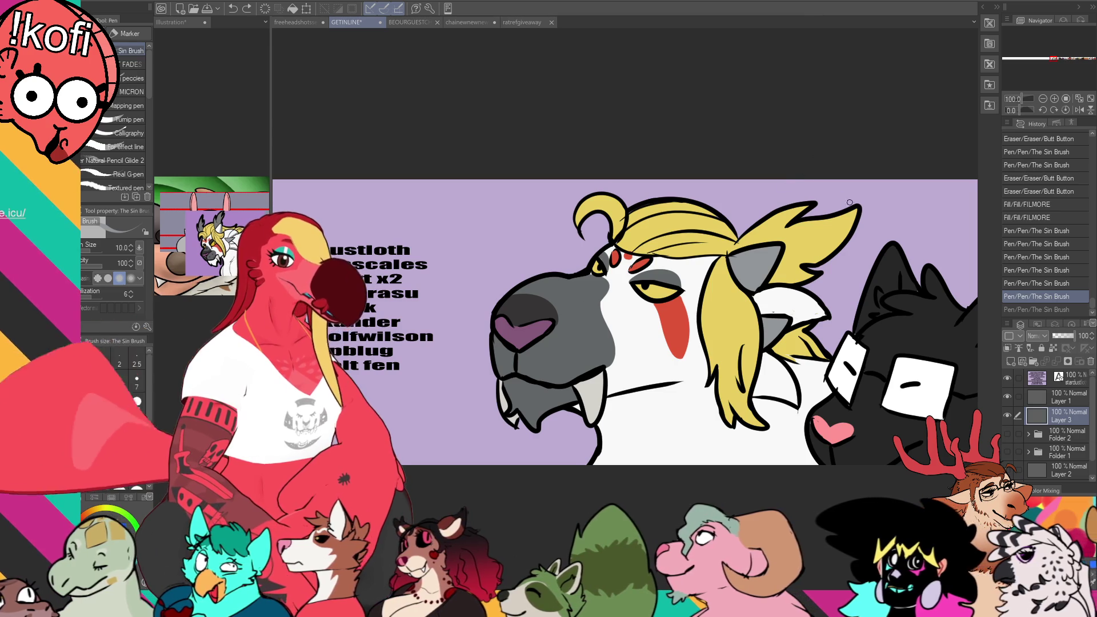
{"action": "scroll", "coordinate": [823, 172], "scroll_direction": "down", "scroll_amount": 1}
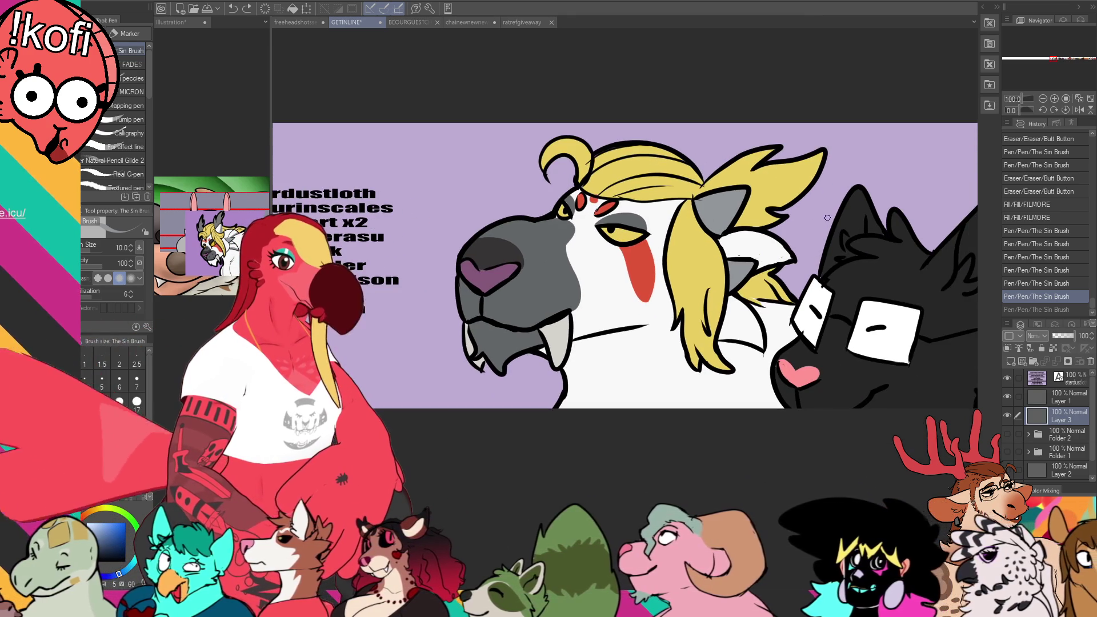
{"action": "scroll", "coordinate": [836, 183], "scroll_direction": "down", "scroll_amount": 2}
{"action": "scroll", "coordinate": [843, 189], "scroll_direction": "up", "scroll_amount": 1}
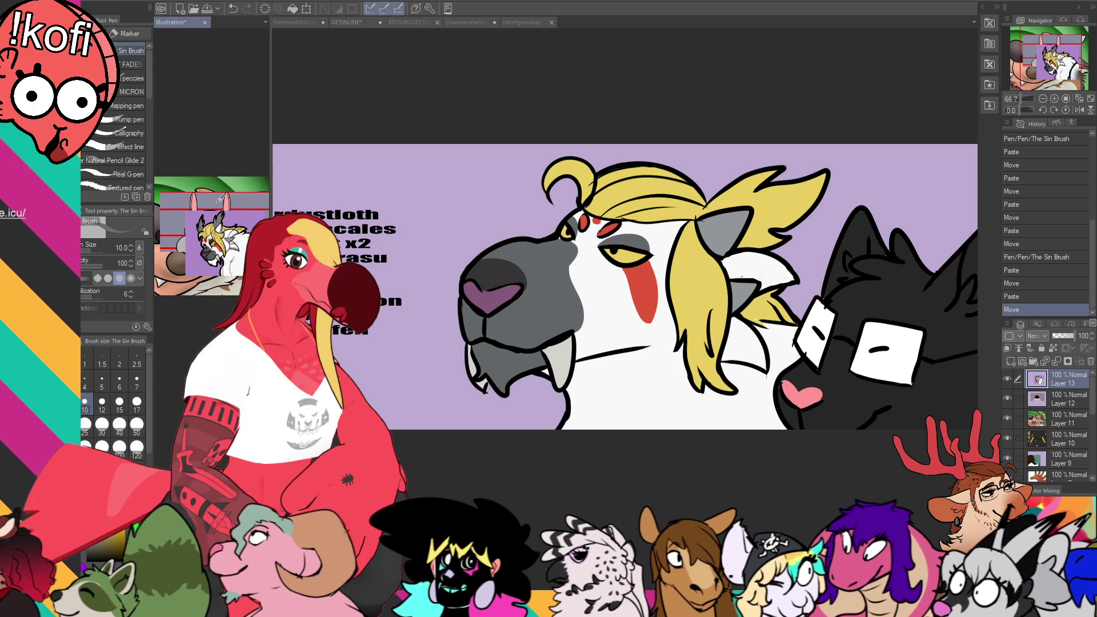
Step: Fill the back-hair area dark grey, then outline a zigzag back-hair shape on Layer 1
{"action": "left_click_drag", "start_coordinate": [705, 214], "coordinate": [714, 201]}
{"action": "key", "text": "ctrl+z"}
{"action": "key", "text": "g"}
{"action": "left_click", "coordinate": [784, 211]}
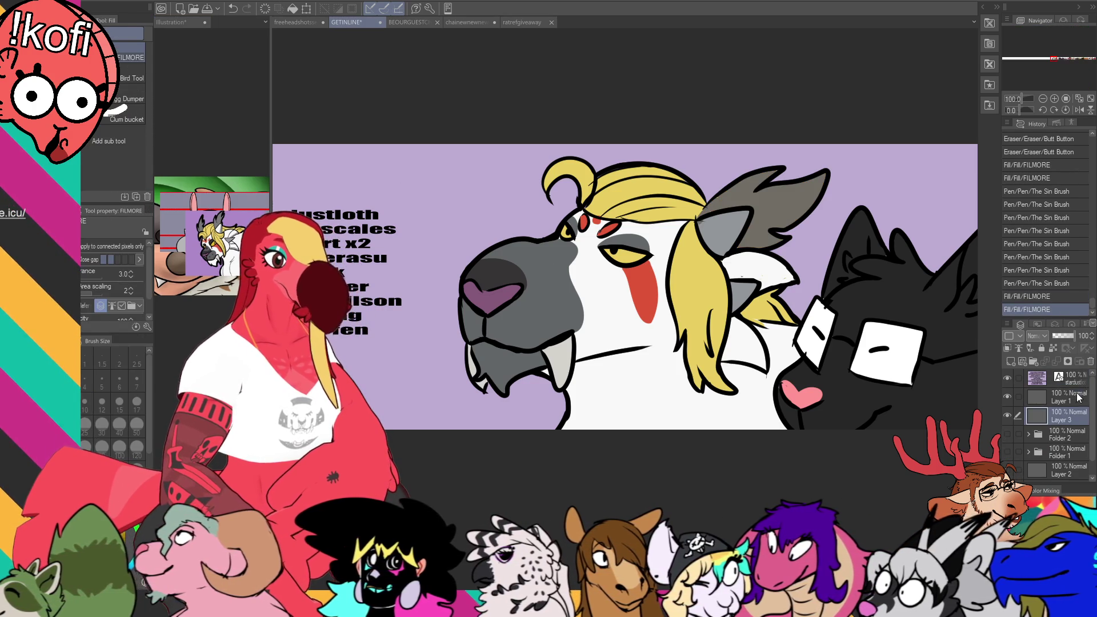
{"action": "left_click", "coordinate": [1067, 397]}
{"action": "key", "text": "p"}
{"action": "left_click_drag", "start_coordinate": [668, 163], "coordinate": [787, 154]}
{"action": "left_click_drag", "start_coordinate": [711, 172], "coordinate": [828, 170]}
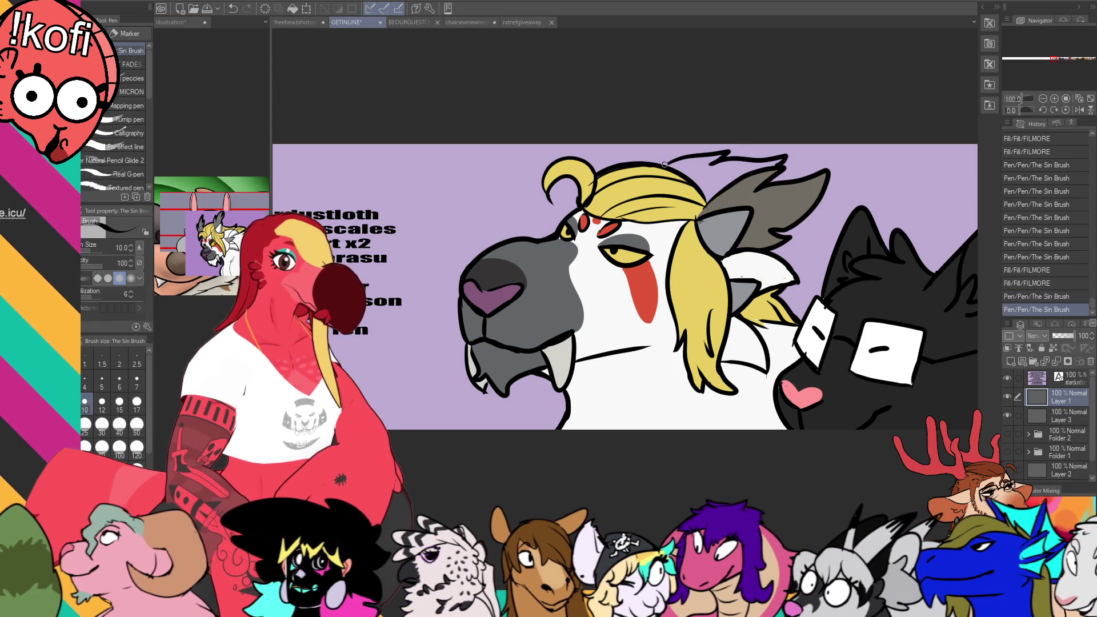
Step: Fill the back hair and a small leftover gap grey on Layer 3
{"action": "left_click", "coordinate": [1056, 415]}
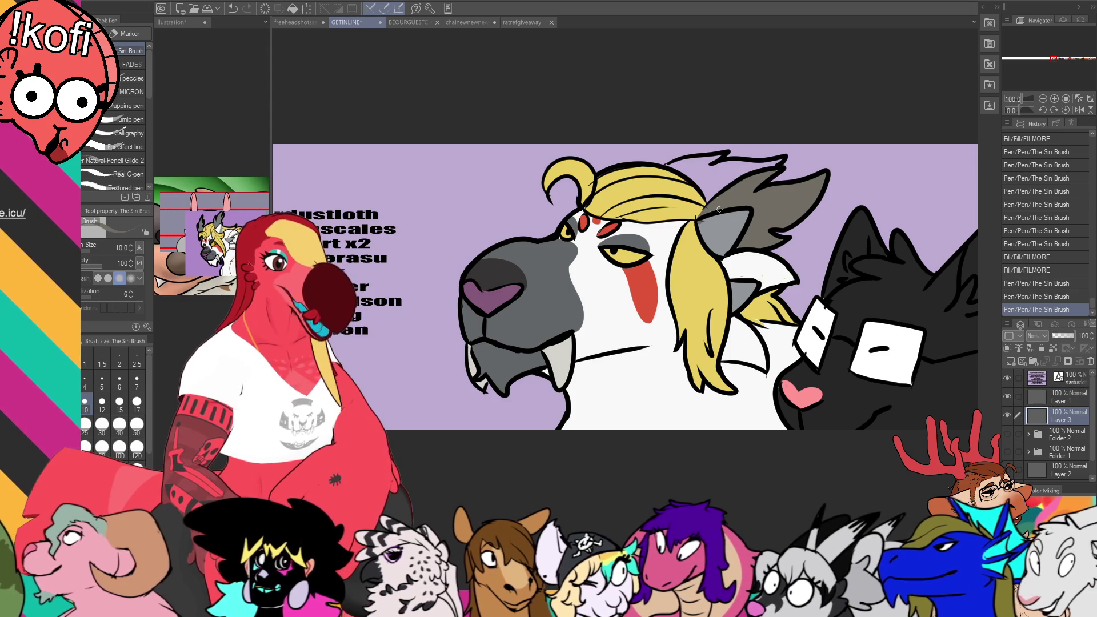
{"action": "left_click_drag", "start_coordinate": [712, 213], "coordinate": [714, 203]}
{"action": "left_click", "coordinate": [720, 181]}
{"action": "left_click", "coordinate": [714, 166]}
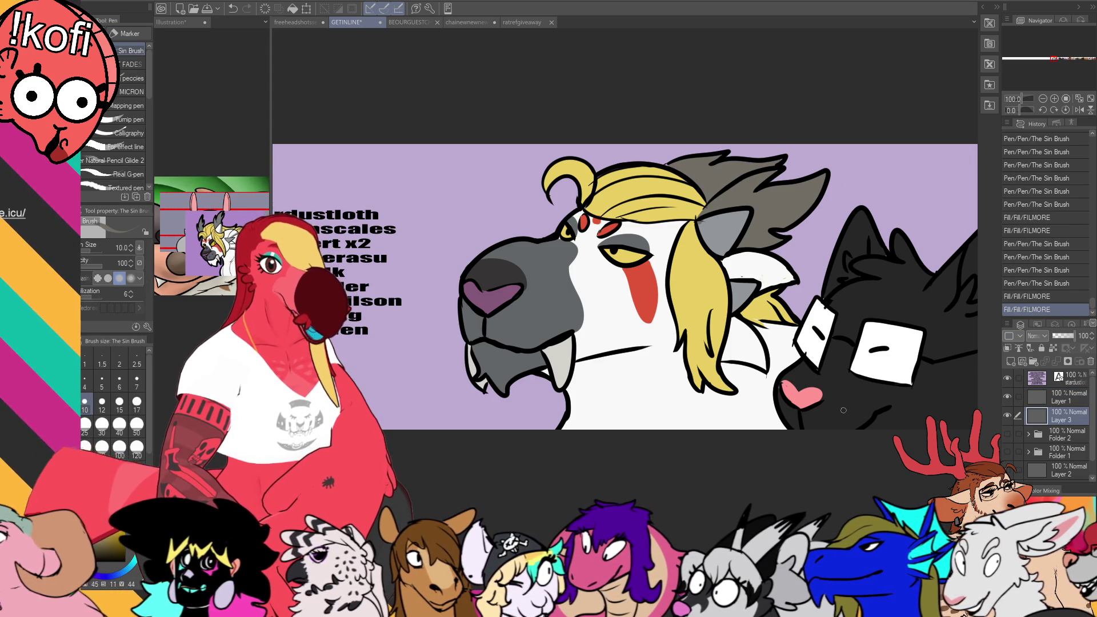
{"action": "scroll", "coordinate": [797, 193], "scroll_direction": "up", "scroll_amount": 2}
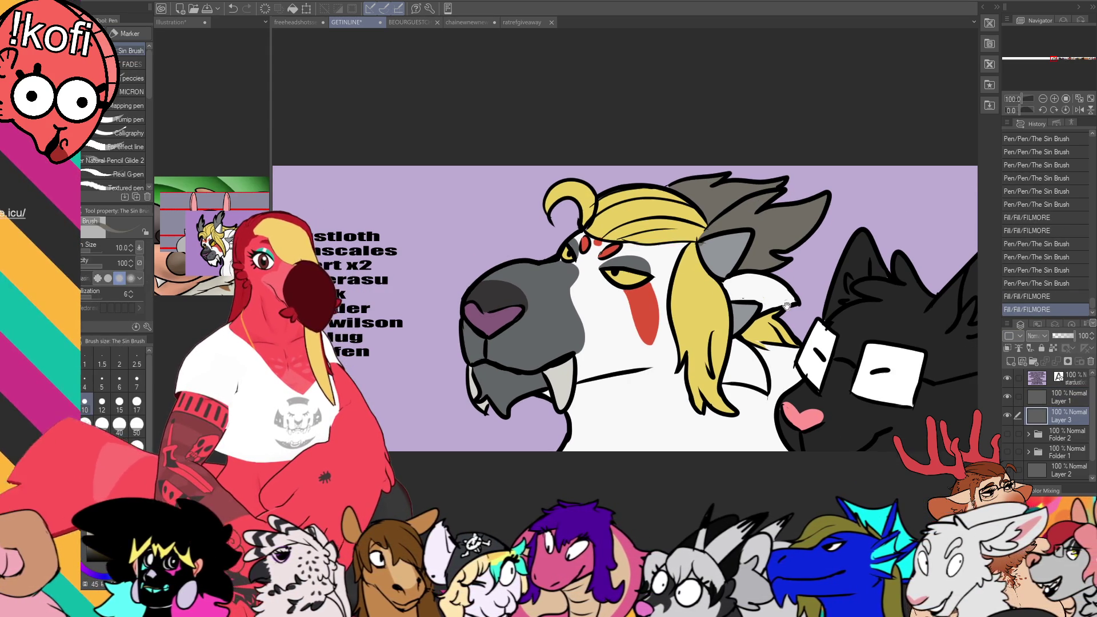
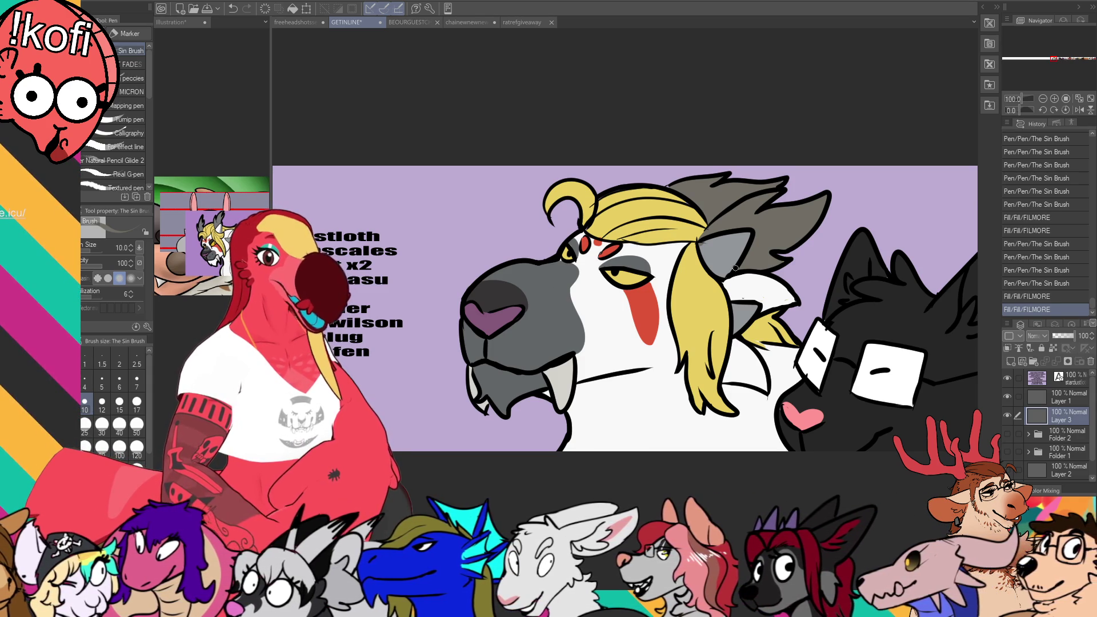
Step: Add small Sin Brush ink strokes to the black character's head, undoing the last one
{"action": "left_click_drag", "start_coordinate": [907, 303], "coordinate": [879, 278]}
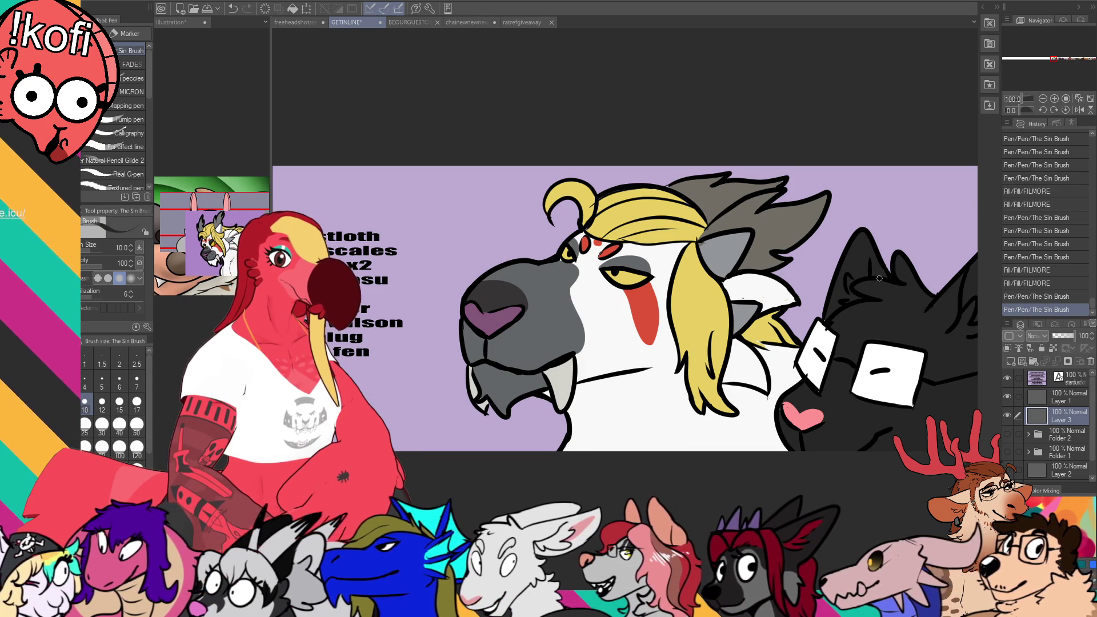
{"action": "left_click_drag", "start_coordinate": [829, 317], "coordinate": [829, 319]}
{"action": "left_click_drag", "start_coordinate": [706, 244], "coordinate": [714, 238]}
{"action": "key", "text": "ctrl+z"}
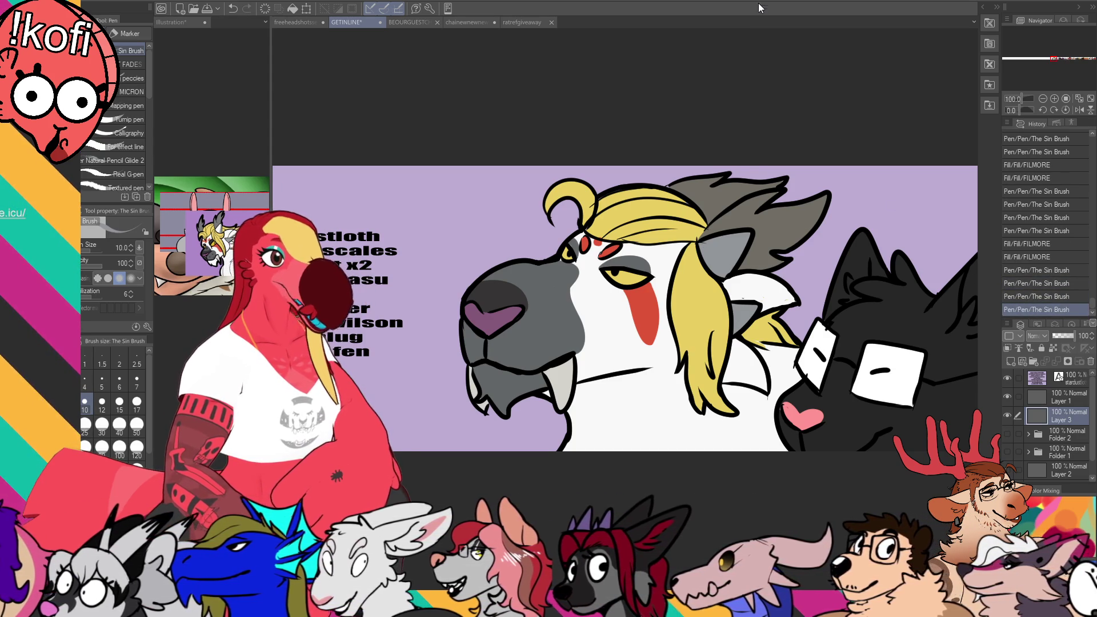
Step: Move the name list text layer further left on the lavender banner and save
{"action": "scroll", "coordinate": [654, 308], "scroll_direction": "left", "scroll_amount": 3}
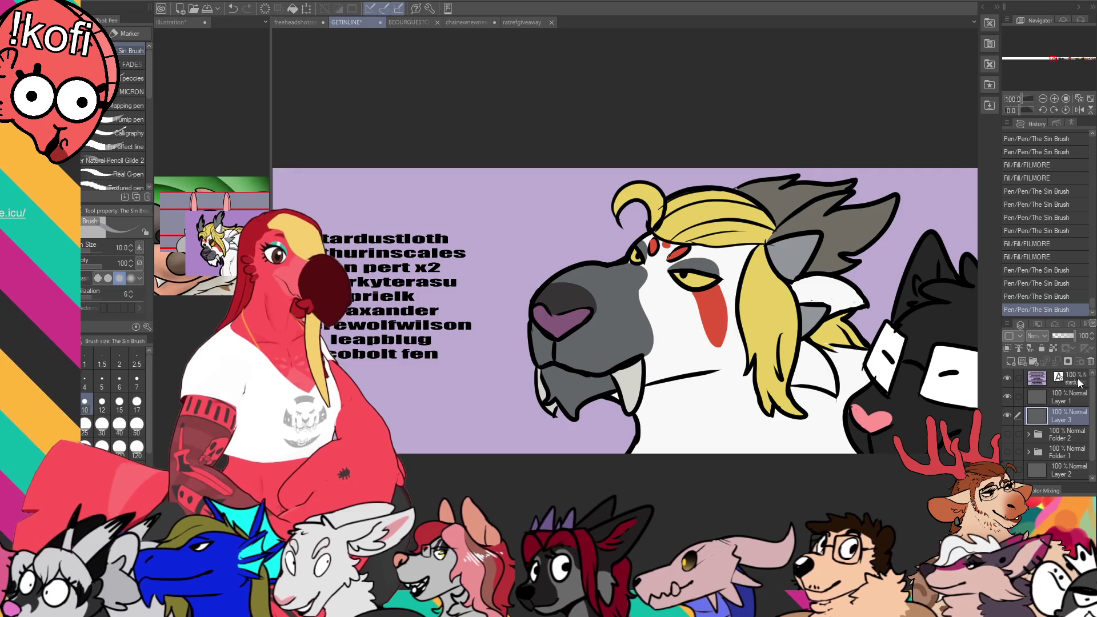
{"action": "left_click", "coordinate": [1036, 377]}
{"action": "key", "text": "k"}
{"action": "scroll", "coordinate": [709, 342], "scroll_direction": "left", "scroll_amount": 9}
{"action": "left_click_drag", "start_coordinate": [731, 339], "coordinate": [507, 337]}
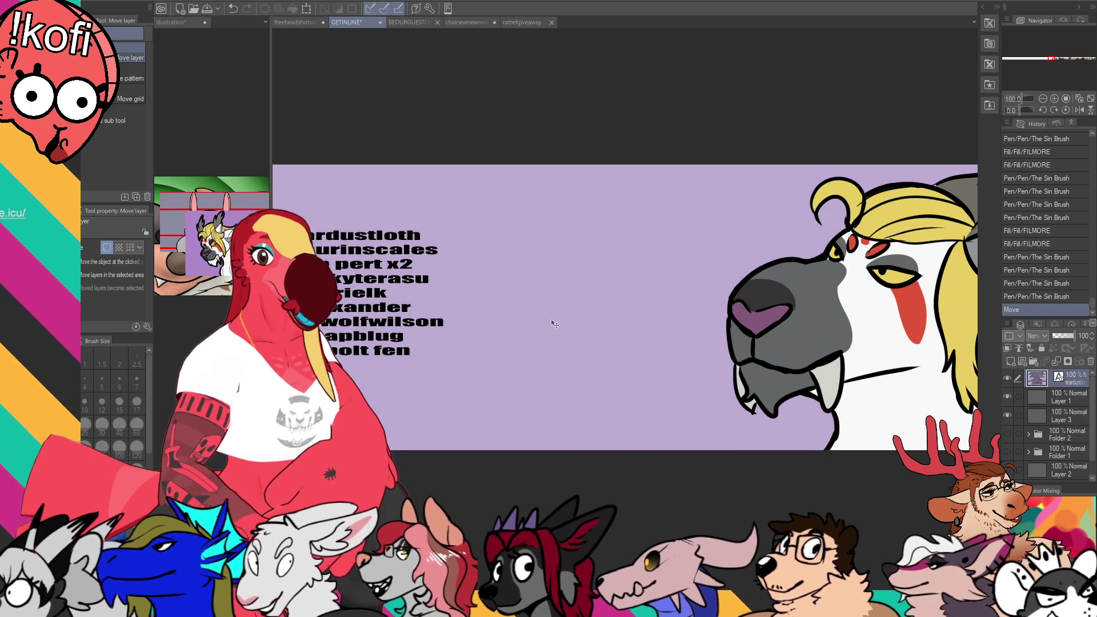
{"action": "scroll", "coordinate": [667, 338], "scroll_direction": "left", "scroll_amount": 3}
{"action": "left_click_drag", "start_coordinate": [667, 338], "coordinate": [631, 337]}
{"action": "scroll", "coordinate": [626, 335], "scroll_direction": "left", "scroll_amount": 3}
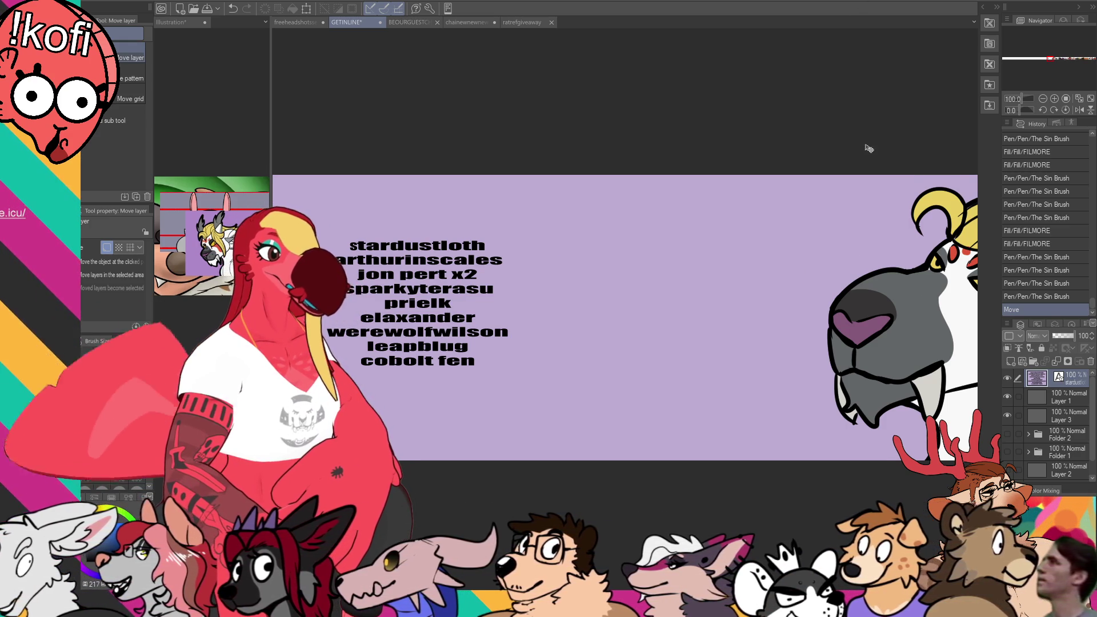
{"action": "key", "text": "ctrl+s"}
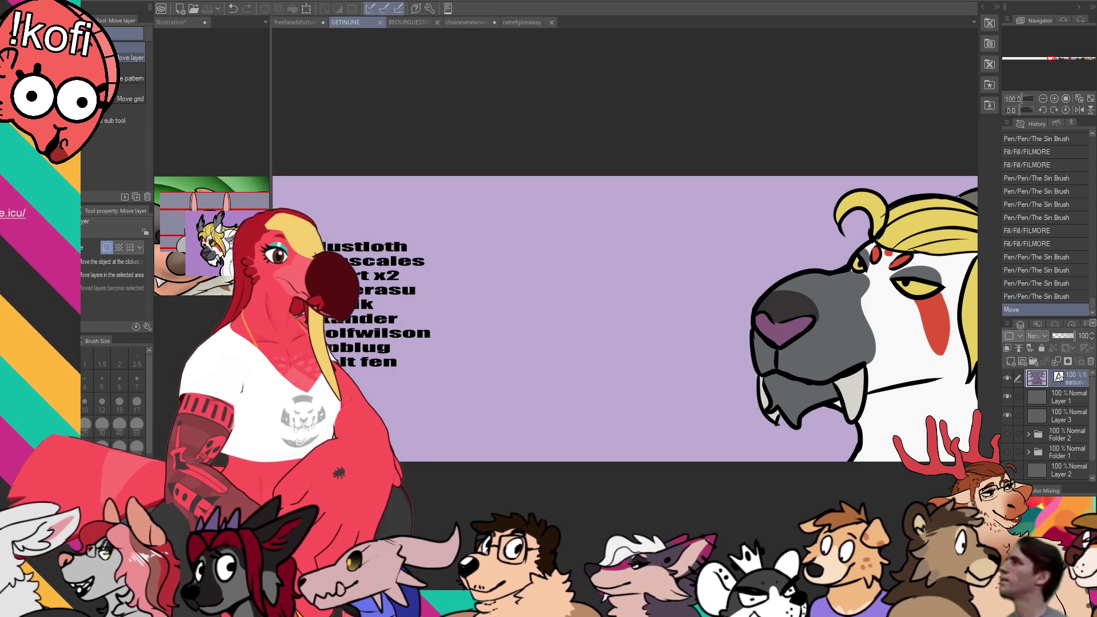
Step: In the free headshots document, lasso-select the jar-drinking head sketch
{"action": "left_click", "coordinate": [303, 23]}
{"action": "scroll", "coordinate": [475, 364], "scroll_direction": "up", "scroll_amount": 2}
{"action": "left_click_drag", "start_coordinate": [475, 364], "coordinate": [1020, 374]}
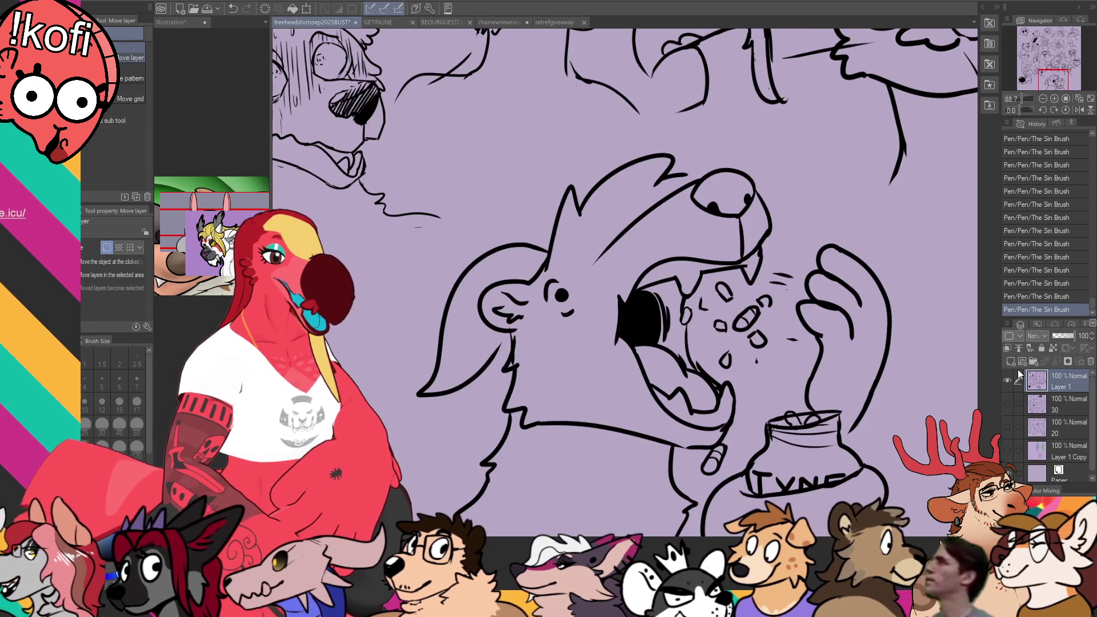
{"action": "key", "text": "m"}
{"action": "mouse_move", "coordinate": [420, 304]}
{"action": "left_mouse_down"}
{"action": "mouse_move", "coordinate": [462, 234]}
{"action": "mouse_move", "coordinate": [951, 411]}
{"action": "mouse_move", "coordinate": [400, 291]}
{"action": "left_mouse_up"}
{"action": "left_click_drag", "start_coordinate": [481, 219], "coordinate": [419, 297]}
Step: Shrink the selected head sketch, move it to a new spot, confirm, and deselect
{"action": "scroll", "coordinate": [538, 339], "scroll_direction": "down", "scroll_amount": 2}
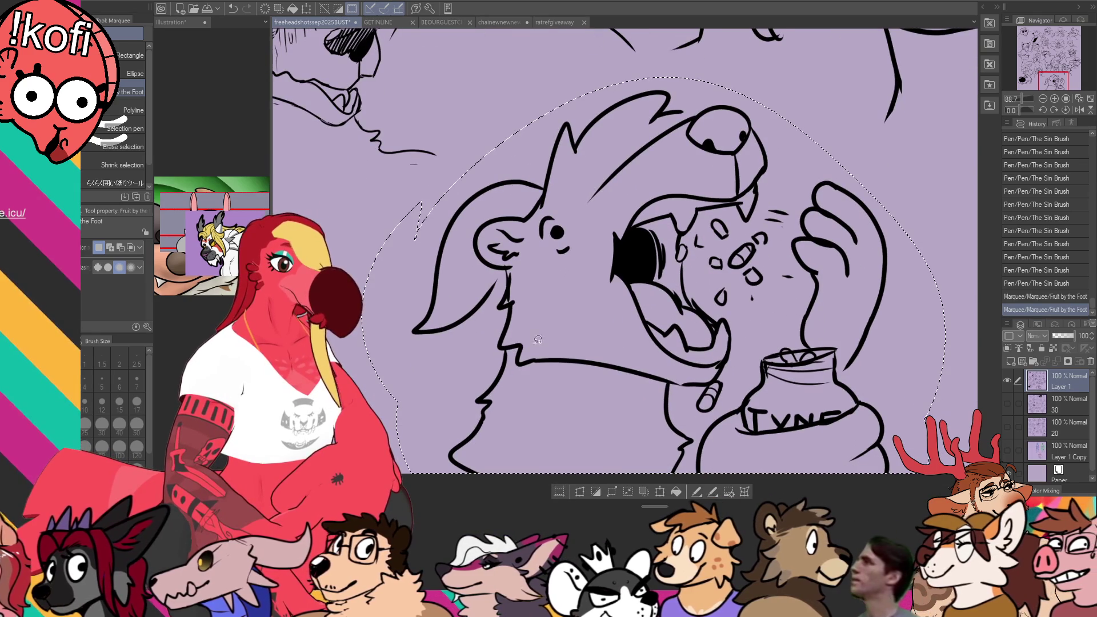
{"action": "left_click", "coordinate": [660, 491]}
{"action": "left_click_drag", "start_coordinate": [945, 473], "coordinate": [833, 397]}
{"action": "scroll", "coordinate": [803, 350], "scroll_direction": "up", "scroll_amount": 3}
{"action": "mouse_move", "coordinate": [803, 350]}
{"action": "left_mouse_down"}
{"action": "mouse_move", "coordinate": [742, 320]}
{"action": "mouse_move", "coordinate": [791, 359]}
{"action": "mouse_move", "coordinate": [699, 360]}
{"action": "left_mouse_up"}
{"action": "scroll", "coordinate": [742, 320], "scroll_direction": "up", "scroll_amount": 2}
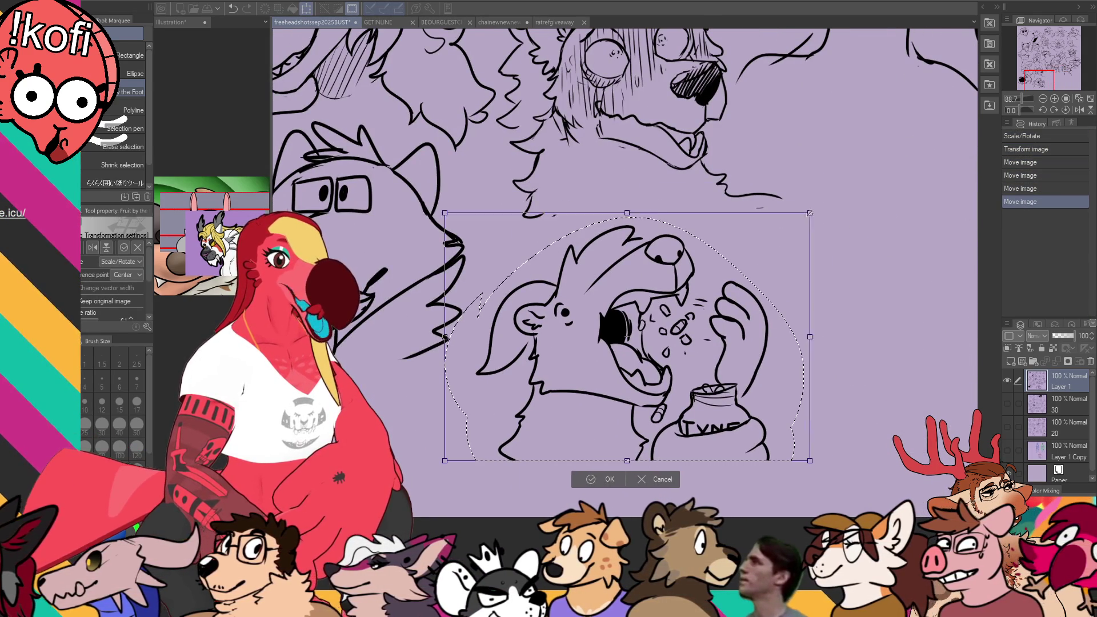
{"action": "left_click_drag", "start_coordinate": [813, 204], "coordinate": [847, 187]}
{"action": "key", "text": "Return"}
{"action": "mouse_move", "coordinate": [974, 384]}
{"action": "left_mouse_down"}
{"action": "mouse_move", "coordinate": [839, 404]}
{"action": "mouse_move", "coordinate": [698, 363]}
{"action": "left_mouse_up"}
{"action": "key", "text": "ctrl+d"}
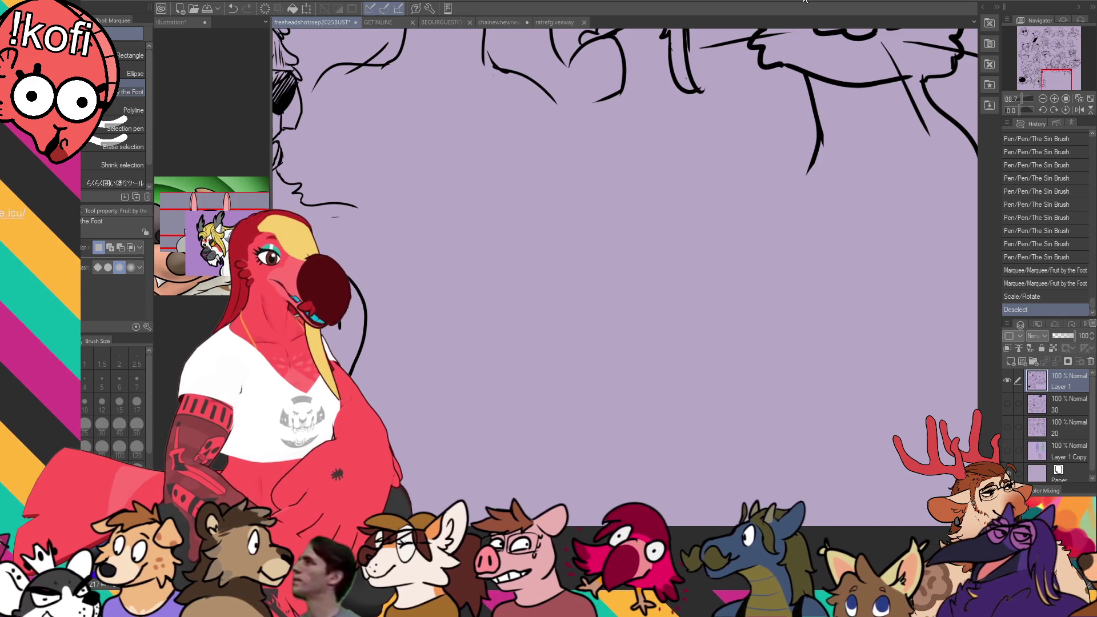
Step: Erase the stray tip of a line in the empty lavender space
{"action": "key", "text": "e"}
{"action": "left_click_drag", "start_coordinate": [798, 179], "coordinate": [816, 149]}
{"action": "key", "text": "p"}
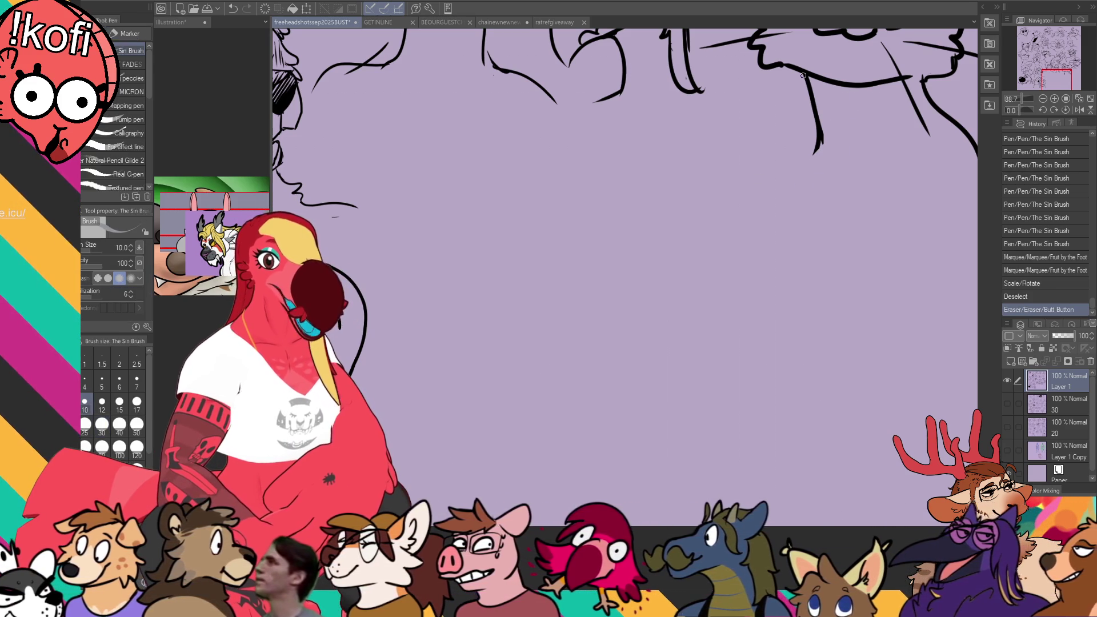
Step: Sketch a large round circle outline for the new head, redoing curves until right
{"action": "left_click_drag", "start_coordinate": [701, 209], "coordinate": [634, 229]}
{"action": "key", "text": "ctrl+z"}
{"action": "left_click_drag", "start_coordinate": [749, 178], "coordinate": [631, 228]}
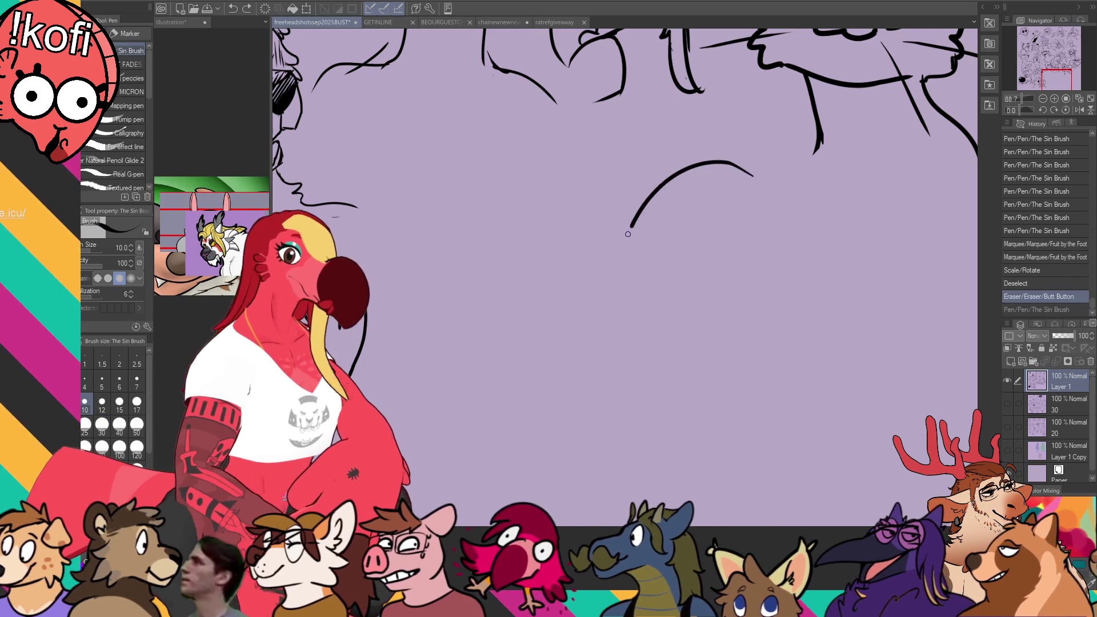
{"action": "key", "text": "ctrl+z"}
{"action": "left_click_drag", "start_coordinate": [721, 181], "coordinate": [657, 345]}
{"action": "key", "text": "ctrl+z"}
{"action": "left_click_drag", "start_coordinate": [760, 193], "coordinate": [683, 315]}
{"action": "key", "text": "ctrl+z"}
{"action": "mouse_move", "coordinate": [767, 180]}
{"action": "left_mouse_down"}
{"action": "mouse_move", "coordinate": [679, 160]}
{"action": "mouse_move", "coordinate": [665, 347]}
{"action": "left_mouse_up"}
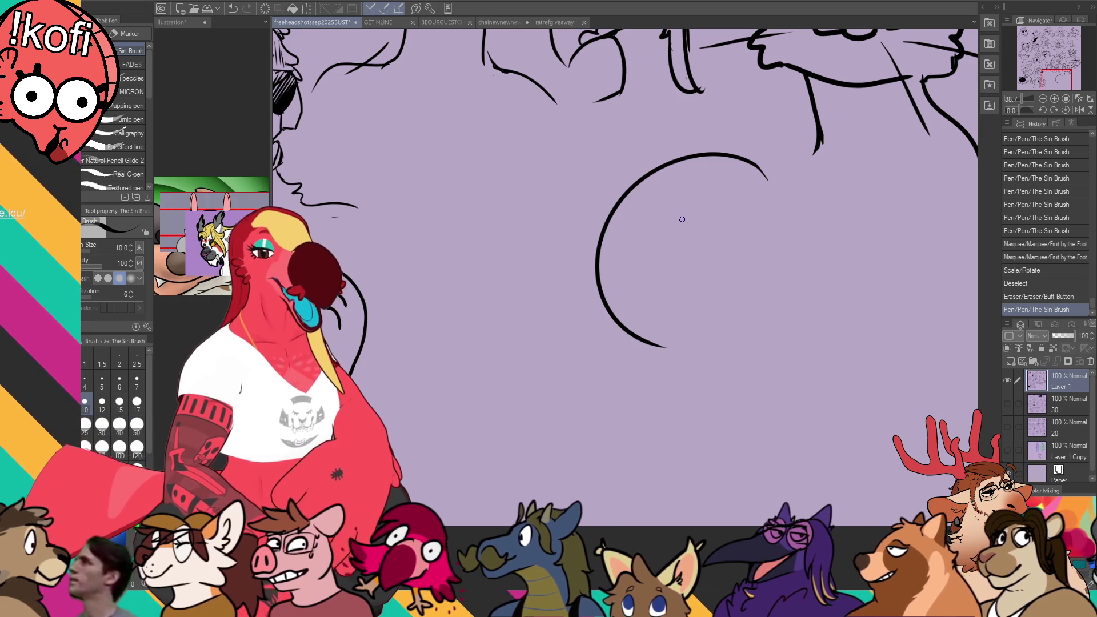
{"action": "key", "text": "ctrl+z"}
{"action": "mouse_move", "coordinate": [729, 157]}
{"action": "left_mouse_down"}
{"action": "mouse_move", "coordinate": [797, 237]}
{"action": "mouse_move", "coordinate": [771, 321]}
{"action": "left_mouse_up"}
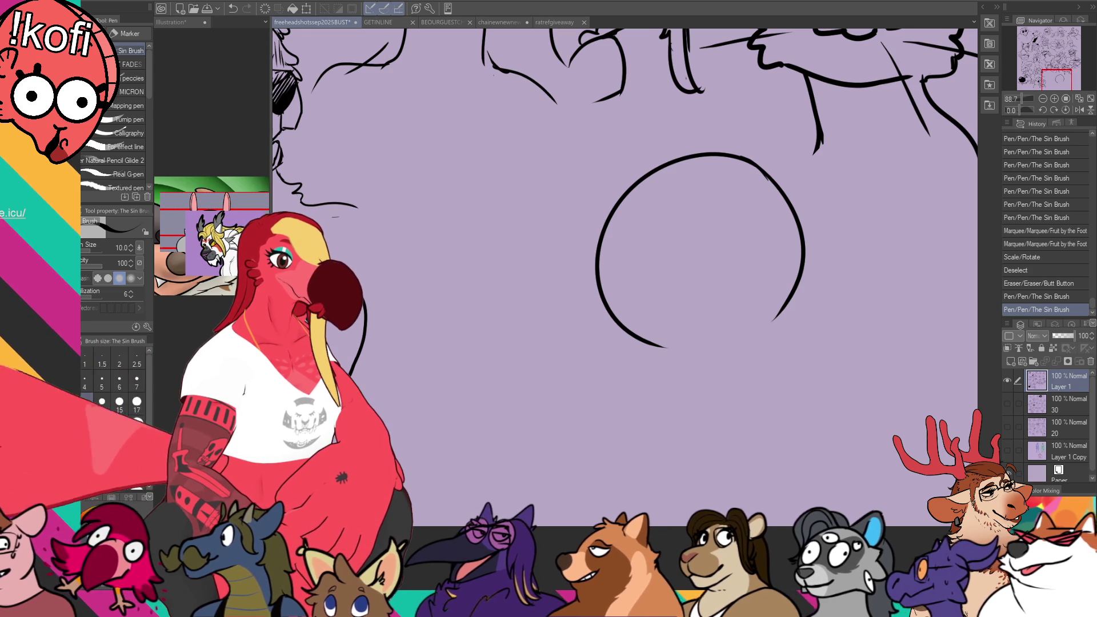
Step: Draw a vertical centre guide line, two round eye ovals and pupil dots on the head
{"action": "left_click_drag", "start_coordinate": [717, 166], "coordinate": [682, 348]}
{"action": "key", "text": "ctrl+z"}
{"action": "left_click_drag", "start_coordinate": [707, 190], "coordinate": [686, 325]}
{"action": "left_click_drag", "start_coordinate": [634, 201], "coordinate": [626, 211]}
{"action": "mouse_move", "coordinate": [741, 204]}
{"action": "left_mouse_down"}
{"action": "mouse_move", "coordinate": [768, 231]}
{"action": "mouse_move", "coordinate": [748, 250]}
{"action": "left_mouse_up"}
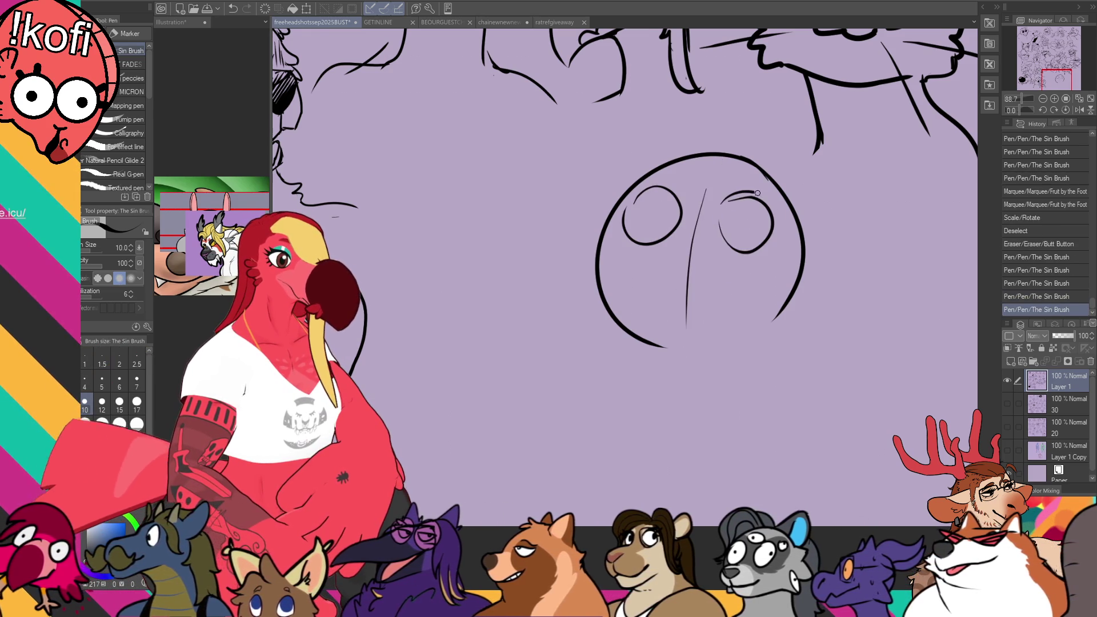
{"action": "key", "text": "ctrl+z"}
{"action": "key", "text": "ctrl+z"}
{"action": "mouse_move", "coordinate": [722, 205]}
{"action": "left_mouse_down"}
{"action": "mouse_move", "coordinate": [746, 249]}
{"action": "mouse_move", "coordinate": [721, 203]}
{"action": "left_mouse_up"}
{"action": "left_click_drag", "start_coordinate": [649, 220], "coordinate": [658, 214]}
{"action": "left_click_drag", "start_coordinate": [731, 216], "coordinate": [732, 222]}
{"action": "left_click_drag", "start_coordinate": [736, 213], "coordinate": [737, 215]}
{"action": "left_click_drag", "start_coordinate": [742, 216], "coordinate": [744, 219]}
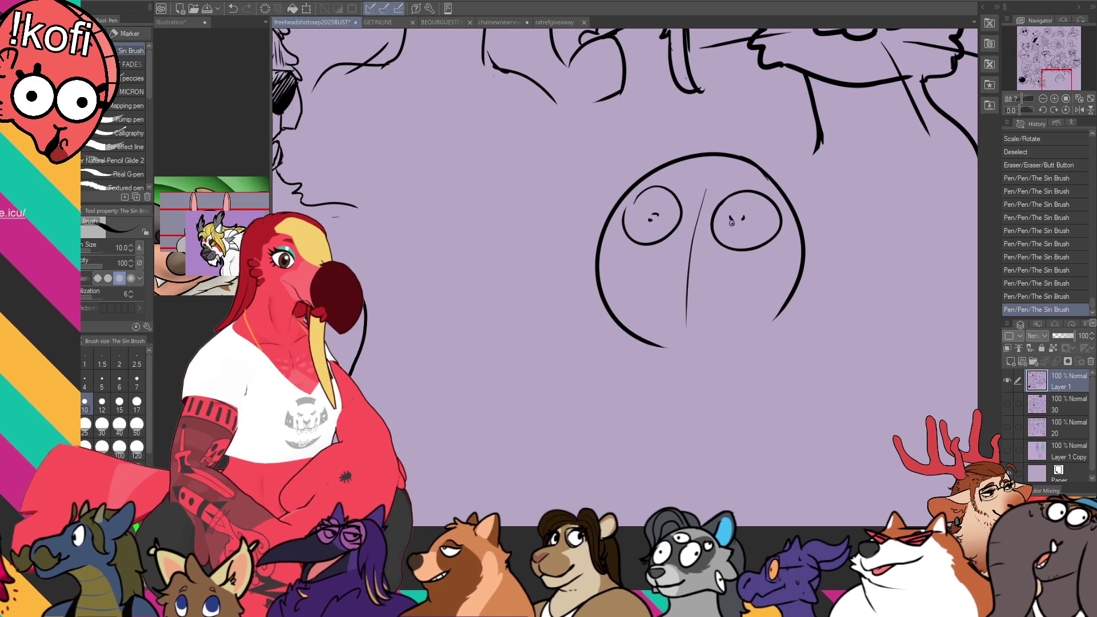
Step: Sketch the curve running from the nose line under the left eye
{"action": "left_click_drag", "start_coordinate": [596, 249], "coordinate": [588, 281]}
{"action": "left_click_drag", "start_coordinate": [597, 262], "coordinate": [594, 305]}
{"action": "key", "text": "ctrl+z"}
{"action": "key", "text": "ctrl+z"}
{"action": "key", "text": "e"}
{"action": "mouse_move", "coordinate": [646, 335]}
{"action": "left_mouse_down"}
{"action": "mouse_move", "coordinate": [685, 357]}
{"action": "mouse_move", "coordinate": [656, 341]}
{"action": "left_mouse_up"}
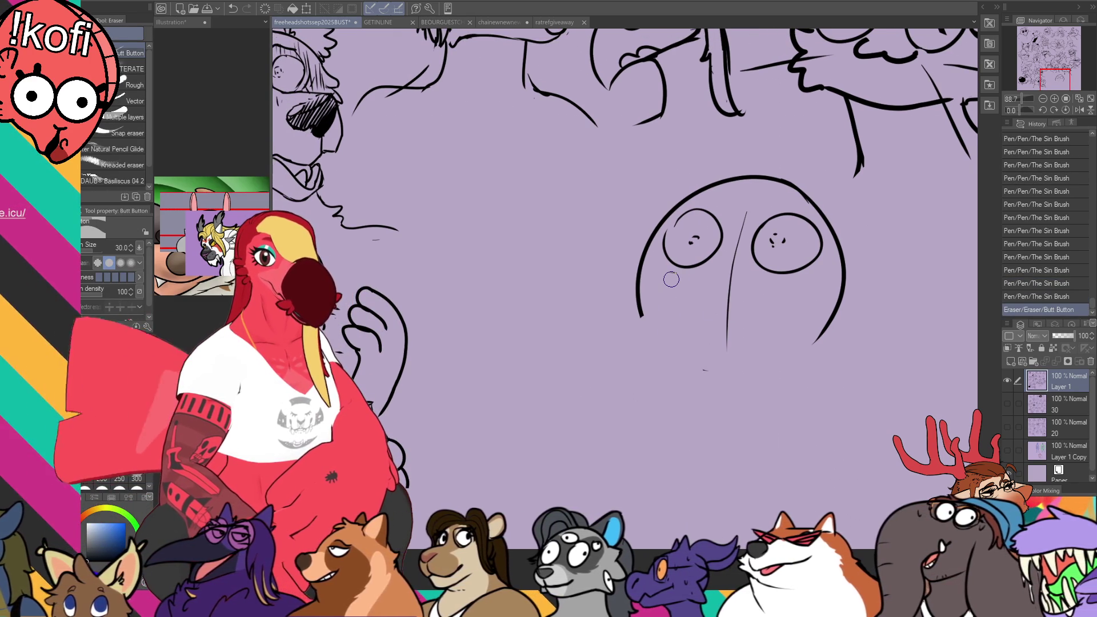
{"action": "scroll", "coordinate": [690, 258], "scroll_direction": "down", "scroll_amount": 1}
{"action": "key", "text": "p"}
{"action": "left_click_drag", "start_coordinate": [692, 257], "coordinate": [668, 271]}
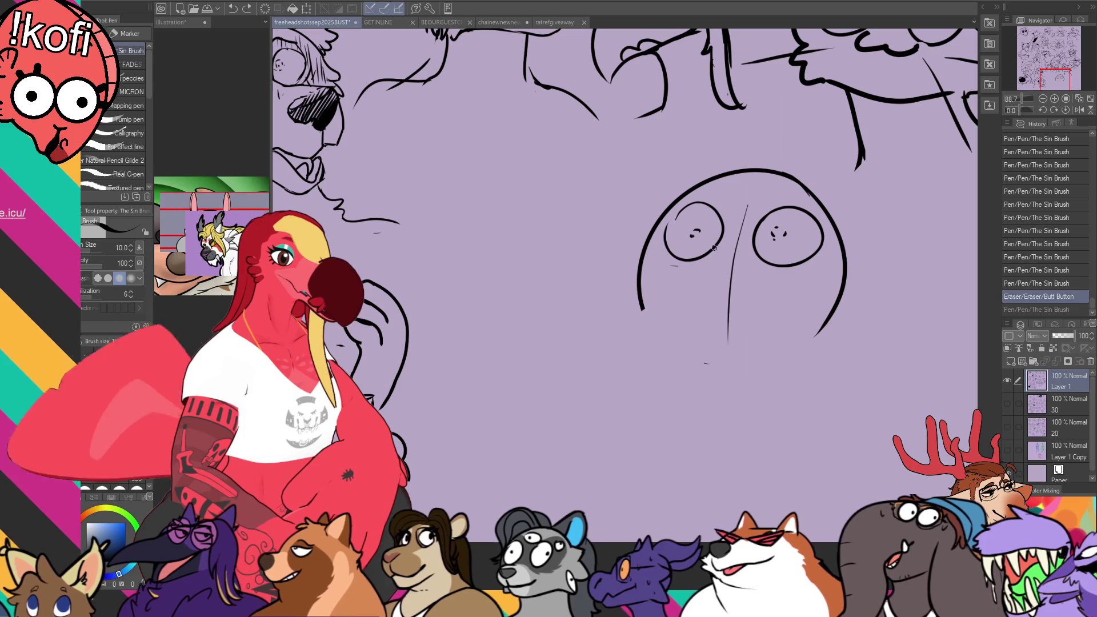
{"action": "key", "text": "ctrl+z"}
{"action": "left_click_drag", "start_coordinate": [727, 244], "coordinate": [661, 308]}
{"action": "key", "text": "ctrl+z"}
{"action": "left_click_drag", "start_coordinate": [724, 244], "coordinate": [651, 269]}
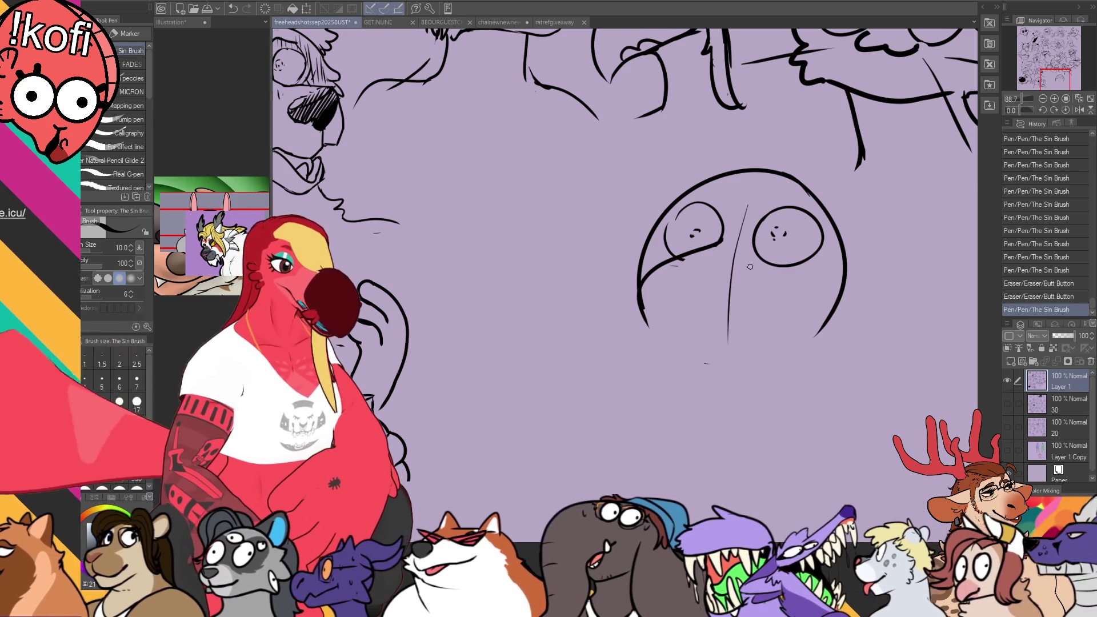
Step: Clean up marks near the left eye, extend its stroke, and remove the centre line
{"action": "key", "text": "e"}
{"action": "mouse_move", "coordinate": [732, 257]}
{"action": "left_mouse_down"}
{"action": "mouse_move", "coordinate": [687, 260]}
{"action": "mouse_move", "coordinate": [711, 245]}
{"action": "left_mouse_up"}
{"action": "key", "text": "p"}
{"action": "left_click_drag", "start_coordinate": [762, 280], "coordinate": [767, 268]}
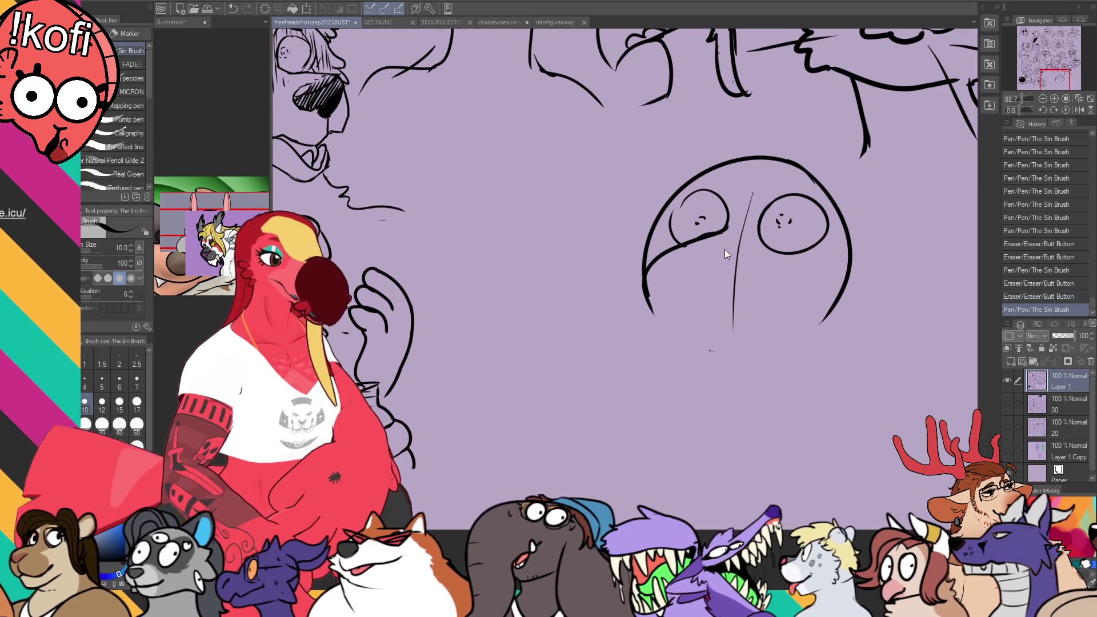
{"action": "mouse_move", "coordinate": [706, 239]}
{"action": "left_mouse_down"}
{"action": "mouse_move", "coordinate": [735, 232]}
{"action": "mouse_move", "coordinate": [732, 329]}
{"action": "left_mouse_up"}
{"action": "key", "text": "e"}
{"action": "key", "text": "p"}
{"action": "mouse_move", "coordinate": [651, 309]}
{"action": "left_mouse_down"}
{"action": "mouse_move", "coordinate": [670, 338]}
{"action": "mouse_move", "coordinate": [693, 324]}
{"action": "left_mouse_up"}
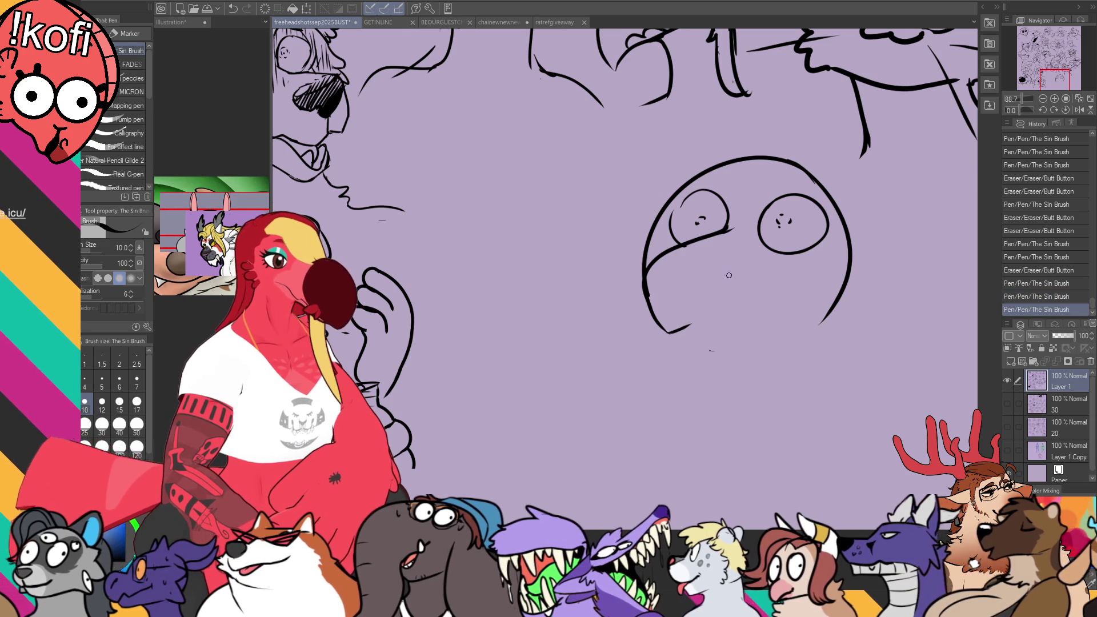
Step: Erase the stray mark below the face and draw the wide lower jaw line
{"action": "key", "text": "e"}
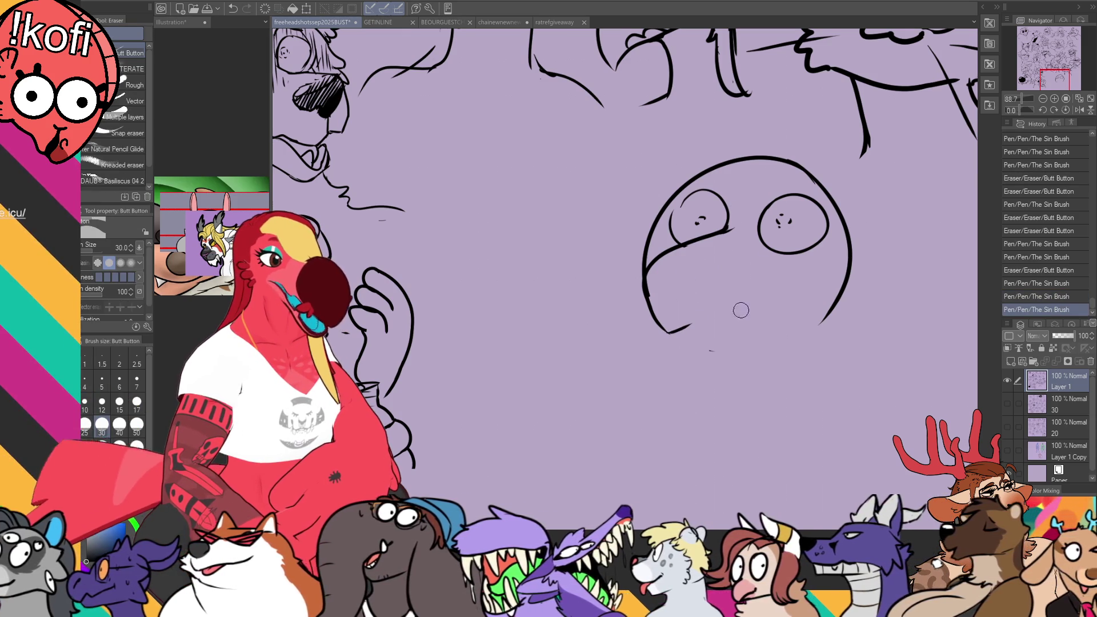
{"action": "mouse_move", "coordinate": [711, 358]}
{"action": "left_mouse_down"}
{"action": "mouse_move", "coordinate": [667, 353]}
{"action": "mouse_move", "coordinate": [698, 316]}
{"action": "left_mouse_up"}
{"action": "left_click", "coordinate": [667, 353]}
{"action": "key", "text": "p"}
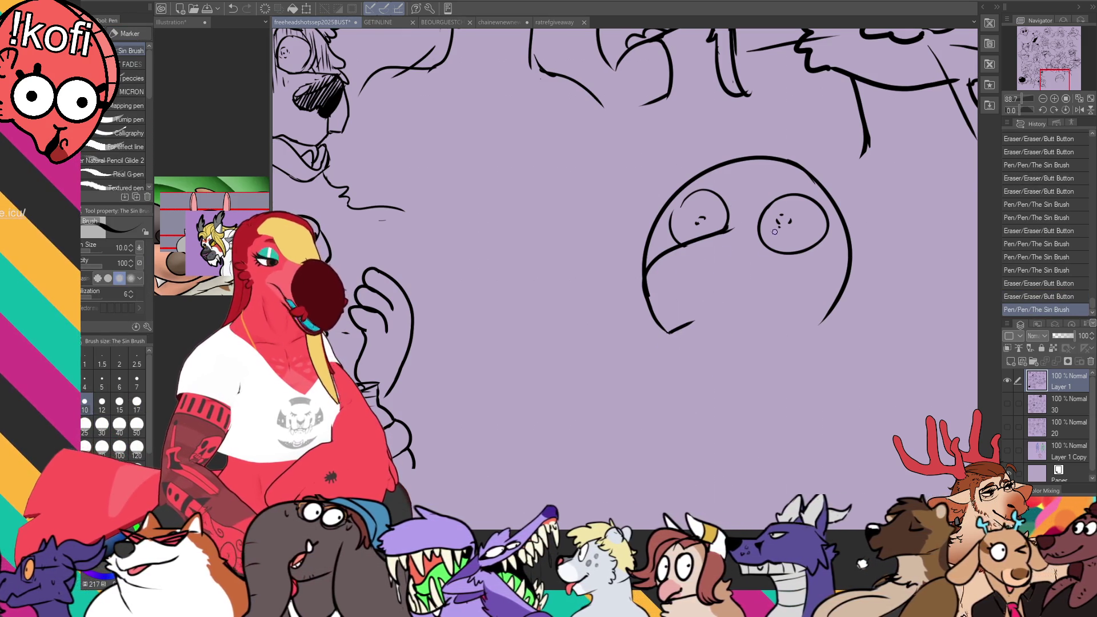
{"action": "left_click_drag", "start_coordinate": [703, 316], "coordinate": [725, 306]}
{"action": "mouse_move", "coordinate": [671, 331]}
{"action": "left_mouse_down"}
{"action": "mouse_move", "coordinate": [710, 308]}
{"action": "mouse_move", "coordinate": [702, 315]}
{"action": "mouse_move", "coordinate": [723, 330]}
{"action": "mouse_move", "coordinate": [750, 322]}
{"action": "mouse_move", "coordinate": [762, 302]}
{"action": "left_mouse_up"}
{"action": "key", "text": "ctrl+z"}
{"action": "key", "text": "ctrl+z"}
{"action": "key", "text": "e"}
{"action": "key", "text": "p"}
{"action": "key", "text": "ctrl+z"}
{"action": "key", "text": "ctrl+z"}
{"action": "key", "text": "ctrl+z"}
{"action": "mouse_move", "coordinate": [747, 223]}
{"action": "left_mouse_down"}
{"action": "mouse_move", "coordinate": [737, 235]}
{"action": "mouse_move", "coordinate": [750, 217]}
{"action": "left_mouse_up"}
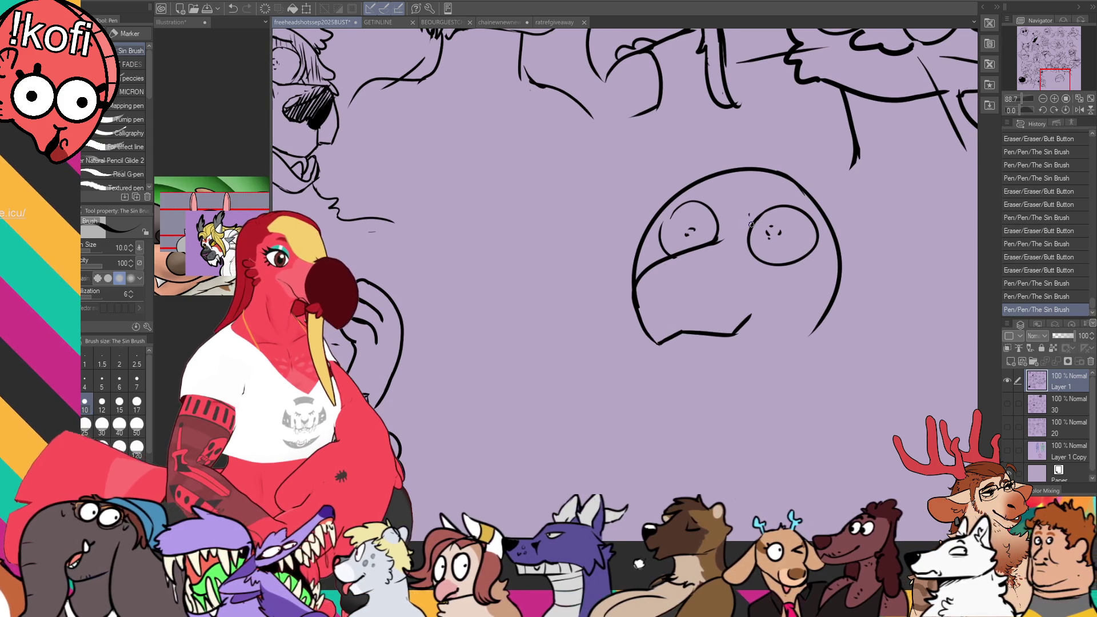
Step: Remove the extra chin marks and draw a rounded ear on the head's upper left
{"action": "key", "text": "ctrl+z"}
{"action": "key", "text": "ctrl+z"}
{"action": "mouse_move", "coordinate": [685, 337]}
{"action": "left_mouse_down"}
{"action": "mouse_move", "coordinate": [677, 331]}
{"action": "mouse_move", "coordinate": [728, 336]}
{"action": "mouse_move", "coordinate": [800, 312]}
{"action": "left_mouse_up"}
{"action": "key", "text": "ctrl+z"}
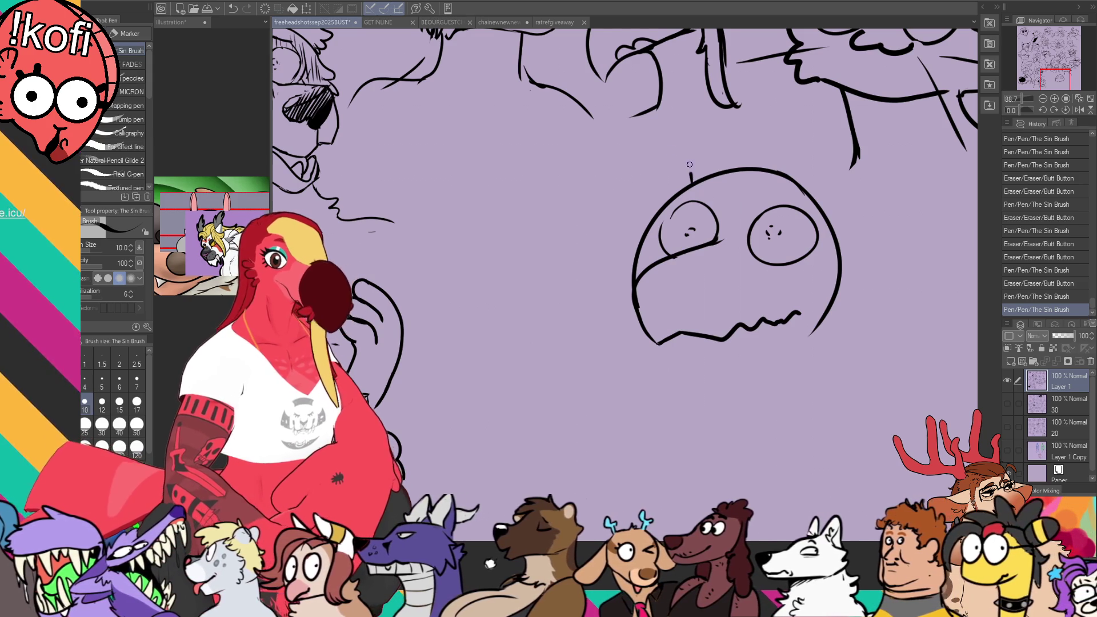
{"action": "left_click_drag", "start_coordinate": [691, 180], "coordinate": [653, 216]}
{"action": "left_click_drag", "start_coordinate": [717, 169], "coordinate": [709, 150]}
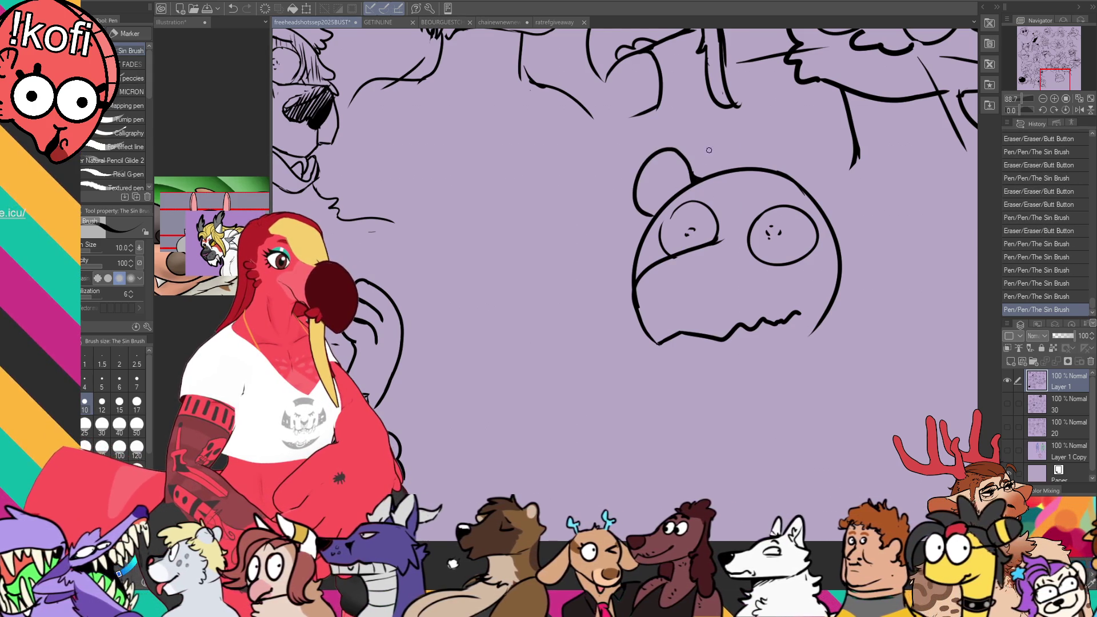
{"action": "mouse_move", "coordinate": [819, 213]}
{"action": "left_mouse_down"}
{"action": "mouse_move", "coordinate": [865, 183]}
{"action": "mouse_move", "coordinate": [837, 234]}
{"action": "left_mouse_up"}
{"action": "key", "text": "ctrl+z"}
{"action": "key", "text": "ctrl+z"}
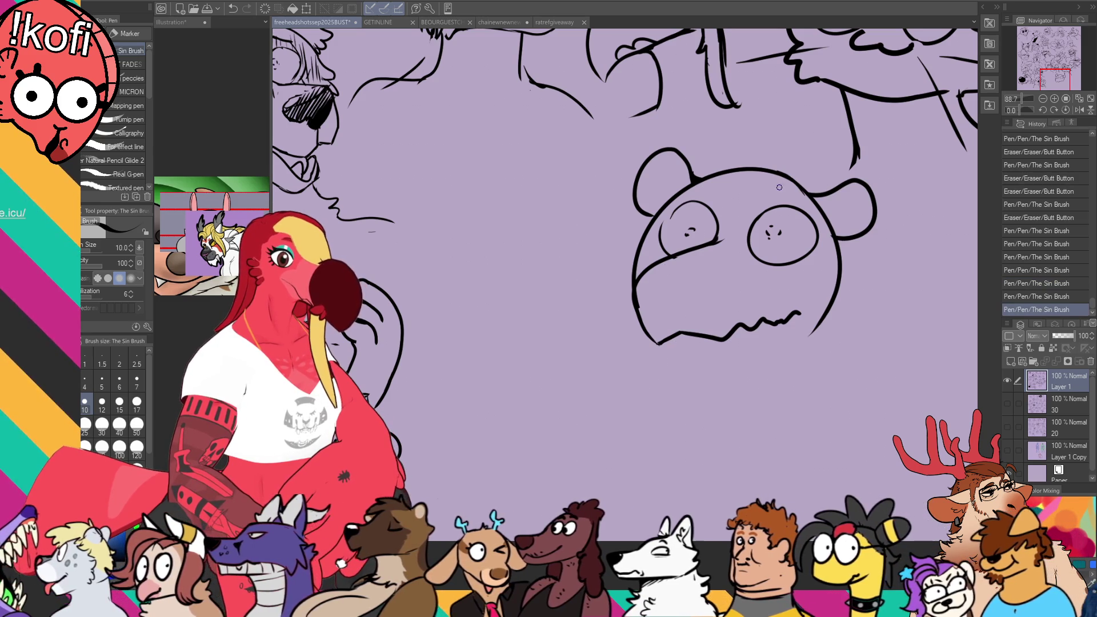
Step: Erase the head-top line between the ears and add small marks near the right eye and ear
{"action": "key", "text": "e"}
{"action": "mouse_move", "coordinate": [721, 172]}
{"action": "left_mouse_down"}
{"action": "mouse_move", "coordinate": [768, 171]}
{"action": "mouse_move", "coordinate": [785, 200]}
{"action": "mouse_move", "coordinate": [756, 169]}
{"action": "mouse_move", "coordinate": [715, 184]}
{"action": "mouse_move", "coordinate": [762, 182]}
{"action": "left_mouse_up"}
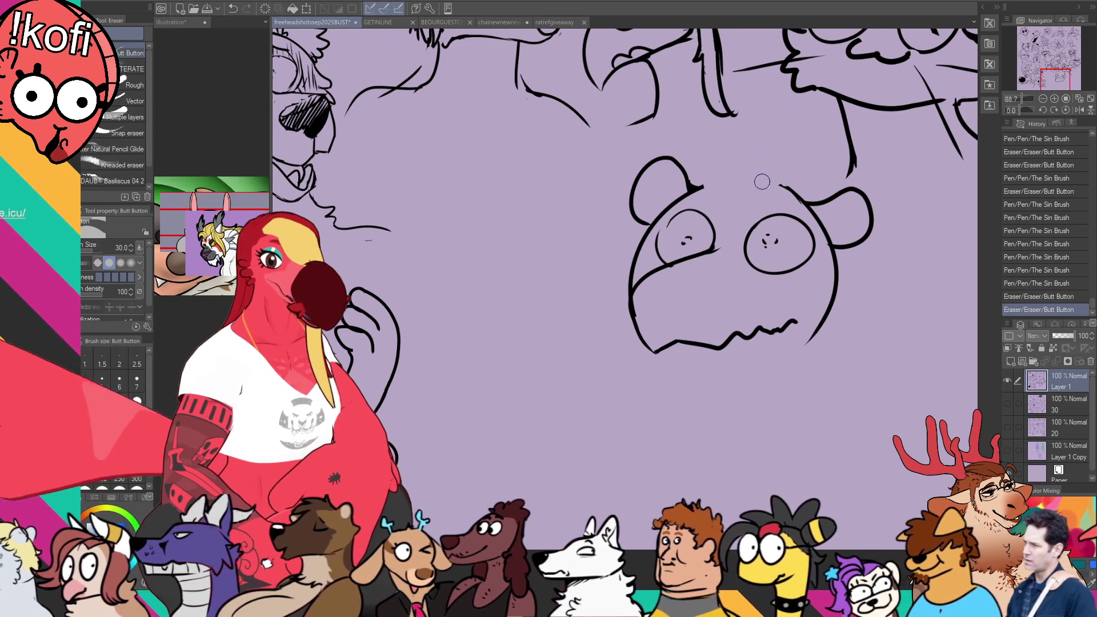
{"action": "key", "text": "p"}
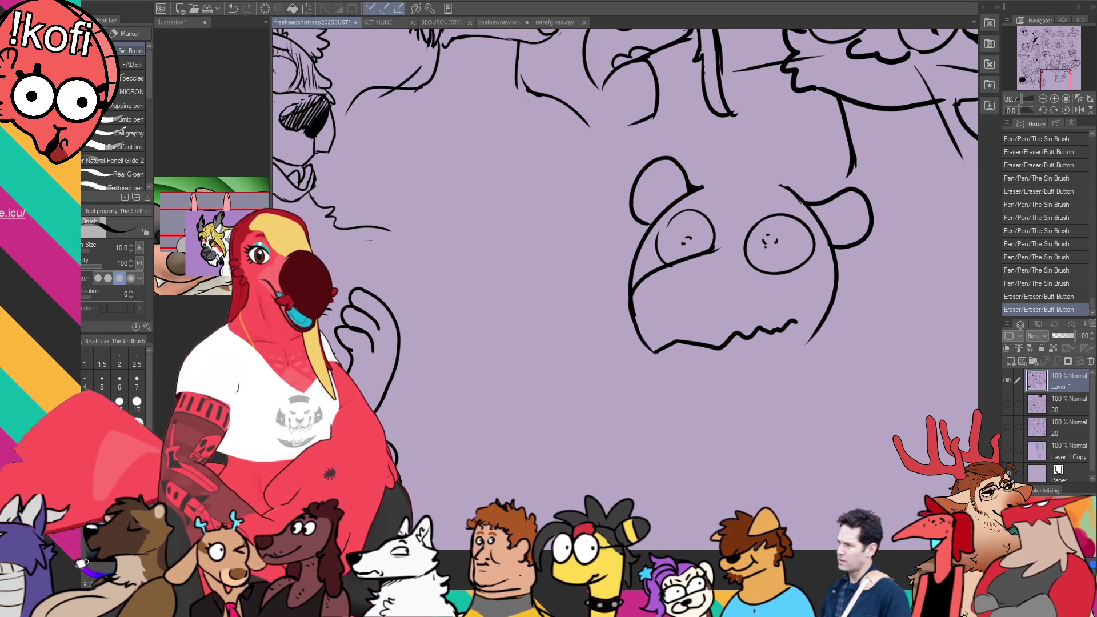
{"action": "left_click", "coordinate": [909, 195]}
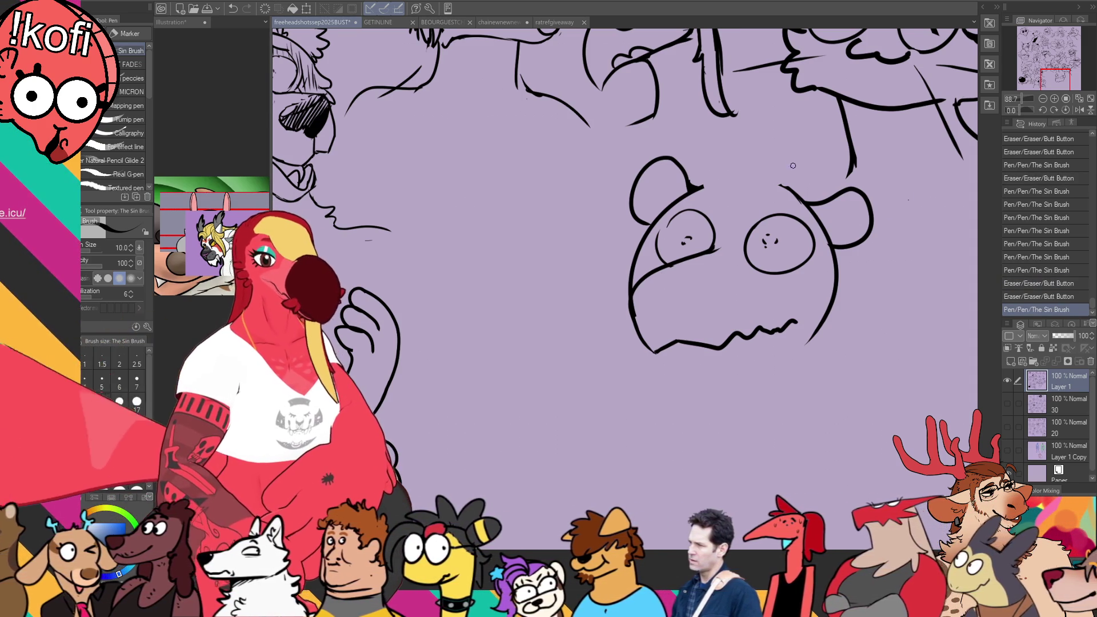
{"action": "left_click", "coordinate": [795, 224]}
{"action": "left_click", "coordinate": [880, 198]}
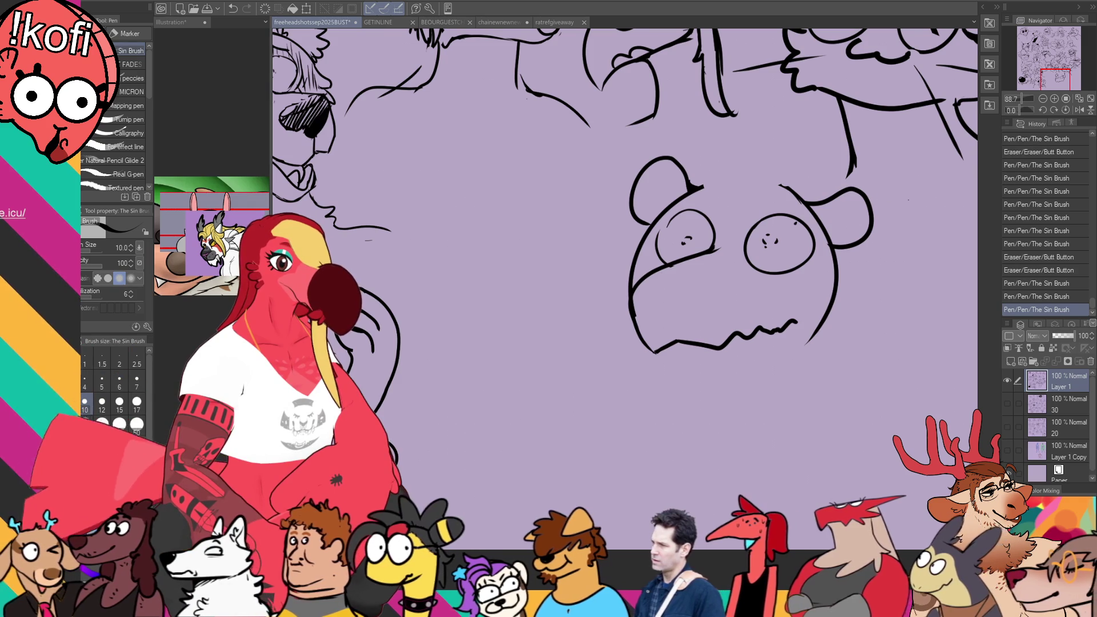
Step: Erase a mark by the right eye, add one by the left eye, and stroke the left ear joint
{"action": "left_click", "coordinate": [791, 223]}
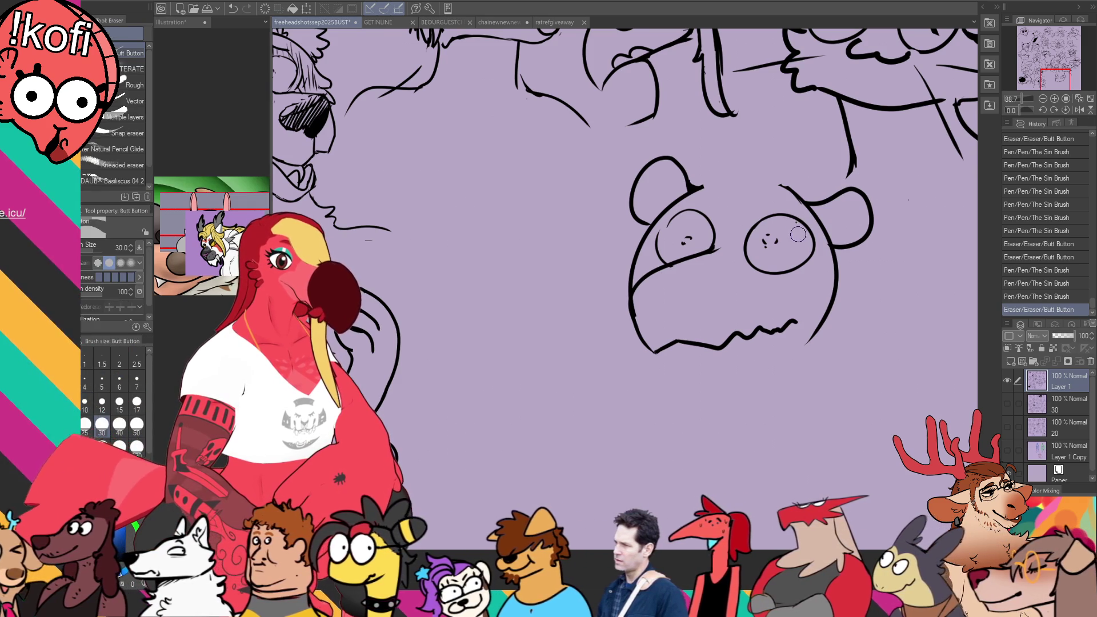
{"action": "left_click", "coordinate": [661, 218]}
{"action": "left_click_drag", "start_coordinate": [700, 190], "coordinate": [715, 201]}
{"action": "mouse_move", "coordinate": [708, 188]}
{"action": "left_mouse_down"}
{"action": "mouse_move", "coordinate": [717, 210]}
{"action": "mouse_move", "coordinate": [765, 204]}
{"action": "mouse_move", "coordinate": [750, 210]}
{"action": "mouse_move", "coordinate": [805, 226]}
{"action": "left_mouse_up"}
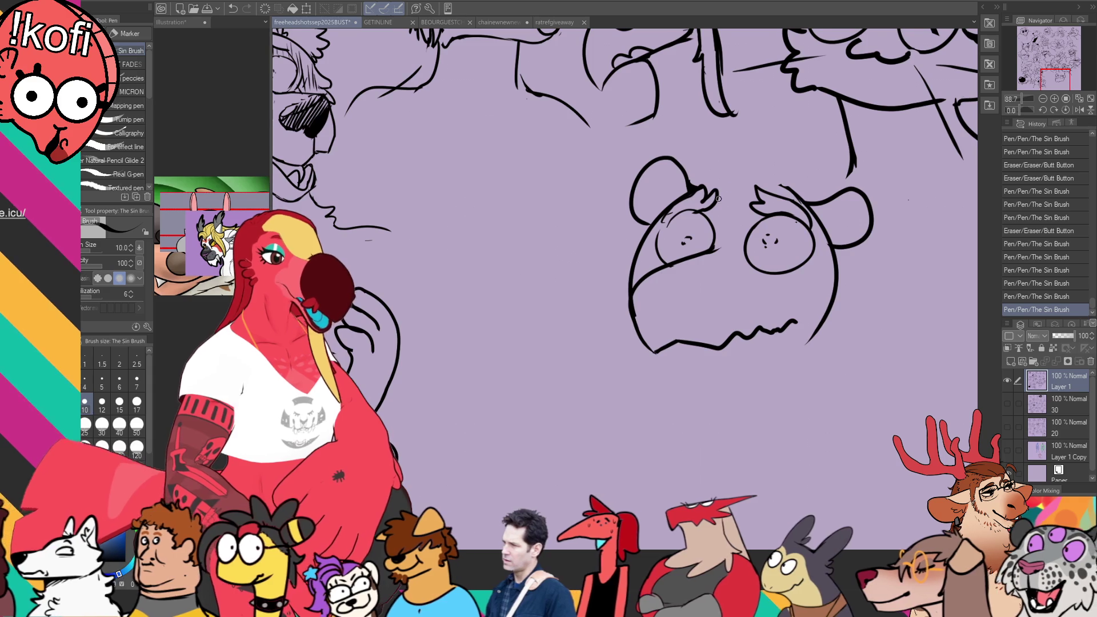
Step: Erase stray marks around the eyes and undo a trial stroke near the eye
{"action": "key", "text": "e"}
{"action": "left_click", "coordinate": [681, 226]}
{"action": "left_click", "coordinate": [681, 226]}
{"action": "left_click", "coordinate": [680, 224]}
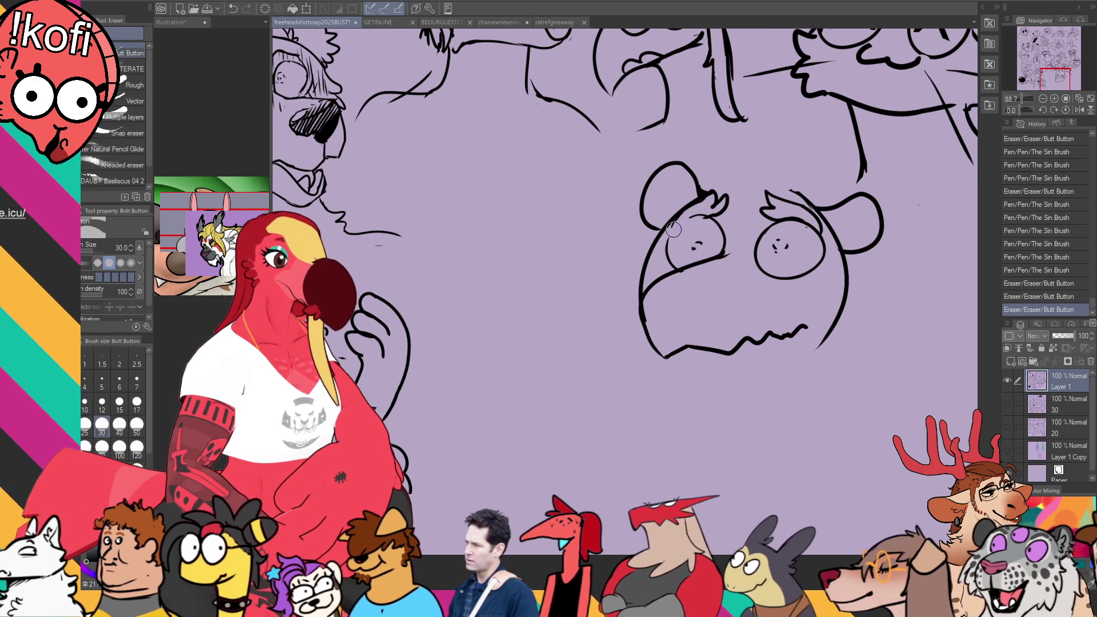
{"action": "left_click", "coordinate": [679, 221]}
{"action": "key", "text": "p"}
{"action": "left_click", "coordinate": [676, 244]}
{"action": "key", "text": "ctrl+z"}
{"action": "left_click_drag", "start_coordinate": [680, 223], "coordinate": [714, 207]}
{"action": "key", "text": "ctrl+z"}
{"action": "key", "text": "ctrl+z"}
{"action": "key", "text": "ctrl+z"}
Step: Draw spiky fur tufts on top of the bear's head
{"action": "mouse_move", "coordinate": [855, 190]}
{"action": "left_mouse_down"}
{"action": "mouse_move", "coordinate": [857, 204]}
{"action": "mouse_move", "coordinate": [809, 189]}
{"action": "left_mouse_up"}
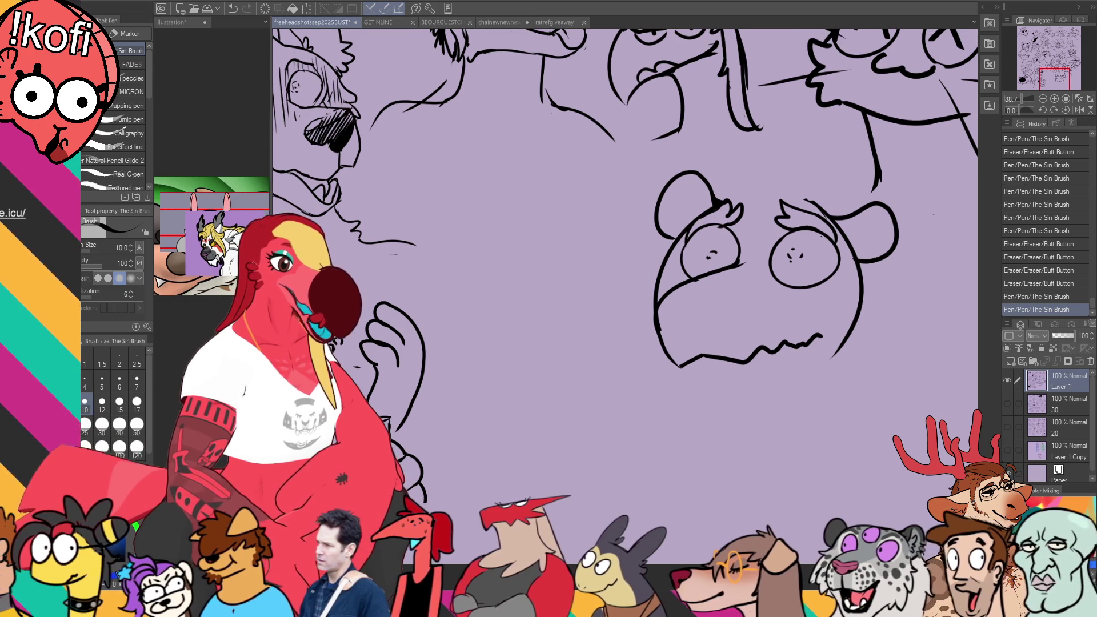
{"action": "left_click_drag", "start_coordinate": [799, 190], "coordinate": [737, 184]}
{"action": "left_click_drag", "start_coordinate": [741, 180], "coordinate": [712, 147]}
Step: Hatch beside the right eye, shade the left cheek, and touch up marks by the left eye
{"action": "left_click_drag", "start_coordinate": [831, 280], "coordinate": [829, 294]}
{"action": "left_click_drag", "start_coordinate": [836, 286], "coordinate": [831, 296]}
{"action": "left_click_drag", "start_coordinate": [675, 263], "coordinate": [670, 279]}
{"action": "left_click_drag", "start_coordinate": [675, 273], "coordinate": [669, 285]}
{"action": "left_click_drag", "start_coordinate": [847, 248], "coordinate": [838, 257]}
{"action": "left_click_drag", "start_coordinate": [845, 226], "coordinate": [794, 208]}
{"action": "key", "text": "e"}
{"action": "mouse_move", "coordinate": [742, 239]}
{"action": "left_mouse_down"}
{"action": "mouse_move", "coordinate": [733, 254]}
{"action": "mouse_move", "coordinate": [742, 247]}
{"action": "left_mouse_up"}
{"action": "key", "text": "p"}
{"action": "left_click_drag", "start_coordinate": [741, 249], "coordinate": [751, 244]}
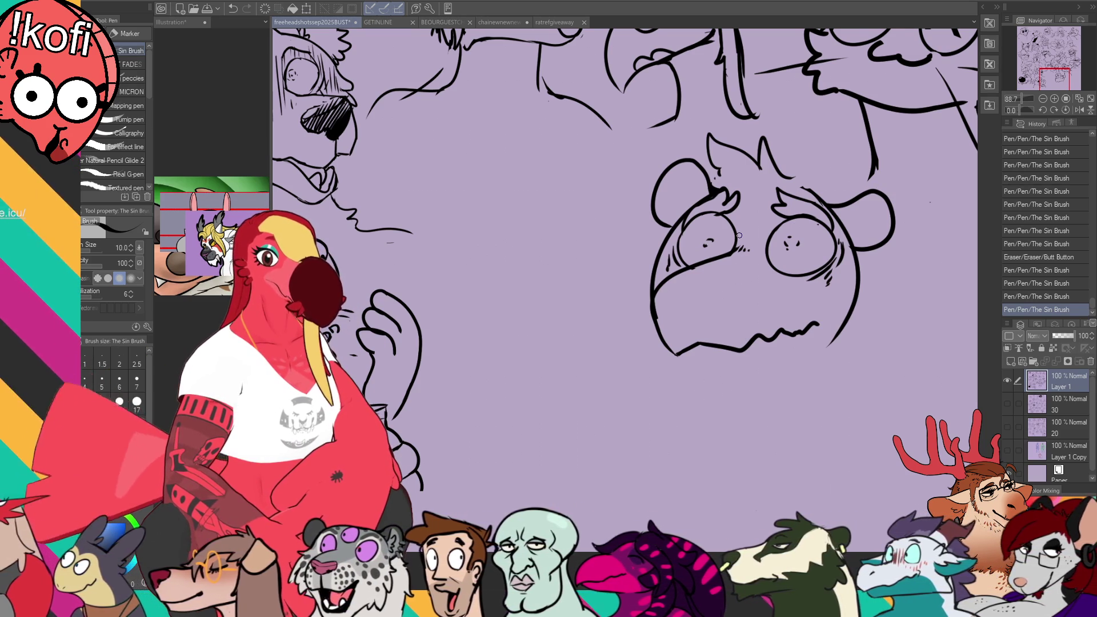
Step: Draw the muzzle curve under the eyes and redraw the lower-left jaw line
{"action": "mouse_move", "coordinate": [666, 292]}
{"action": "left_mouse_down"}
{"action": "mouse_move", "coordinate": [657, 313]}
{"action": "mouse_move", "coordinate": [694, 314]}
{"action": "mouse_move", "coordinate": [743, 285]}
{"action": "left_mouse_up"}
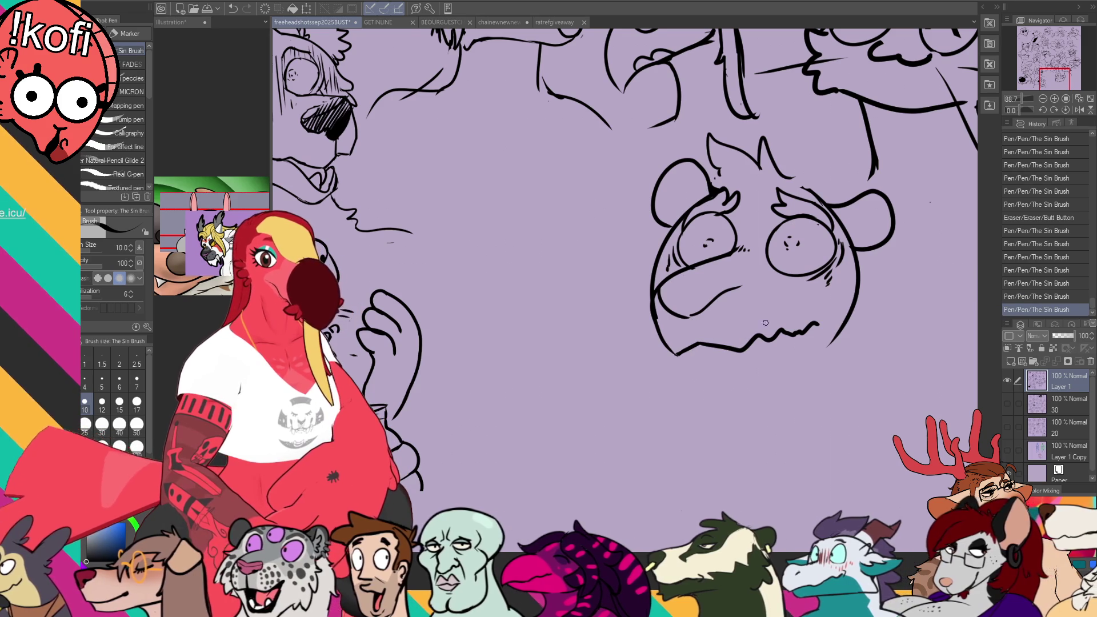
{"action": "scroll", "coordinate": [743, 337], "scroll_direction": "down", "scroll_amount": 2}
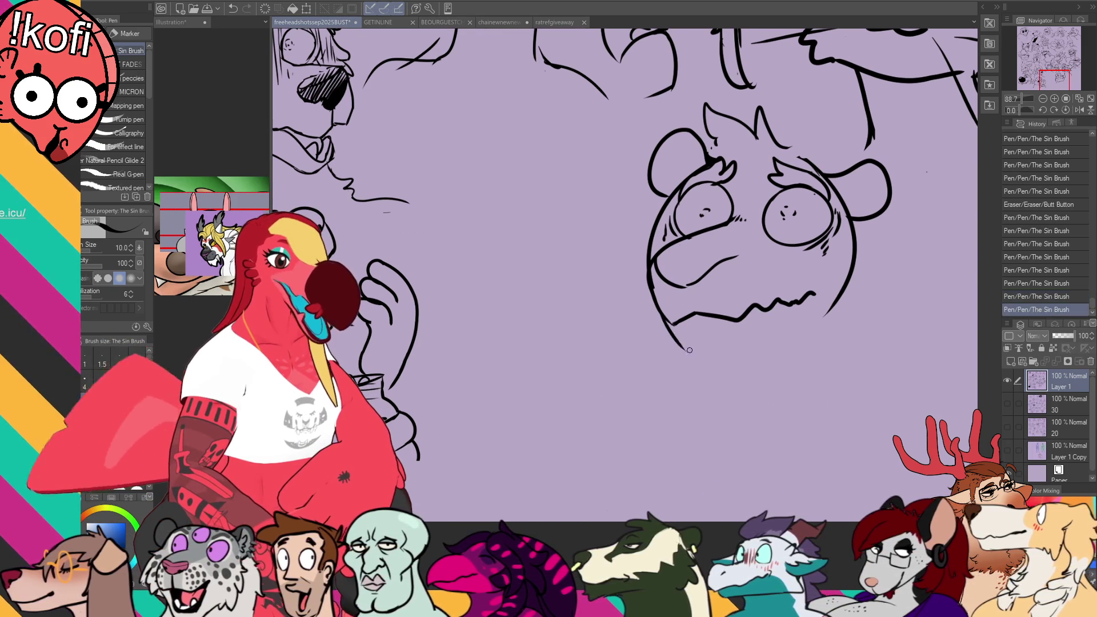
{"action": "key", "text": "e"}
{"action": "mouse_move", "coordinate": [672, 325]}
{"action": "left_mouse_down"}
{"action": "mouse_move", "coordinate": [653, 296]}
{"action": "mouse_move", "coordinate": [657, 320]}
{"action": "left_mouse_up"}
{"action": "key", "text": "p"}
{"action": "mouse_move", "coordinate": [653, 277]}
{"action": "left_mouse_down"}
{"action": "mouse_move", "coordinate": [669, 324]}
{"action": "mouse_move", "coordinate": [696, 313]}
{"action": "mouse_move", "coordinate": [672, 328]}
{"action": "mouse_move", "coordinate": [692, 307]}
{"action": "mouse_move", "coordinate": [720, 322]}
{"action": "mouse_move", "coordinate": [686, 303]}
{"action": "mouse_move", "coordinate": [693, 313]}
{"action": "mouse_move", "coordinate": [690, 297]}
{"action": "left_mouse_up"}
Step: Erase the wavy chin line and try new chin strokes, undoing the unsatisfactory ones
{"action": "key", "text": "e"}
{"action": "key", "text": "p"}
{"action": "key", "text": "e"}
{"action": "key", "text": "p"}
{"action": "key", "text": "e"}
{"action": "key", "text": "p"}
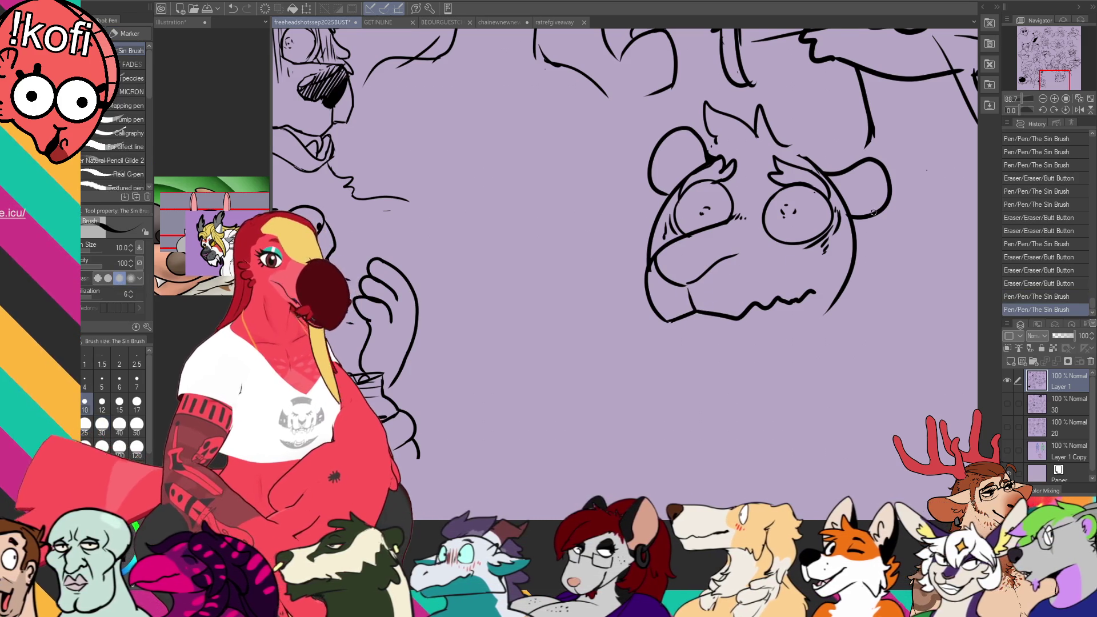
{"action": "key", "text": "e"}
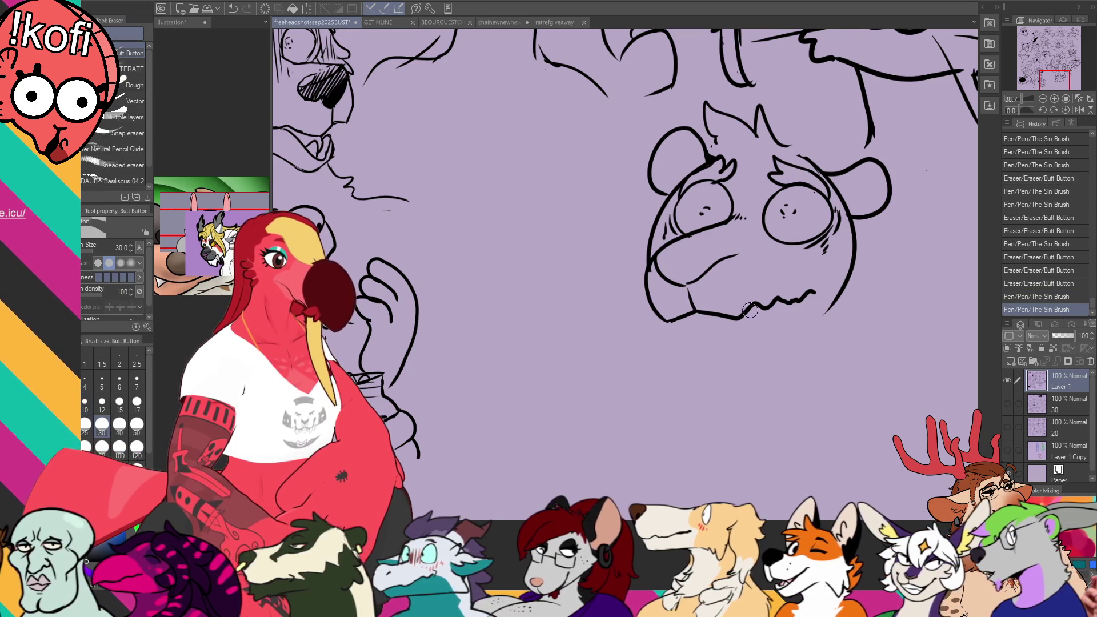
{"action": "left_click_drag", "start_coordinate": [743, 311], "coordinate": [811, 293]}
{"action": "key", "text": "p"}
{"action": "left_click_drag", "start_coordinate": [743, 312], "coordinate": [704, 319]}
{"action": "key", "text": "ctrl+z"}
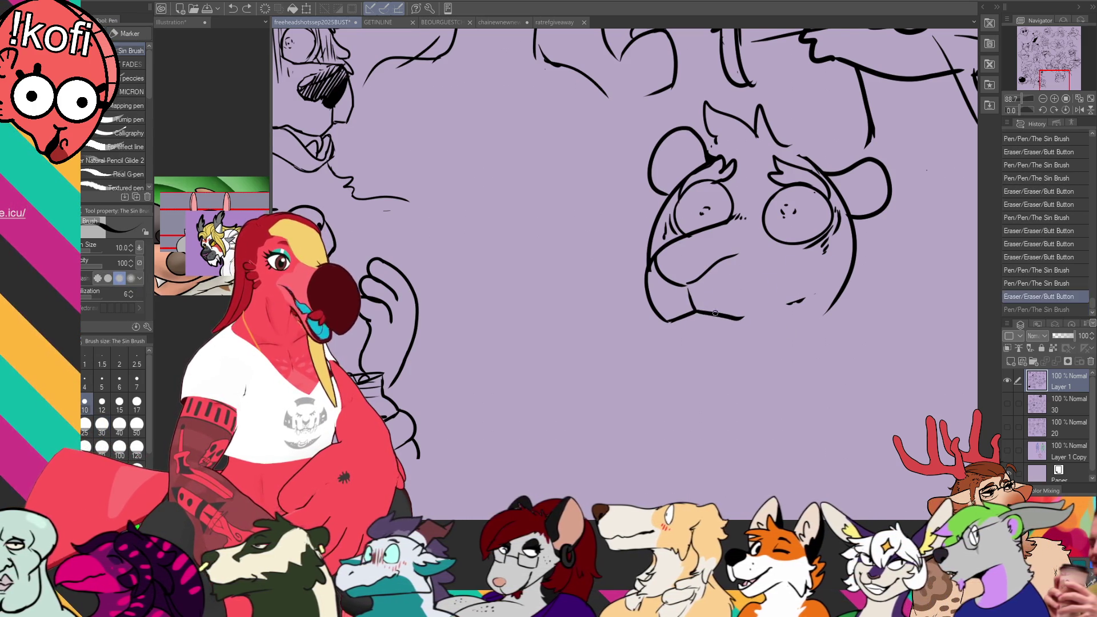
{"action": "left_click_drag", "start_coordinate": [759, 312], "coordinate": [801, 297]}
{"action": "key", "text": "ctrl+z"}
Step: Clean up strokes near the left mouth line and rework the mouth line's right end
{"action": "key", "text": "e"}
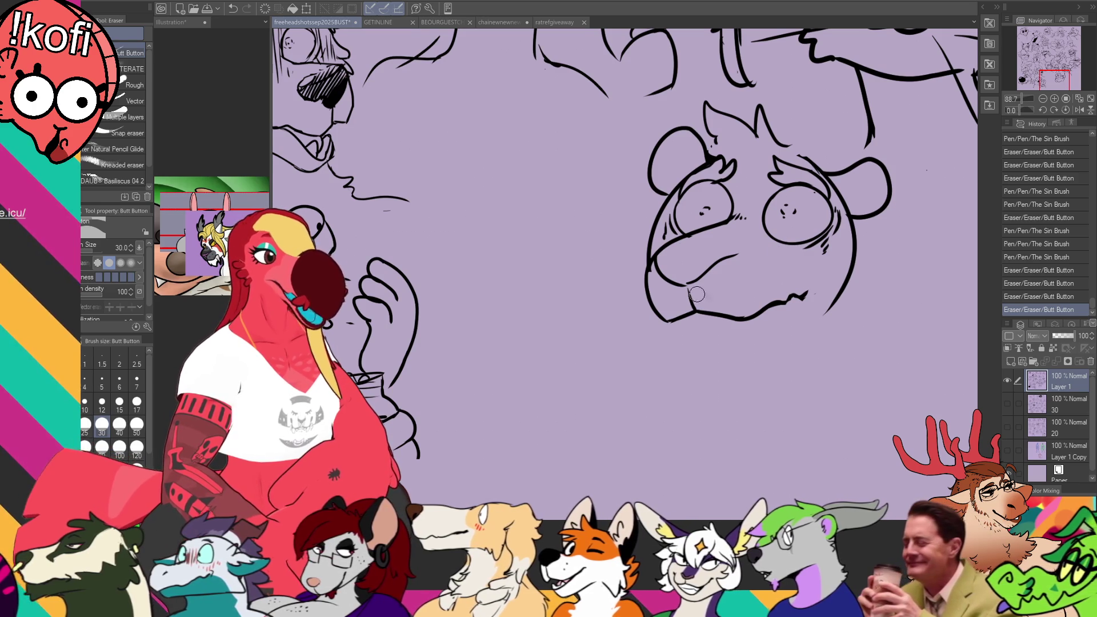
{"action": "left_click_drag", "start_coordinate": [652, 269], "coordinate": [659, 280]}
{"action": "left_click_drag", "start_coordinate": [650, 273], "coordinate": [656, 286]}
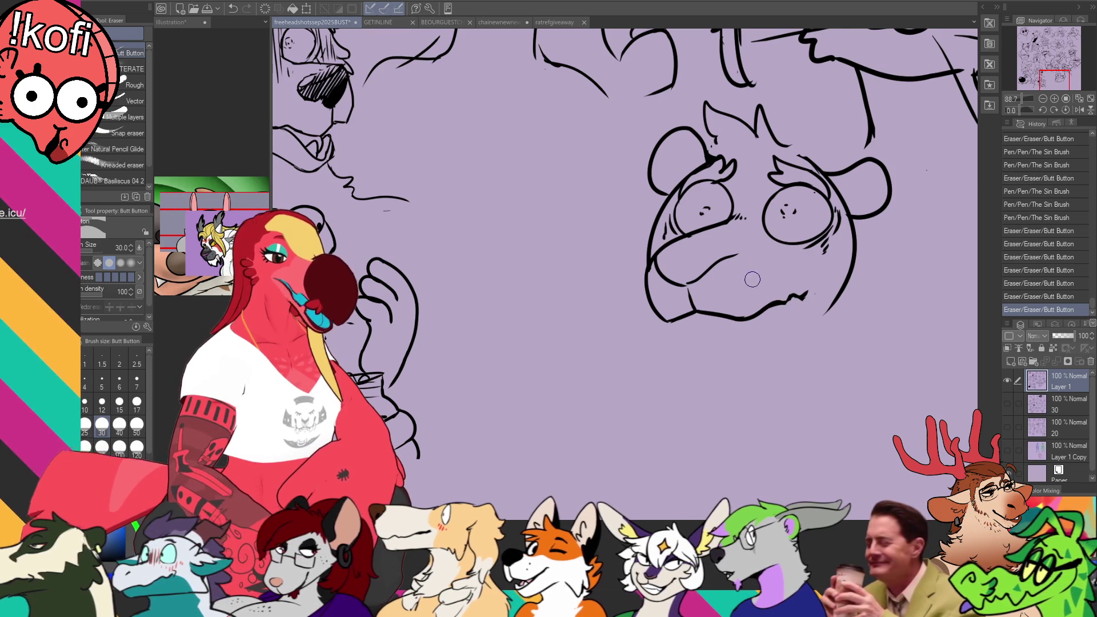
{"action": "key", "text": "p"}
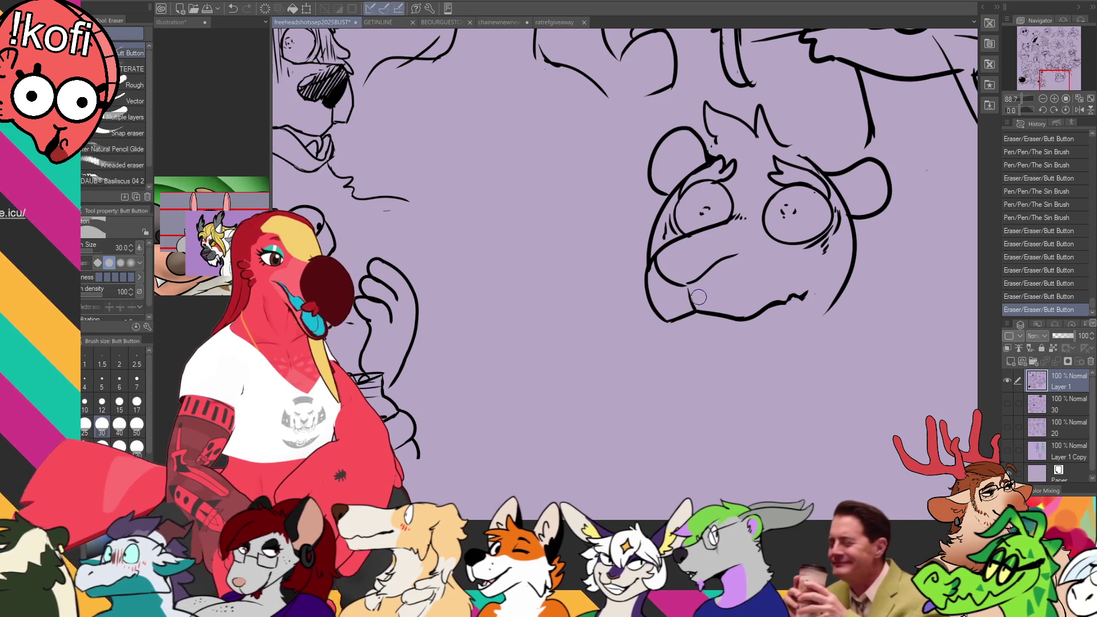
{"action": "mouse_move", "coordinate": [739, 248]}
{"action": "left_mouse_down"}
{"action": "mouse_move", "coordinate": [709, 266]}
{"action": "mouse_move", "coordinate": [721, 259]}
{"action": "left_mouse_up"}
{"action": "key", "text": "e"}
{"action": "key", "text": "p"}
{"action": "key", "text": "ctrl+z"}
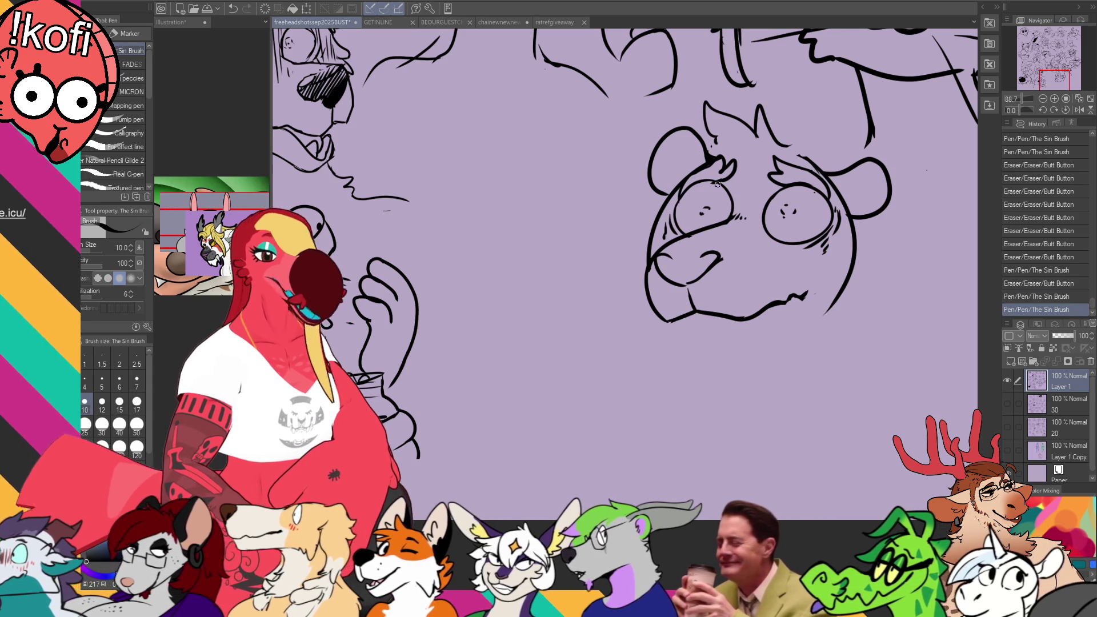
{"action": "left_click_drag", "start_coordinate": [849, 230], "coordinate": [849, 224]}
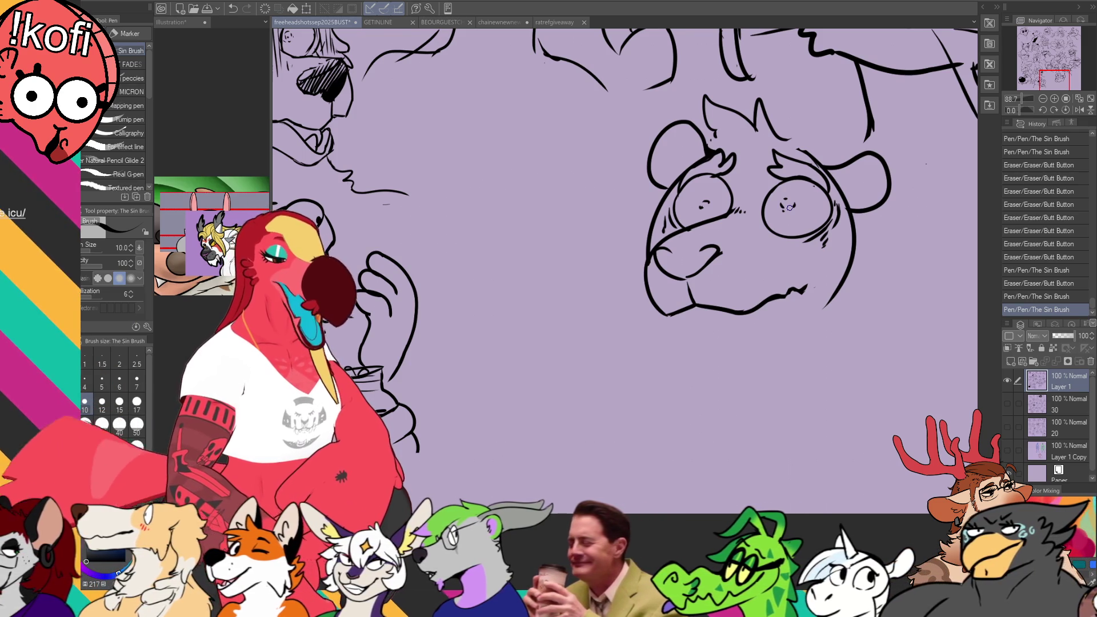
{"action": "left_click_drag", "start_coordinate": [814, 214], "coordinate": [802, 265]}
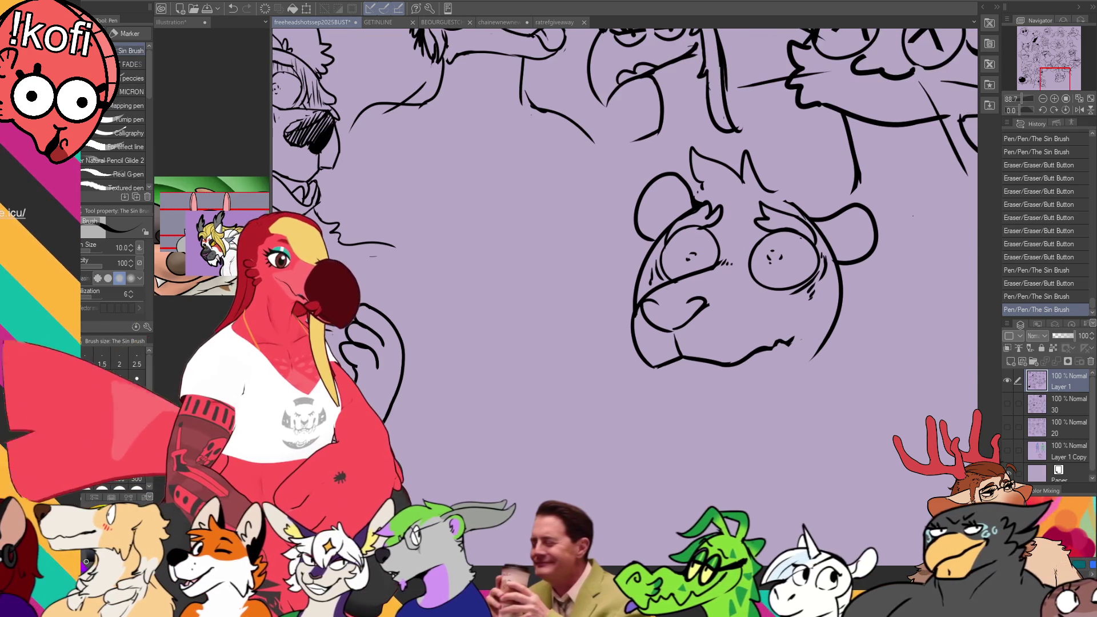
Step: Draw whiskers on both cheeks plus short strokes around the lower face
{"action": "mouse_move", "coordinate": [634, 364]}
{"action": "left_mouse_down"}
{"action": "mouse_move", "coordinate": [537, 413]}
{"action": "mouse_move", "coordinate": [551, 358]}
{"action": "left_mouse_up"}
{"action": "mouse_move", "coordinate": [550, 288]}
{"action": "left_mouse_down"}
{"action": "mouse_move", "coordinate": [612, 330]}
{"action": "mouse_move", "coordinate": [517, 336]}
{"action": "left_mouse_up"}
{"action": "left_click_drag", "start_coordinate": [619, 313], "coordinate": [588, 275]}
{"action": "left_click_drag", "start_coordinate": [609, 371], "coordinate": [571, 376]}
{"action": "left_click_drag", "start_coordinate": [746, 358], "coordinate": [790, 387]}
{"action": "left_click_drag", "start_coordinate": [736, 333], "coordinate": [762, 309]}
{"action": "left_click_drag", "start_coordinate": [764, 351], "coordinate": [825, 364]}
{"action": "left_click_drag", "start_coordinate": [859, 285], "coordinate": [869, 295]}
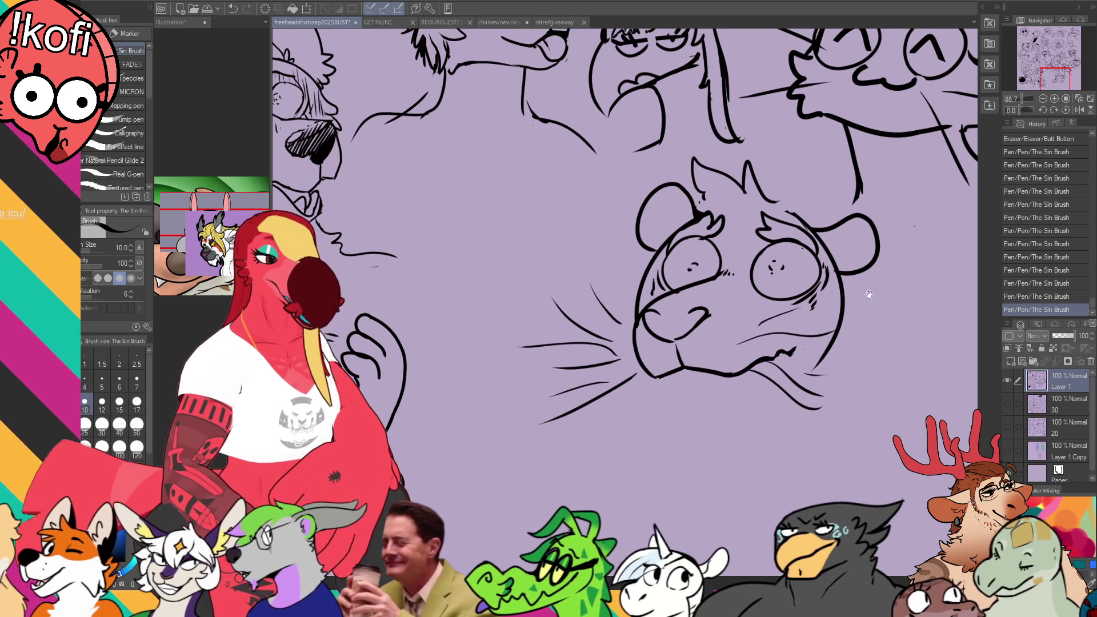
{"action": "left_click_drag", "start_coordinate": [737, 344], "coordinate": [855, 372]}
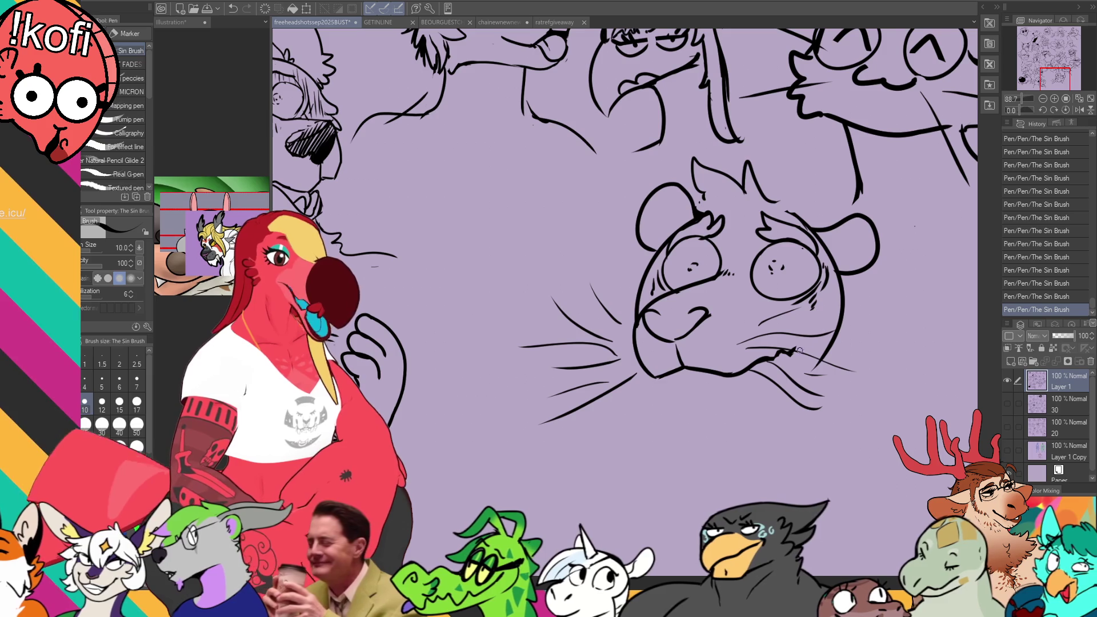
Step: Trim extra right whiskers and stray marks beside and atop the head
{"action": "key", "text": "e"}
{"action": "mouse_move", "coordinate": [823, 346]}
{"action": "left_mouse_down"}
{"action": "mouse_move", "coordinate": [856, 365]}
{"action": "mouse_move", "coordinate": [831, 359]}
{"action": "mouse_move", "coordinate": [833, 338]}
{"action": "mouse_move", "coordinate": [854, 326]}
{"action": "mouse_move", "coordinate": [833, 330]}
{"action": "mouse_move", "coordinate": [842, 320]}
{"action": "mouse_move", "coordinate": [847, 349]}
{"action": "left_mouse_up"}
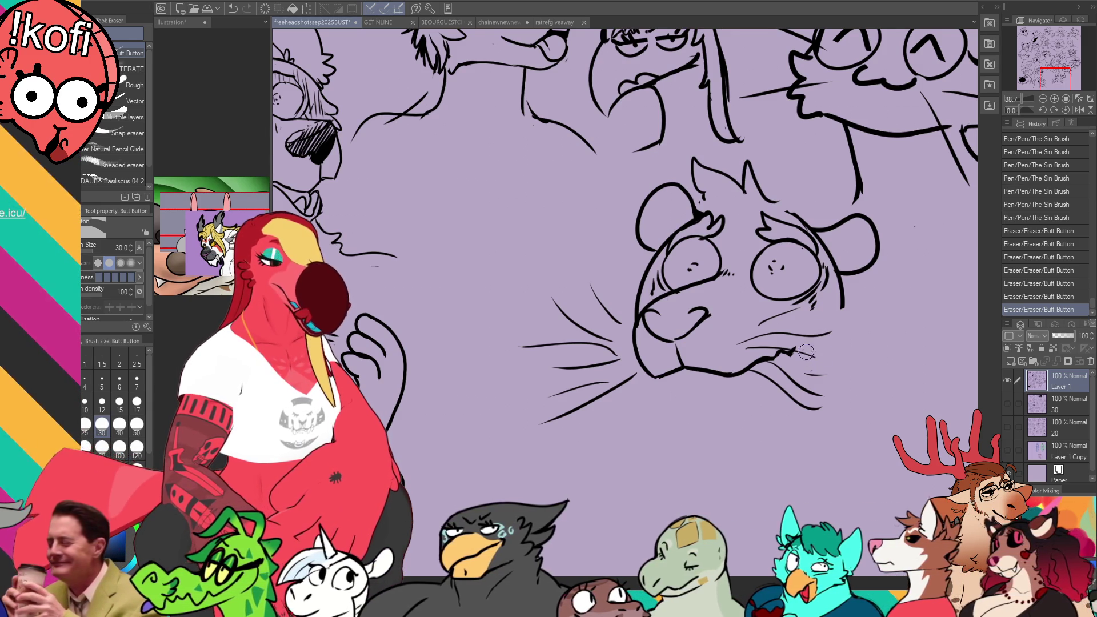
{"action": "left_click_drag", "start_coordinate": [862, 174], "coordinate": [852, 207]}
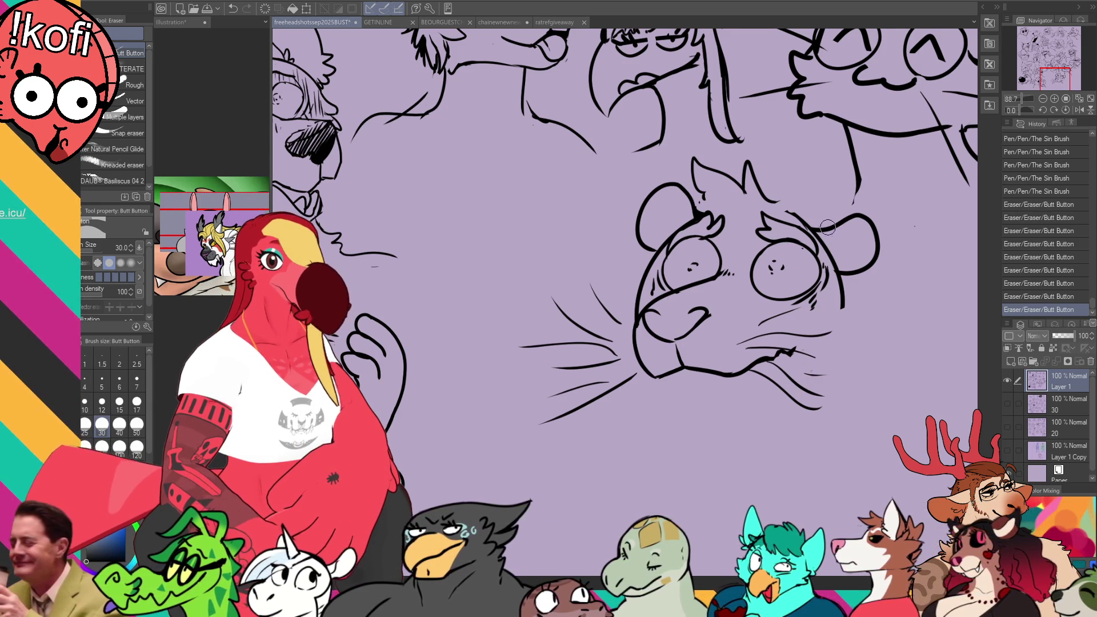
{"action": "key", "text": "p"}
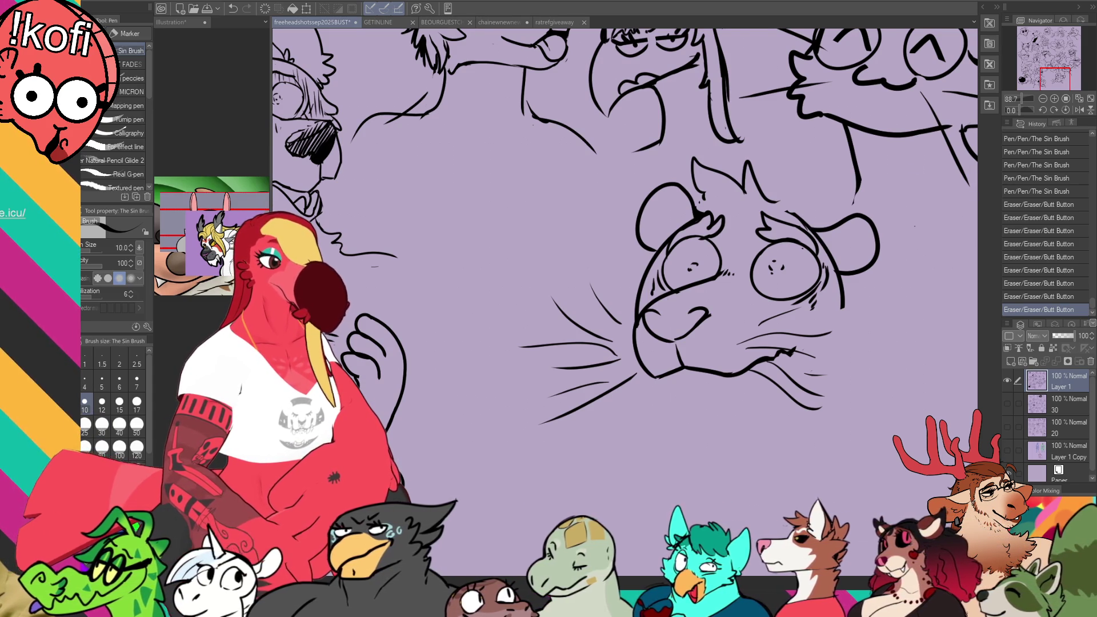
{"action": "left_click_drag", "start_coordinate": [819, 243], "coordinate": [822, 224]}
{"action": "key", "text": "e"}
{"action": "mouse_move", "coordinate": [781, 180]}
{"action": "left_mouse_down"}
{"action": "mouse_move", "coordinate": [803, 189]}
{"action": "mouse_move", "coordinate": [781, 158]}
{"action": "mouse_move", "coordinate": [769, 178]}
{"action": "left_mouse_up"}
{"action": "key", "text": "p"}
{"action": "key", "text": "ctrl+z"}
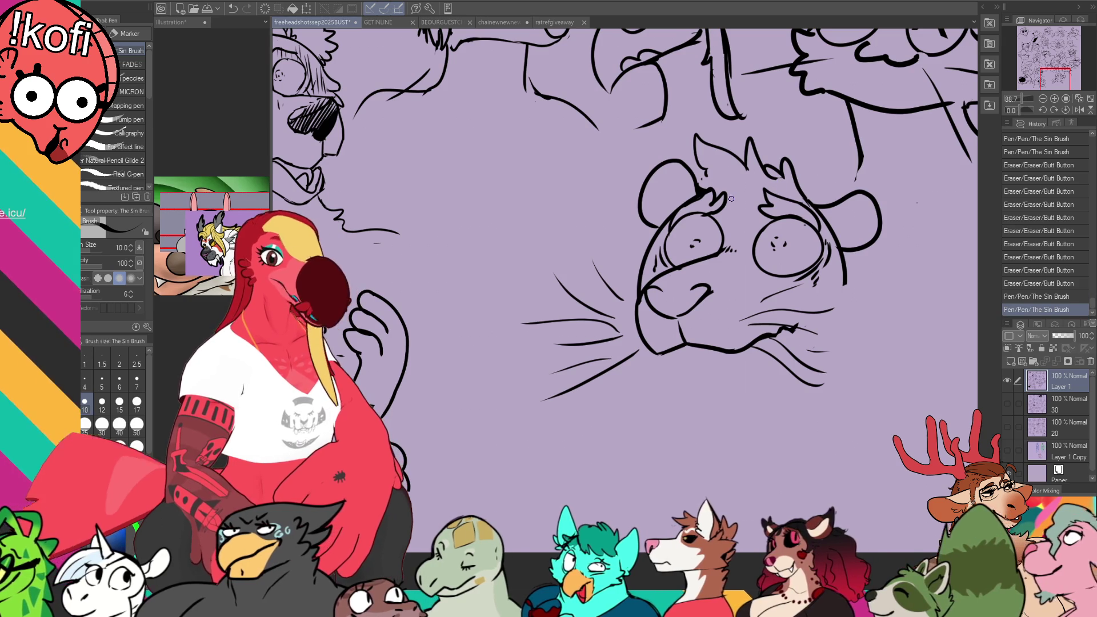
Step: Reposition the view and test a short stroke on the face, then undo it
{"action": "key", "text": "e"}
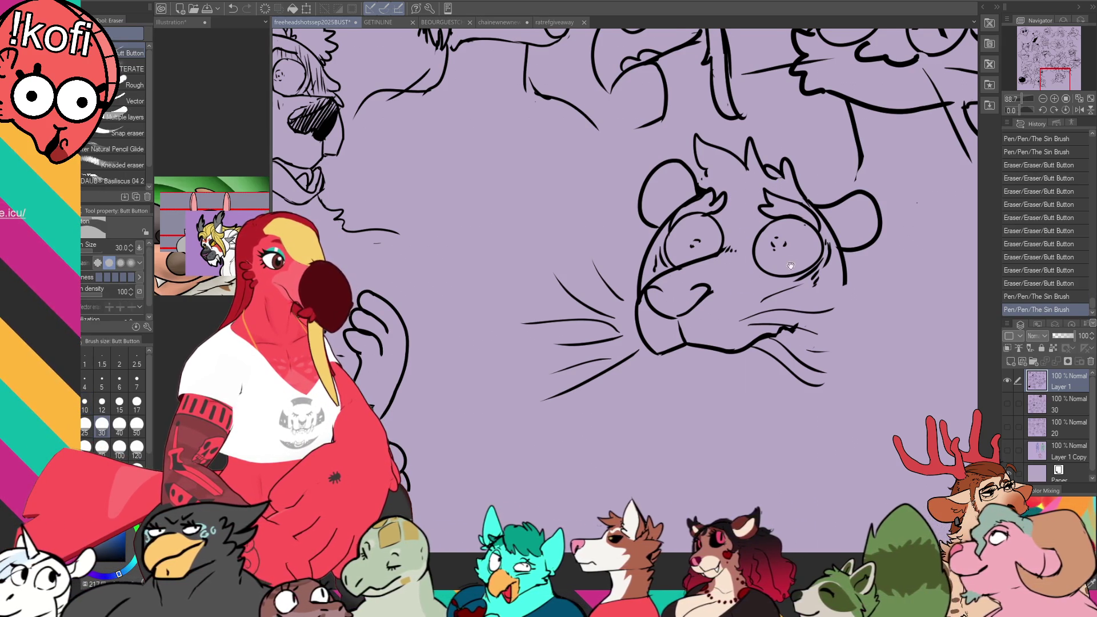
{"action": "left_click_drag", "start_coordinate": [790, 265], "coordinate": [798, 271]}
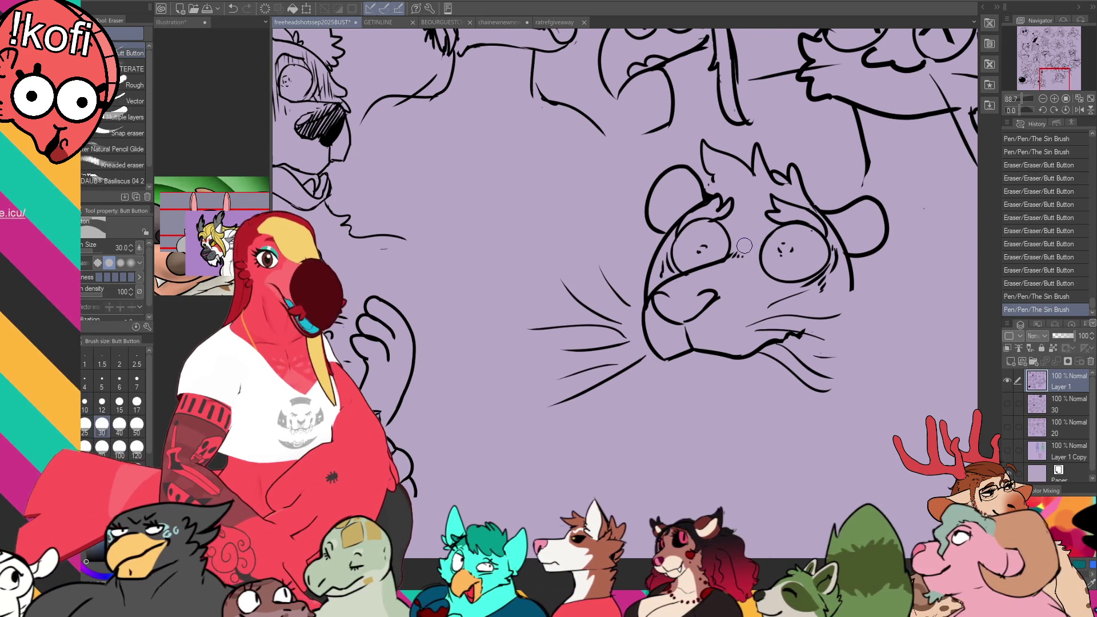
{"action": "left_click_drag", "start_coordinate": [728, 285], "coordinate": [728, 294]}
{"action": "key", "text": "p"}
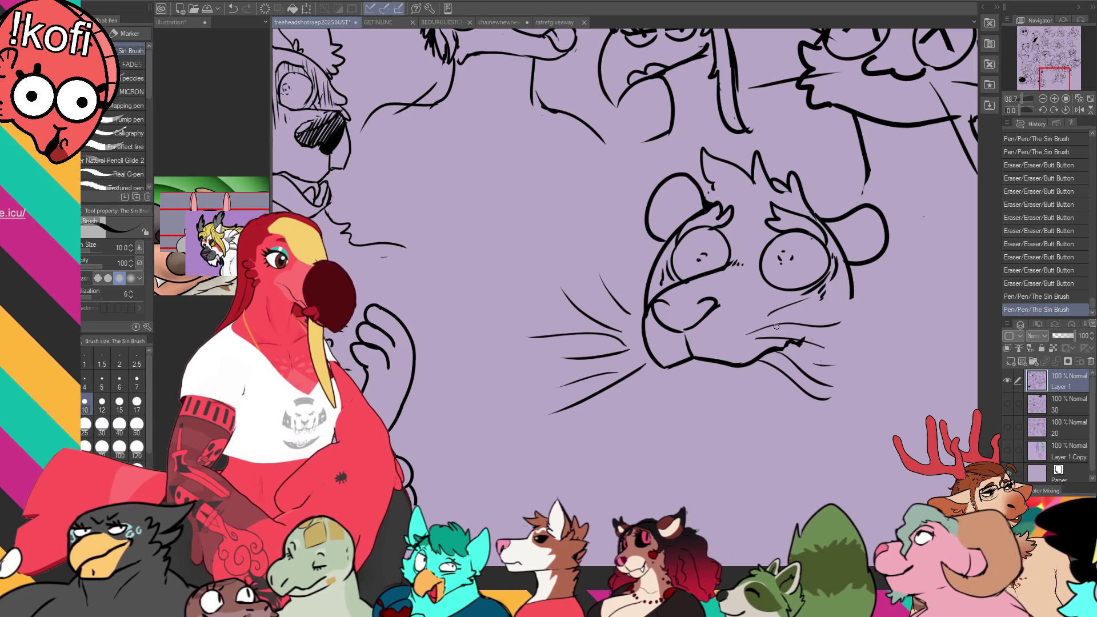
{"action": "left_click", "coordinate": [694, 398]}
{"action": "key", "text": "ctrl+z"}
Step: Draw the chin curve below the mouth, restoring the vertical chin stroke with redo
{"action": "mouse_move", "coordinate": [658, 366]}
{"action": "left_mouse_down"}
{"action": "mouse_move", "coordinate": [698, 411]}
{"action": "mouse_move", "coordinate": [726, 374]}
{"action": "left_mouse_up"}
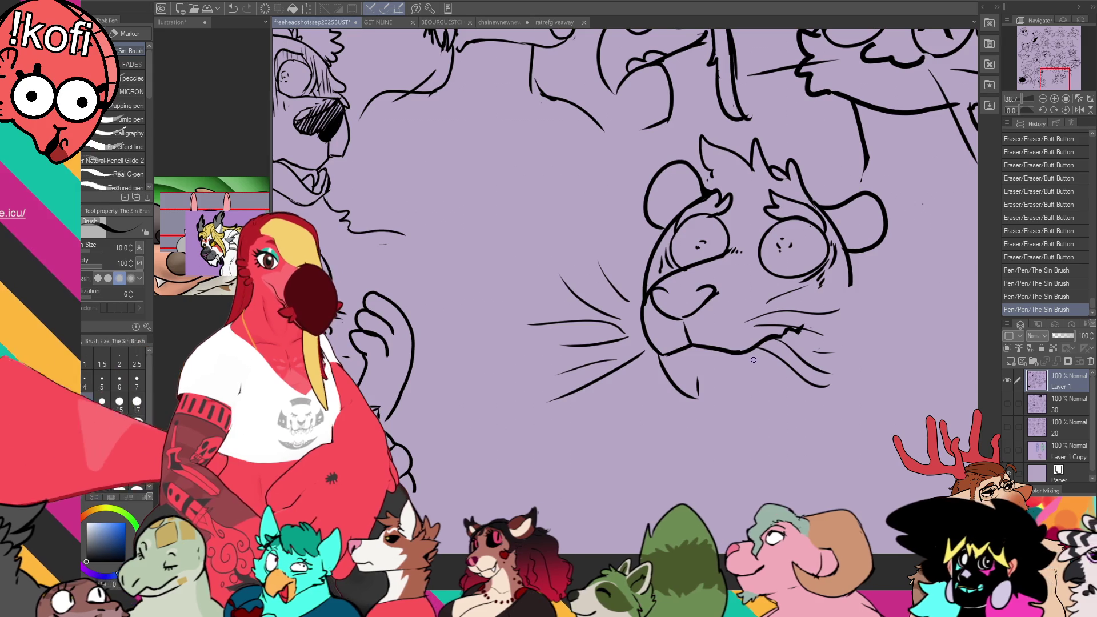
{"action": "mouse_move", "coordinate": [698, 379]}
{"action": "left_mouse_down"}
{"action": "mouse_move", "coordinate": [698, 396]}
{"action": "mouse_move", "coordinate": [693, 372]}
{"action": "left_mouse_up"}
{"action": "key", "text": "ctrl+z"}
{"action": "key", "text": "ctrl+y"}
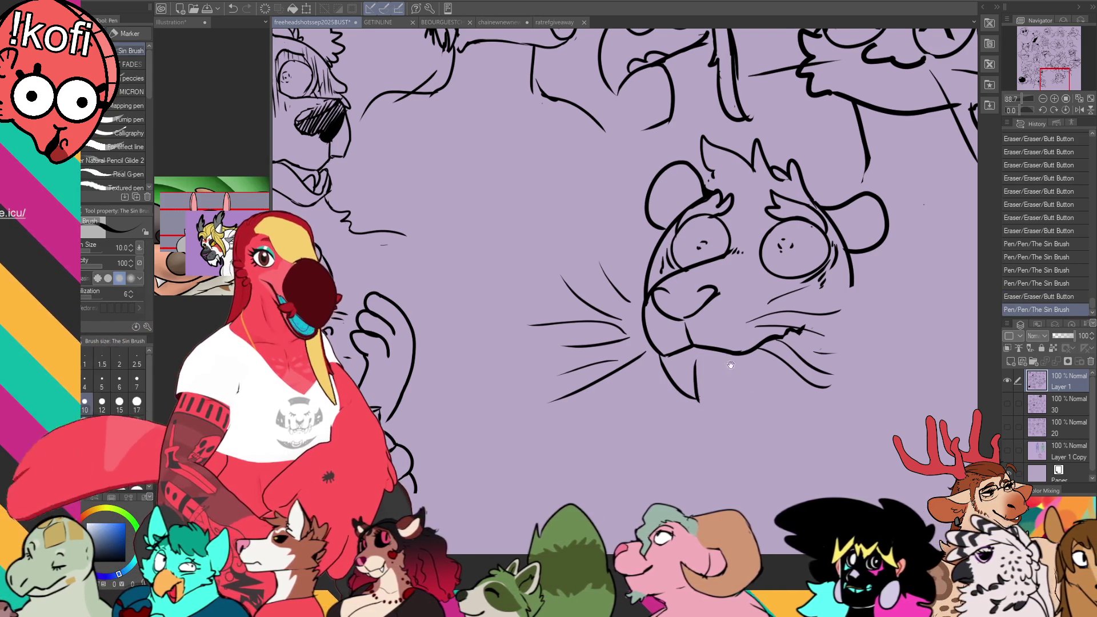
{"action": "key", "text": "e"}
{"action": "key", "text": "p"}
{"action": "left_click_drag", "start_coordinate": [697, 358], "coordinate": [698, 362]}
{"action": "left_click_drag", "start_coordinate": [673, 359], "coordinate": [724, 366]}
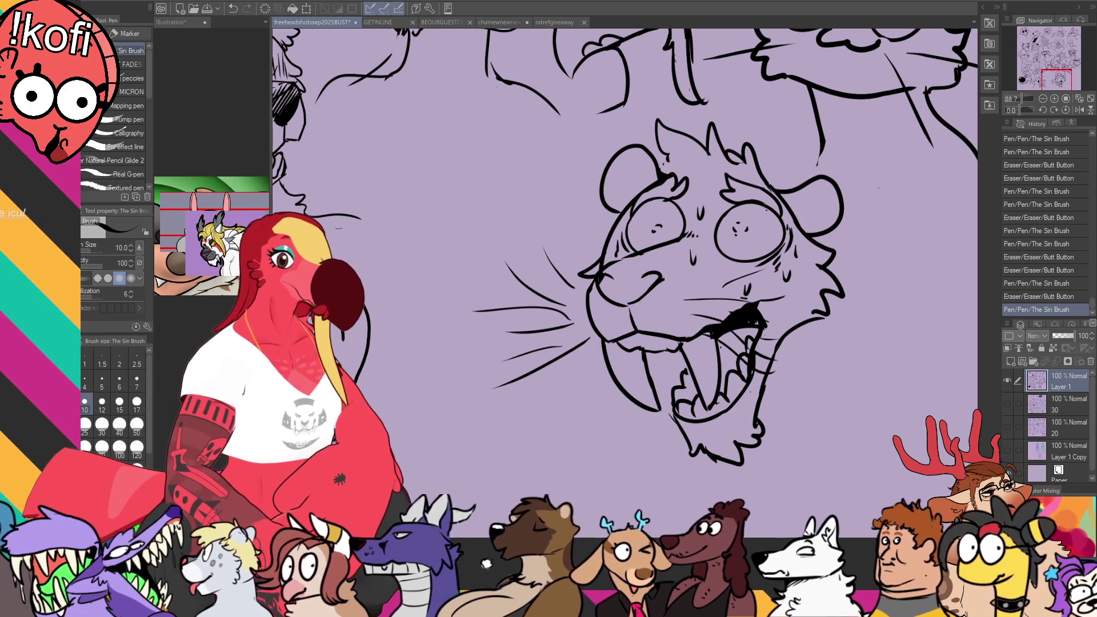
Step: Ink the right and left ear contours and erase stray lines around the chin
{"action": "left_click_drag", "start_coordinate": [784, 194], "coordinate": [812, 185]}
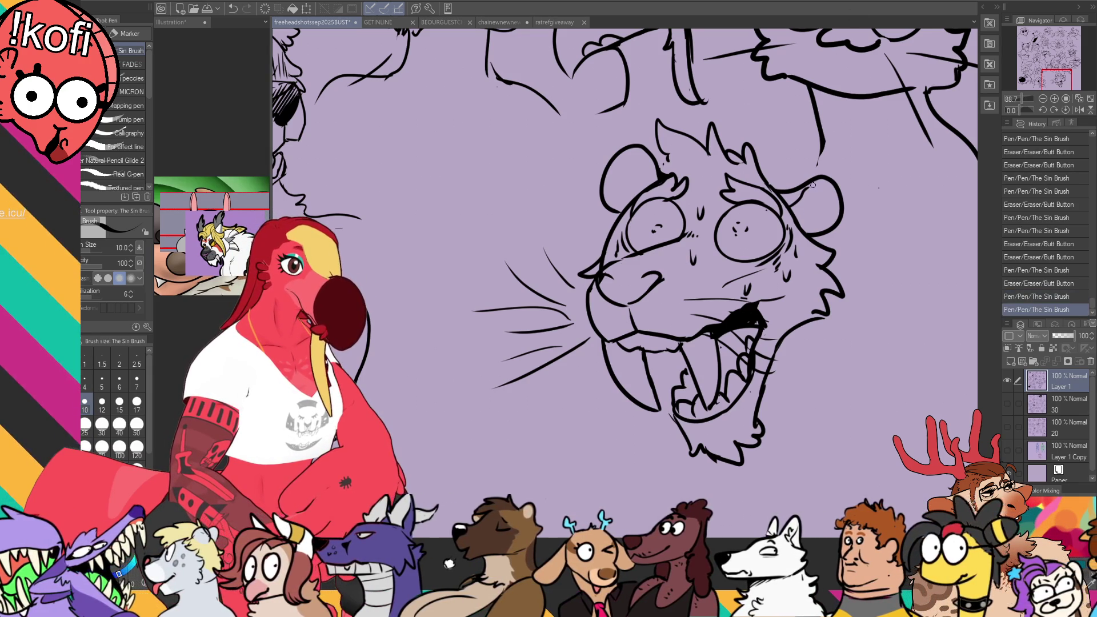
{"action": "left_click_drag", "start_coordinate": [646, 161], "coordinate": [635, 186]}
{"action": "scroll", "coordinate": [714, 285], "scroll_direction": "down", "scroll_amount": 1}
{"action": "key", "text": "e"}
{"action": "left_click_drag", "start_coordinate": [760, 372], "coordinate": [766, 423]}
{"action": "key", "text": "p"}
{"action": "scroll", "coordinate": [803, 340], "scroll_direction": "down", "scroll_amount": 1}
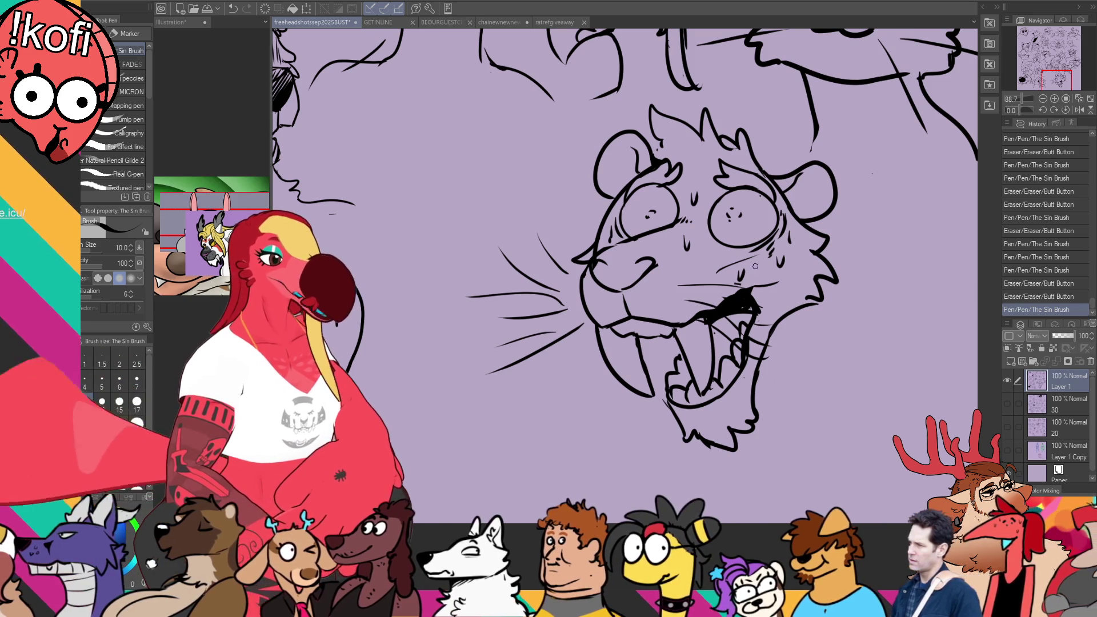
Step: Ink strokes inside the mouth's right side, undoing trial strokes near the chin
{"action": "left_click_drag", "start_coordinate": [757, 285], "coordinate": [743, 320]}
{"action": "mouse_move", "coordinate": [743, 326]}
{"action": "left_mouse_down"}
{"action": "mouse_move", "coordinate": [749, 348]}
{"action": "mouse_move", "coordinate": [746, 339]}
{"action": "left_mouse_up"}
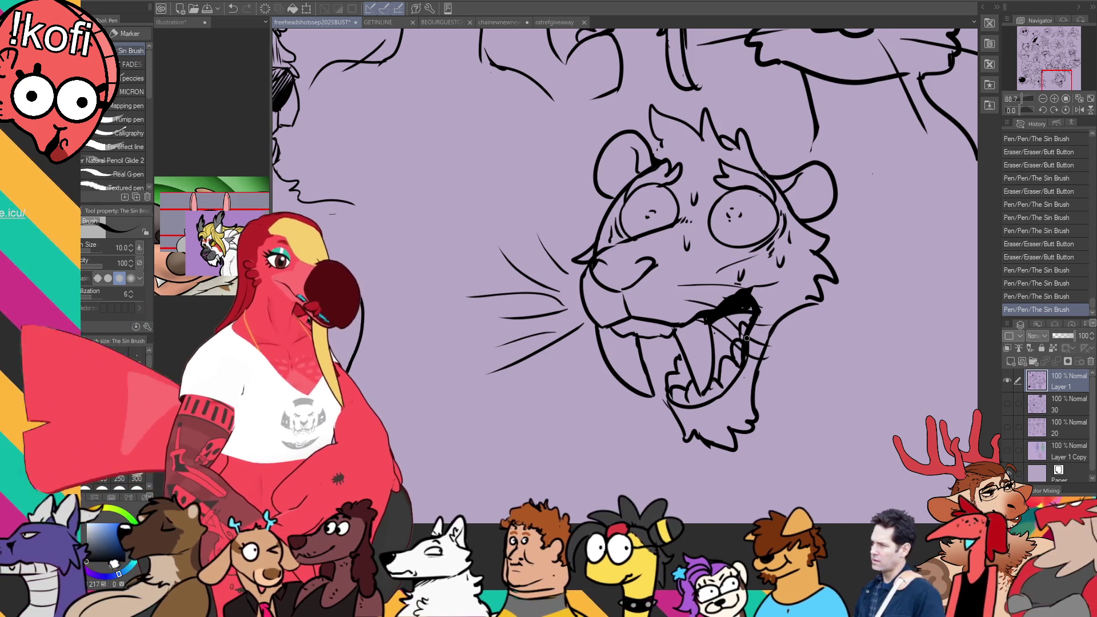
{"action": "scroll", "coordinate": [753, 268], "scroll_direction": "down", "scroll_amount": 1}
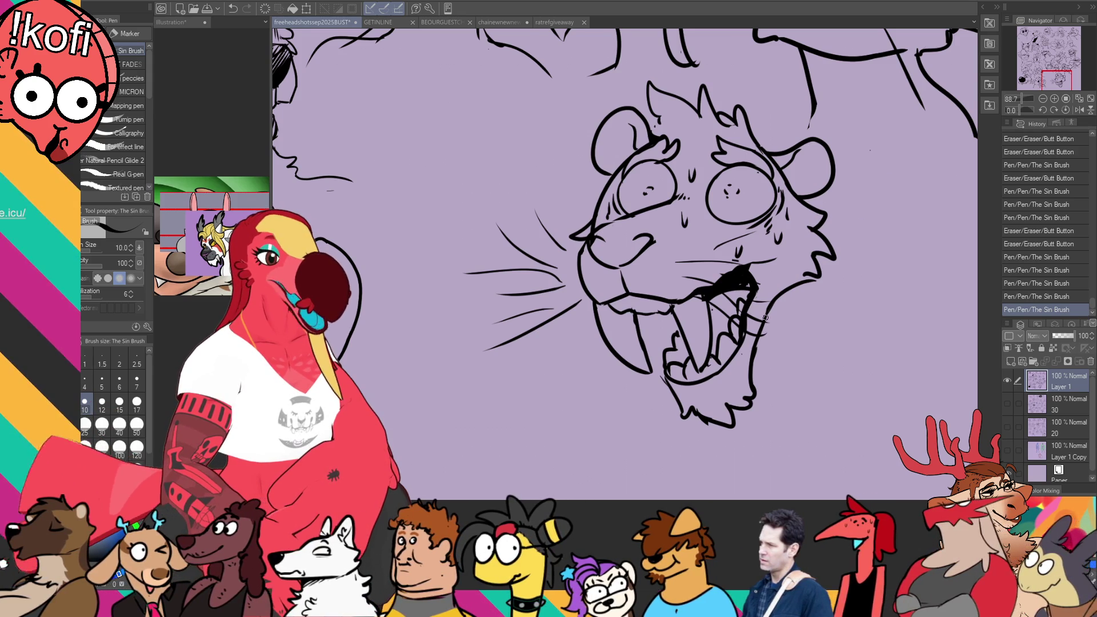
{"action": "scroll", "coordinate": [626, 228], "scroll_direction": "down", "scroll_amount": 1}
{"action": "key", "text": "ctrl+z"}
{"action": "mouse_move", "coordinate": [679, 366]}
{"action": "left_mouse_down"}
{"action": "mouse_move", "coordinate": [726, 371]}
{"action": "mouse_move", "coordinate": [693, 372]}
{"action": "mouse_move", "coordinate": [710, 361]}
{"action": "left_mouse_up"}
{"action": "key", "text": "ctrl+z"}
{"action": "key", "text": "ctrl+z"}
{"action": "key", "text": "ctrl+z"}
{"action": "mouse_move", "coordinate": [749, 318]}
{"action": "left_mouse_down"}
{"action": "mouse_move", "coordinate": [719, 361]}
{"action": "mouse_move", "coordinate": [728, 357]}
{"action": "left_mouse_up"}
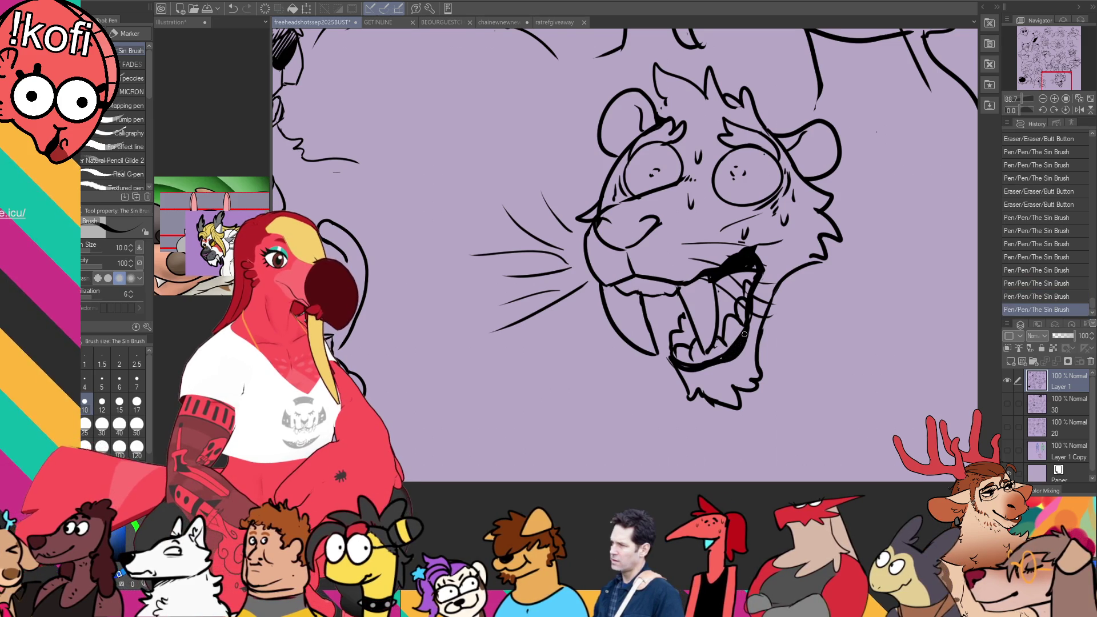
{"action": "left_click_drag", "start_coordinate": [751, 308], "coordinate": [737, 334]}
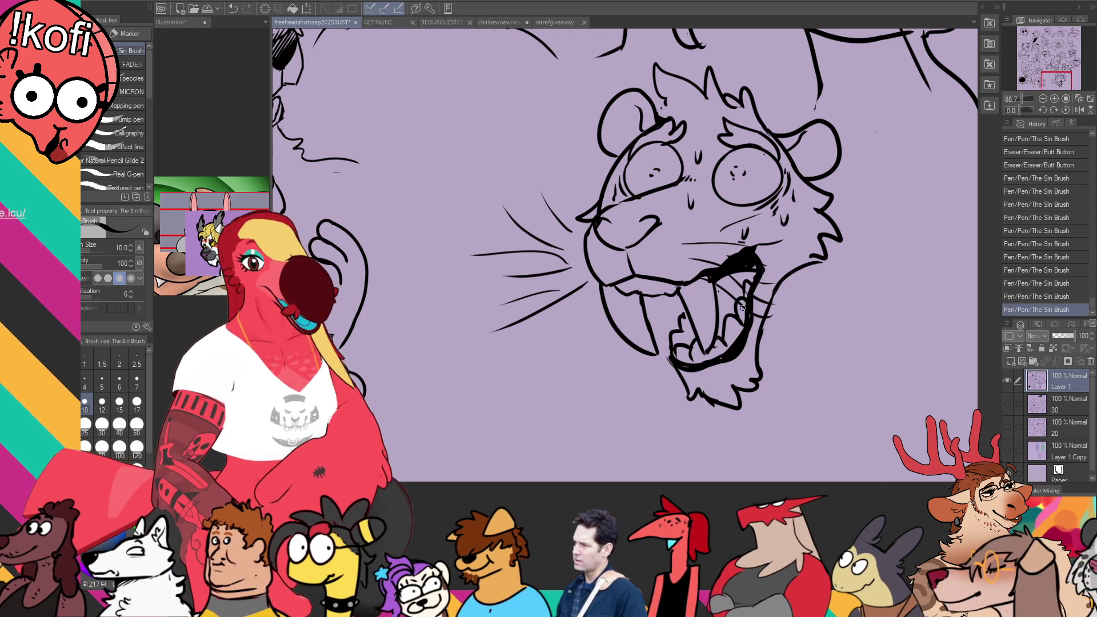
Step: Draw a jagged fur tuft on the right cheek and a short line below the jaw
{"action": "scroll", "coordinate": [828, 217], "scroll_direction": "up", "scroll_amount": 1}
{"action": "scroll", "coordinate": [774, 300], "scroll_direction": "up", "scroll_amount": 3}
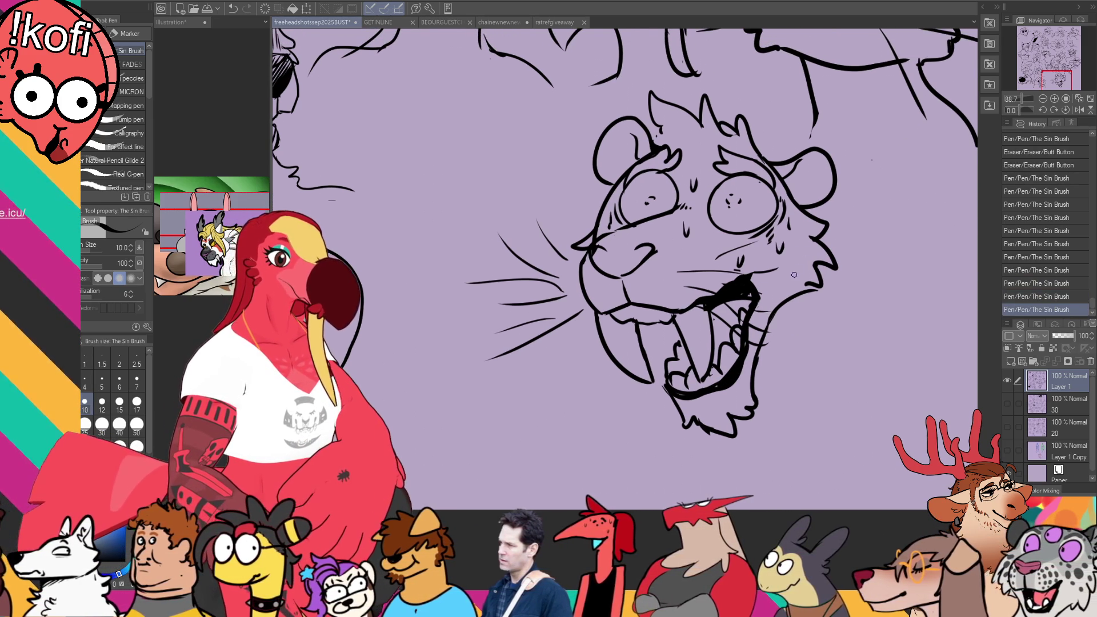
{"action": "scroll", "coordinate": [794, 274], "scroll_direction": "down", "scroll_amount": 2}
{"action": "left_click_drag", "start_coordinate": [673, 253], "coordinate": [682, 252]}
{"action": "key", "text": "ctrl+z"}
{"action": "mouse_move", "coordinate": [837, 242]}
{"action": "left_mouse_down"}
{"action": "mouse_move", "coordinate": [853, 280]}
{"action": "mouse_move", "coordinate": [887, 309]}
{"action": "left_mouse_up"}
{"action": "left_click_drag", "start_coordinate": [651, 397], "coordinate": [663, 376]}
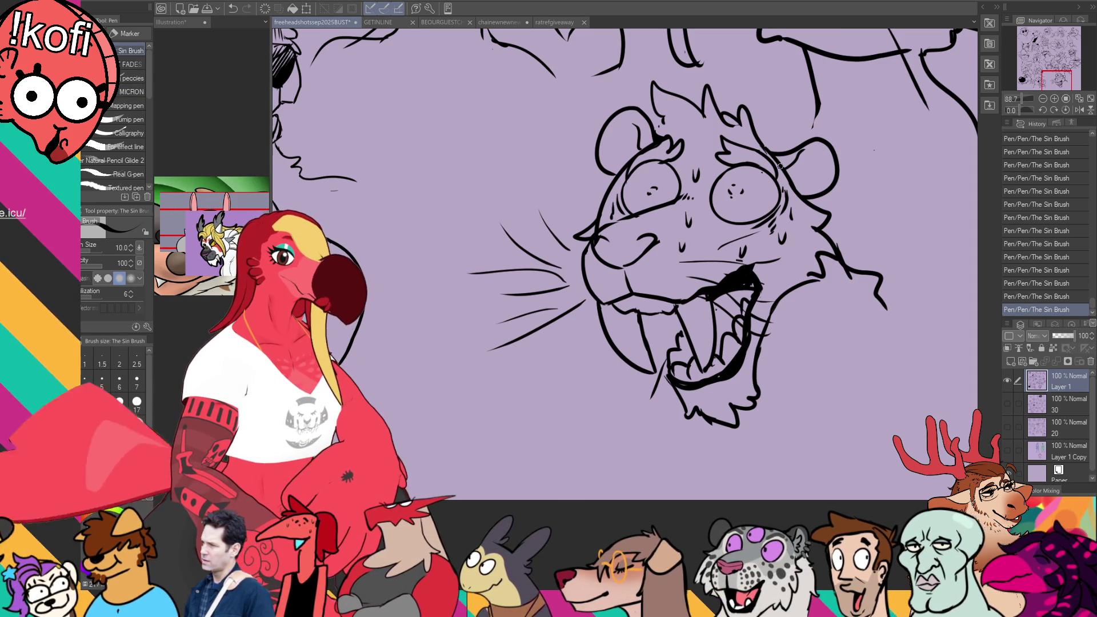
Step: Erase and redraw the jaw line, extending a stroke down the head's right side
{"action": "key", "text": "e"}
{"action": "left_click_drag", "start_coordinate": [665, 366], "coordinate": [657, 386]}
{"action": "key", "text": "p"}
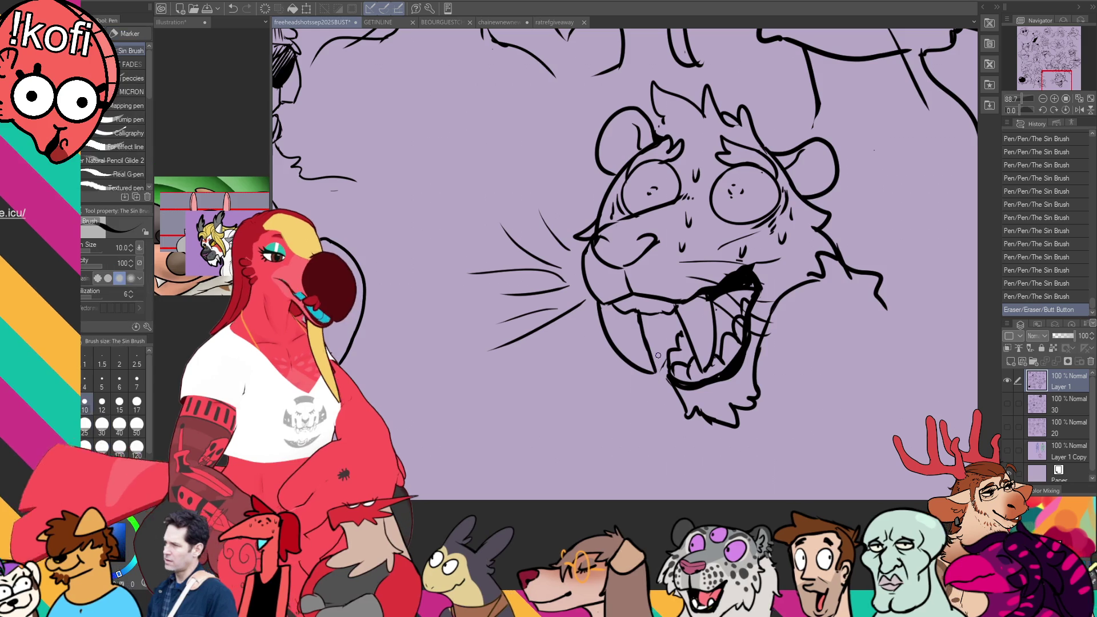
{"action": "mouse_move", "coordinate": [669, 321]}
{"action": "left_mouse_down"}
{"action": "mouse_move", "coordinate": [656, 406]}
{"action": "mouse_move", "coordinate": [635, 417]}
{"action": "left_mouse_up"}
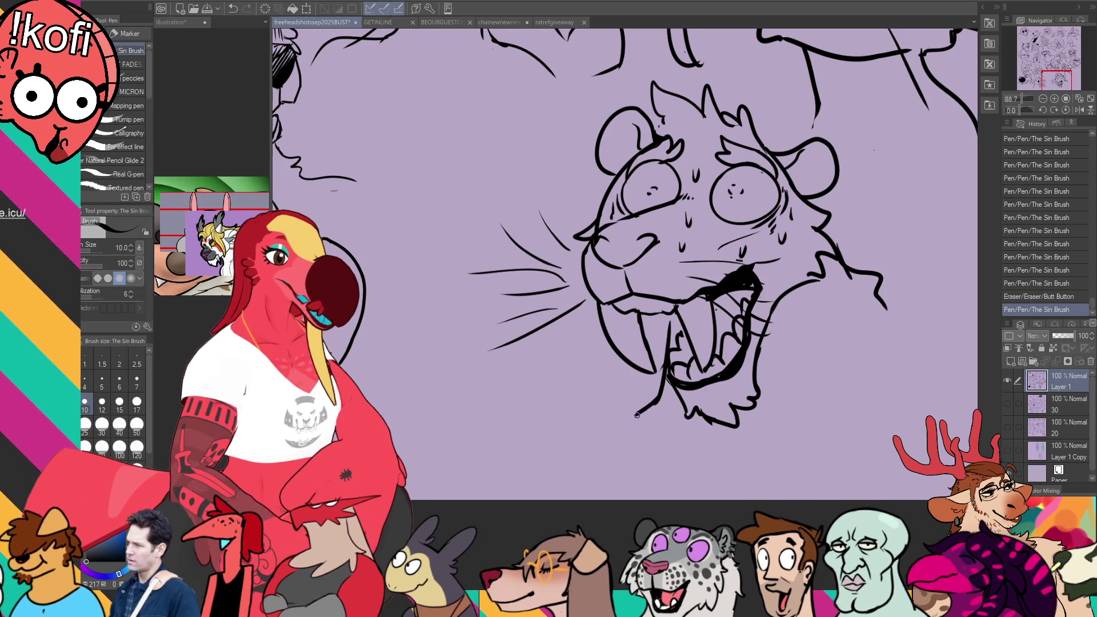
{"action": "key", "text": "ctrl+z"}
{"action": "key", "text": "ctrl+z"}
{"action": "mouse_move", "coordinate": [671, 330]}
{"action": "left_mouse_down"}
{"action": "mouse_move", "coordinate": [627, 417]}
{"action": "mouse_move", "coordinate": [641, 440]}
{"action": "left_mouse_up"}
{"action": "left_click_drag", "start_coordinate": [878, 297], "coordinate": [901, 355]}
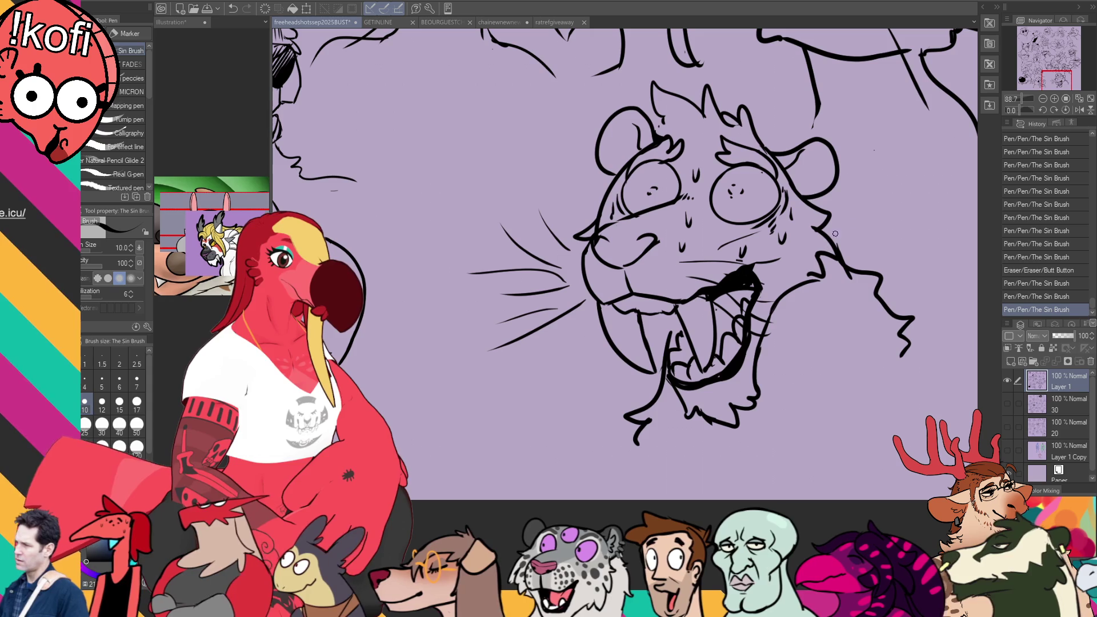
Step: Touch up the brow and left fang, and redraw the right cheek fur line
{"action": "left_click_drag", "start_coordinate": [760, 138], "coordinate": [767, 143]}
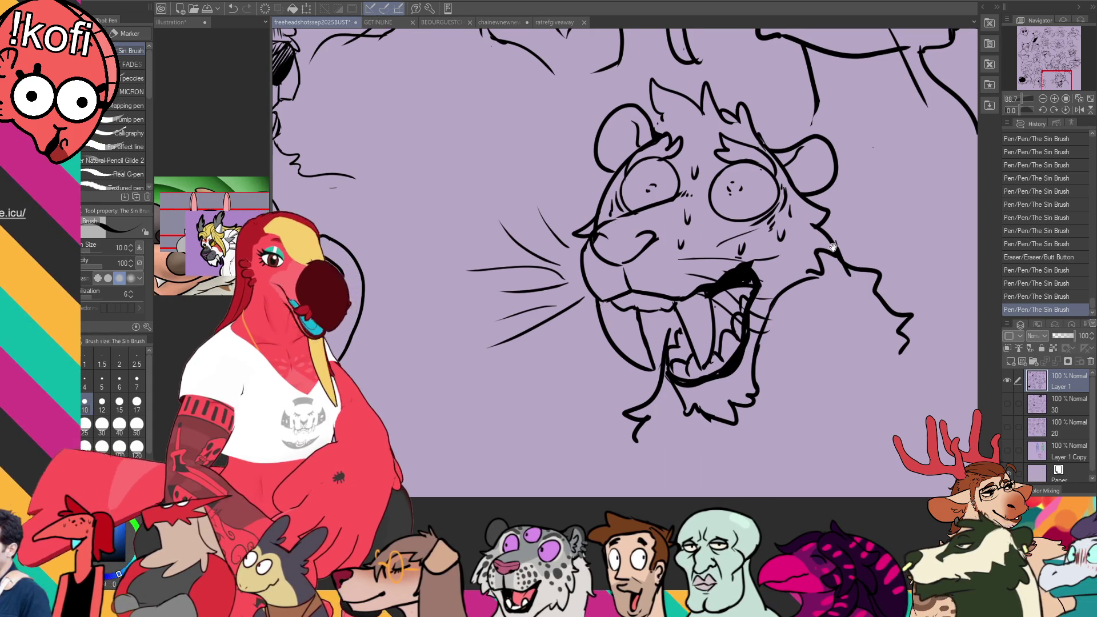
{"action": "mouse_move", "coordinate": [750, 262]}
{"action": "left_mouse_down"}
{"action": "mouse_move", "coordinate": [703, 303]}
{"action": "mouse_move", "coordinate": [662, 313]}
{"action": "left_mouse_up"}
{"action": "scroll", "coordinate": [698, 309], "scroll_direction": "down", "scroll_amount": 1}
{"action": "left_click_drag", "start_coordinate": [657, 310], "coordinate": [663, 317]}
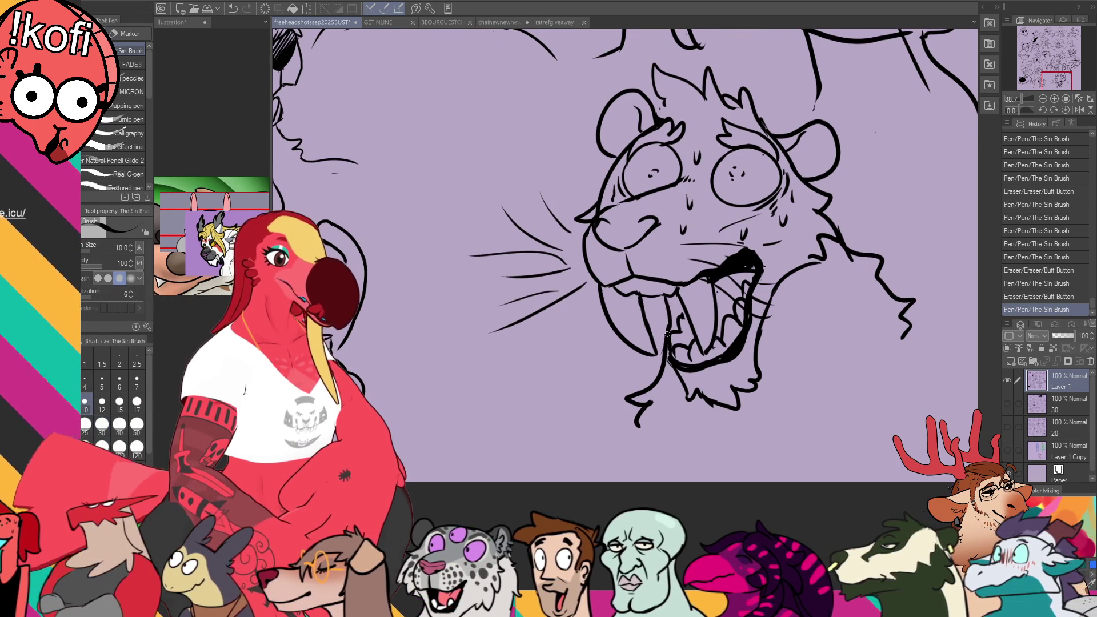
{"action": "scroll", "coordinate": [874, 244], "scroll_direction": "down", "scroll_amount": 1}
{"action": "mouse_move", "coordinate": [872, 241]}
{"action": "left_mouse_down"}
{"action": "mouse_move", "coordinate": [883, 248]}
{"action": "mouse_move", "coordinate": [856, 255]}
{"action": "left_mouse_up"}
{"action": "left_click_drag", "start_coordinate": [833, 214], "coordinate": [879, 256]}
{"action": "left_click_drag", "start_coordinate": [857, 240], "coordinate": [888, 243]}
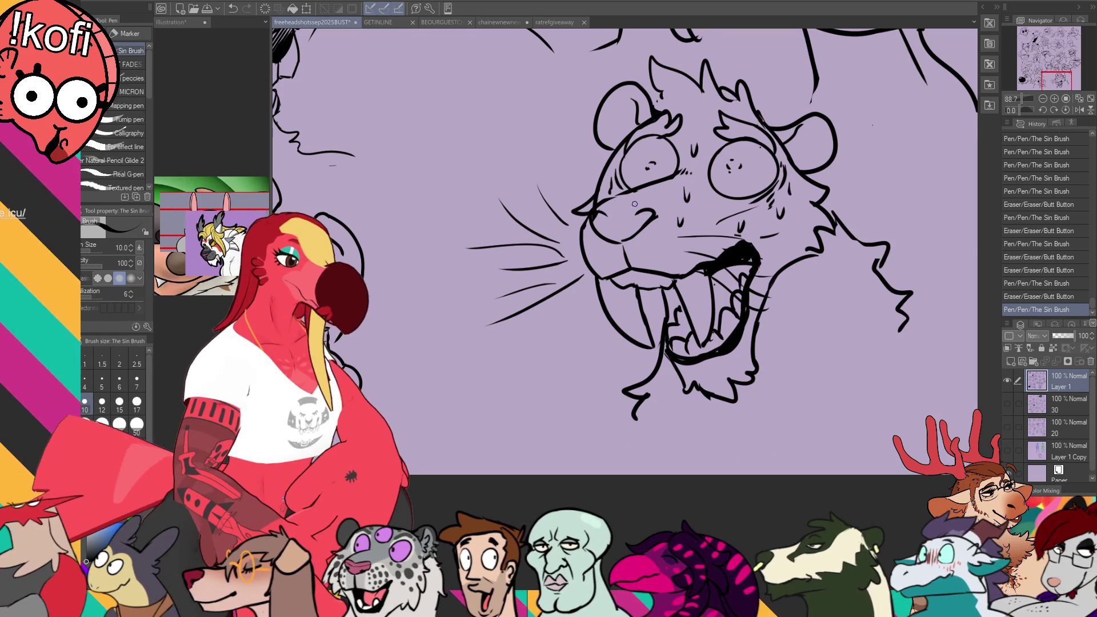
Step: At brush size 5, hatch blush lines across the muzzle and both cheeks, then save
{"action": "key", "text": "bracketleft"}
{"action": "key", "text": "bracketleft"}
{"action": "key", "text": "bracketleft"}
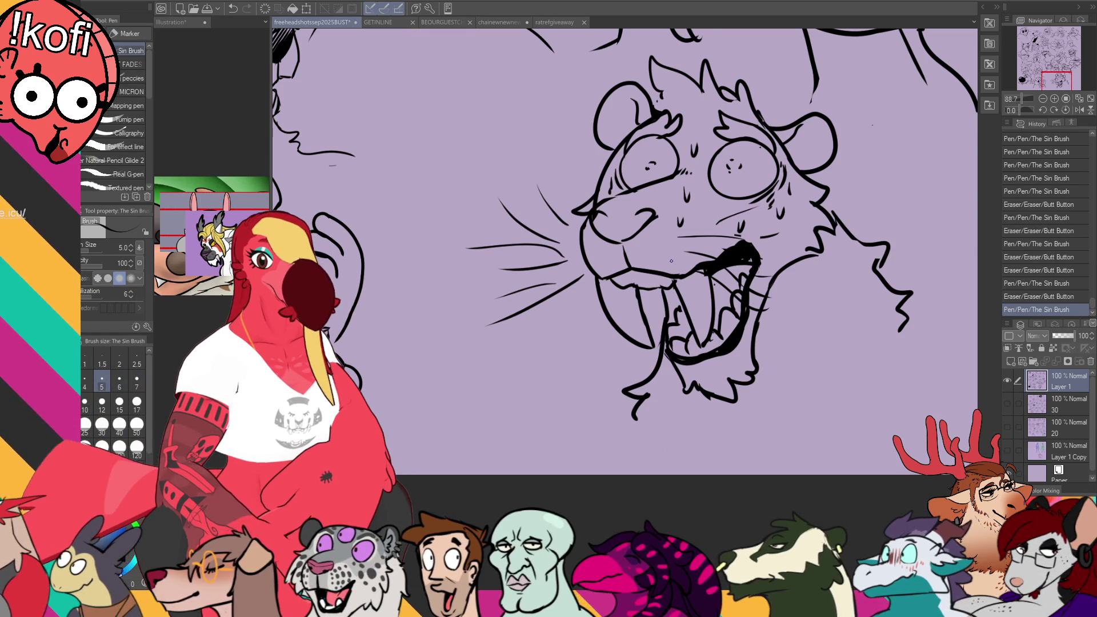
{"action": "mouse_move", "coordinate": [612, 171]}
{"action": "left_mouse_down"}
{"action": "mouse_move", "coordinate": [604, 192]}
{"action": "mouse_move", "coordinate": [660, 193]}
{"action": "left_mouse_up"}
{"action": "mouse_move", "coordinate": [694, 135]}
{"action": "left_mouse_down"}
{"action": "mouse_move", "coordinate": [689, 171]}
{"action": "mouse_move", "coordinate": [731, 223]}
{"action": "left_mouse_up"}
{"action": "left_click_drag", "start_coordinate": [741, 200], "coordinate": [750, 242]}
{"action": "left_click_drag", "start_coordinate": [771, 197], "coordinate": [762, 235]}
{"action": "left_click_drag", "start_coordinate": [790, 166], "coordinate": [777, 215]}
{"action": "mouse_move", "coordinate": [801, 179]}
{"action": "left_mouse_down"}
{"action": "mouse_move", "coordinate": [785, 235]}
{"action": "mouse_move", "coordinate": [797, 227]}
{"action": "left_mouse_up"}
{"action": "mouse_move", "coordinate": [833, 163]}
{"action": "left_mouse_down"}
{"action": "mouse_move", "coordinate": [827, 186]}
{"action": "mouse_move", "coordinate": [840, 206]}
{"action": "left_mouse_up"}
{"action": "mouse_move", "coordinate": [621, 150]}
{"action": "left_mouse_down"}
{"action": "mouse_move", "coordinate": [606, 187]}
{"action": "mouse_move", "coordinate": [586, 201]}
{"action": "left_mouse_up"}
{"action": "left_click_drag", "start_coordinate": [586, 163], "coordinate": [576, 202]}
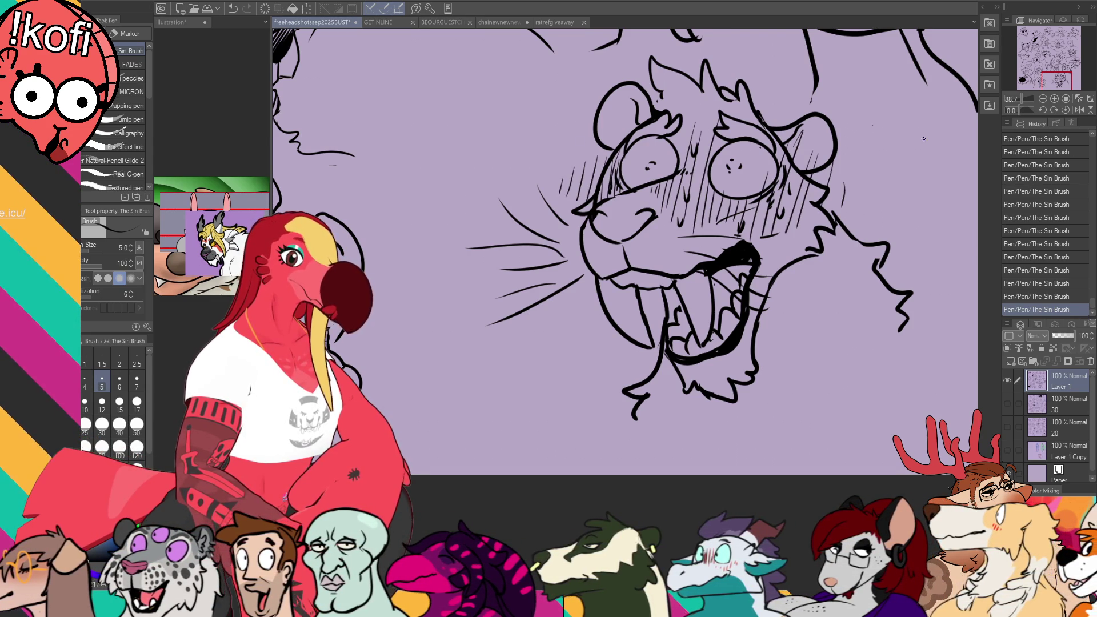
{"action": "key", "text": "ctrl+s"}
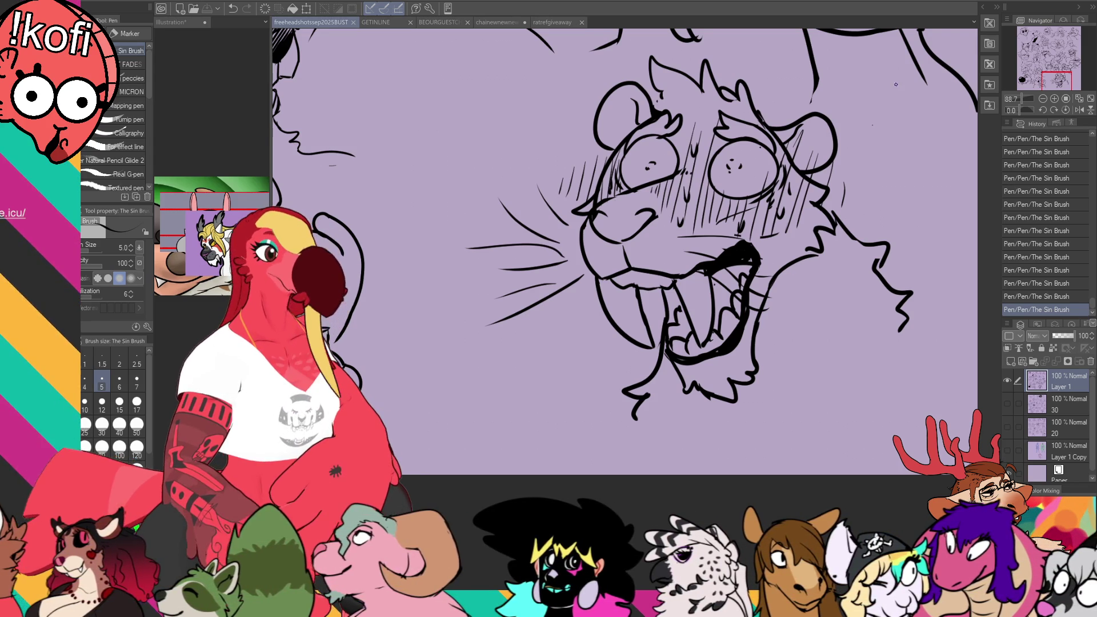
Step: Pan the canvas to recentre the inked bear head
{"action": "left_click_drag", "start_coordinate": [895, 84], "coordinate": [811, 182]}
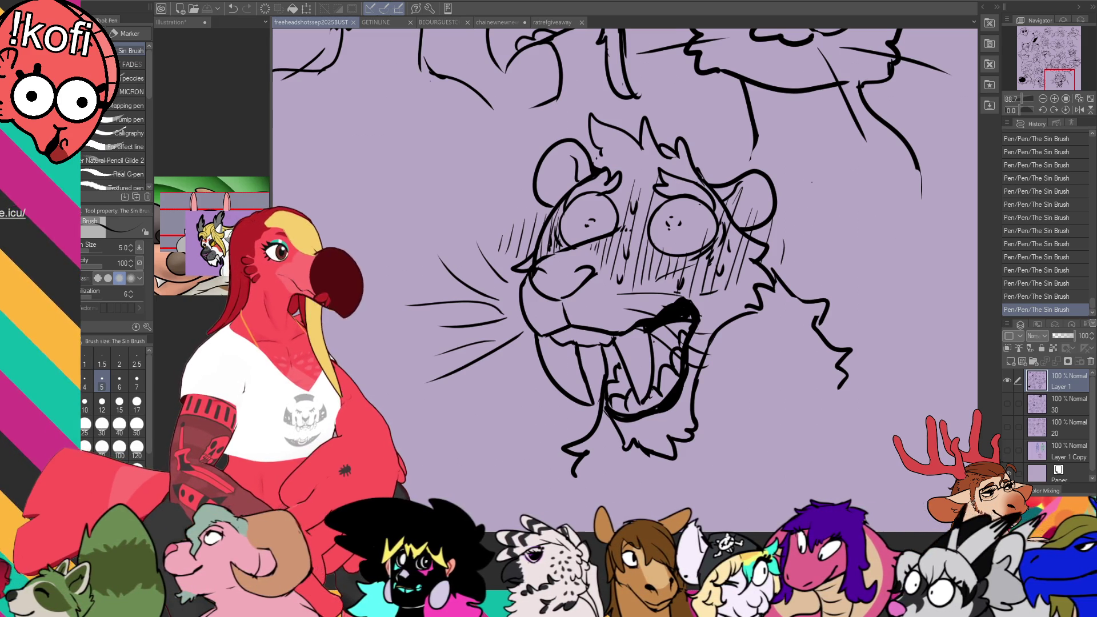
Step: On the GETINLINE banner, delete the fourth name from the centred name list
{"action": "left_click", "coordinate": [383, 24]}
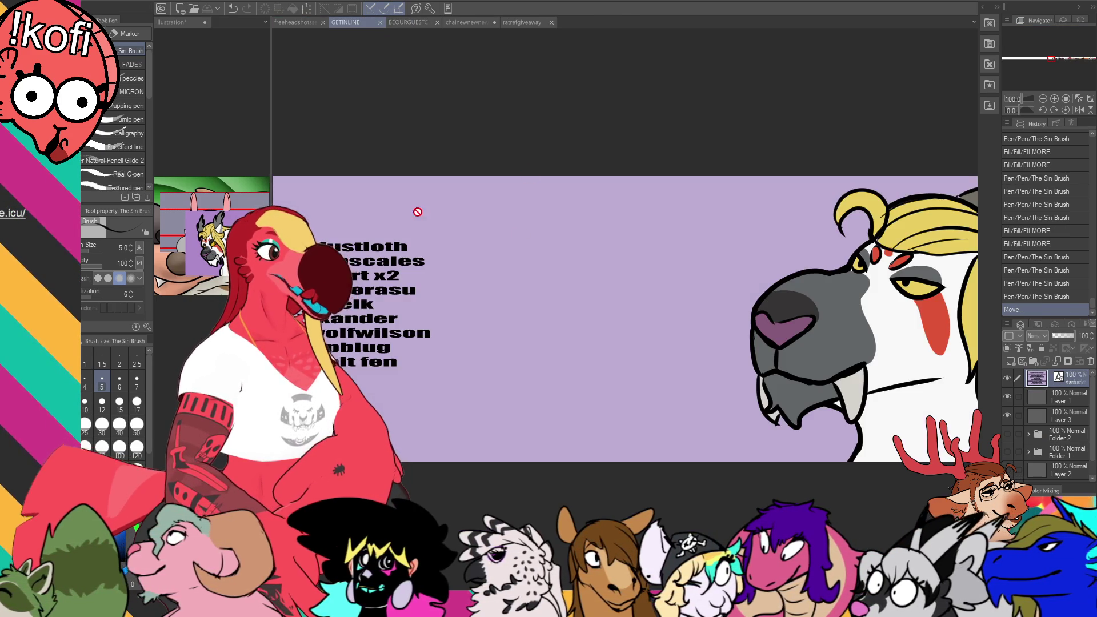
{"action": "key", "text": "t"}
{"action": "left_click", "coordinate": [490, 303]}
{"action": "left_click_drag", "start_coordinate": [493, 303], "coordinate": [348, 302]}
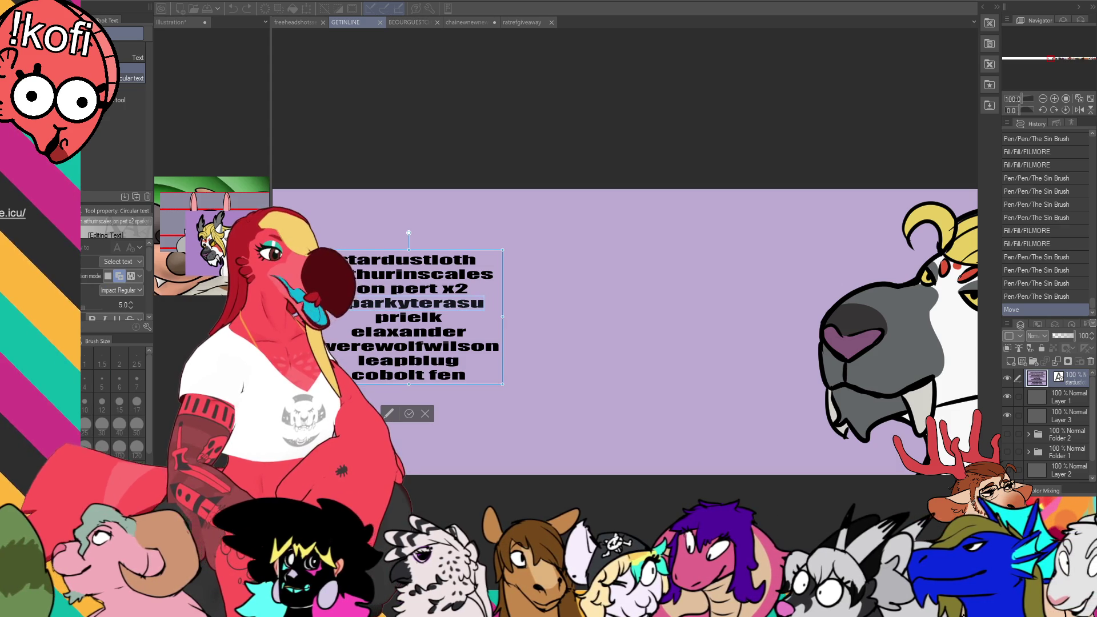
{"action": "key", "text": "BackSpace"}
{"action": "key", "text": "BackSpace"}
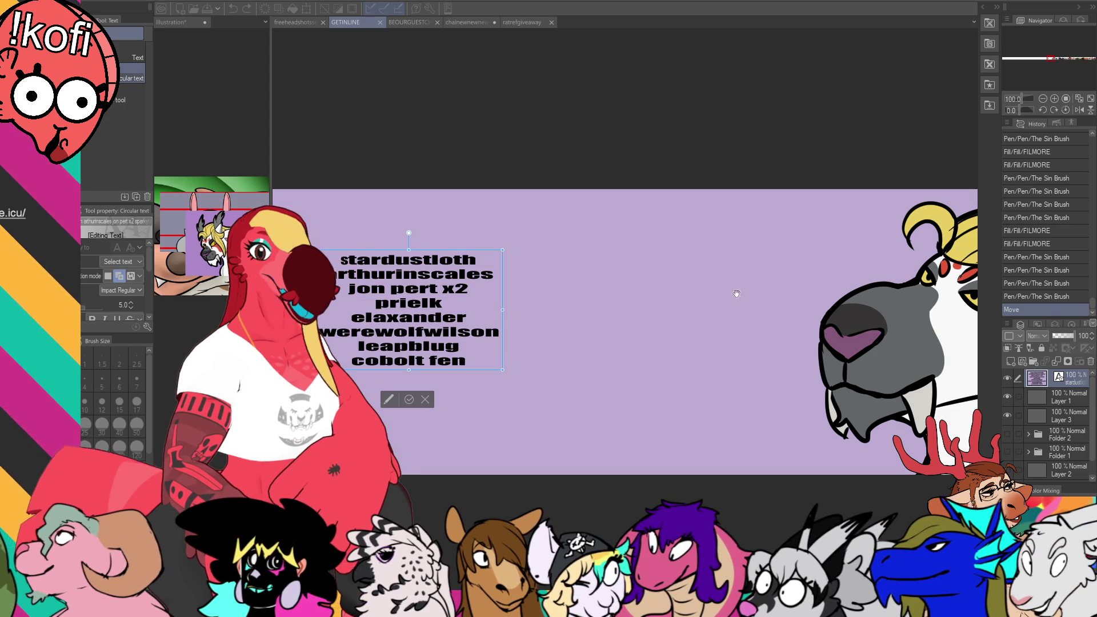
{"action": "left_click", "coordinate": [1032, 420]}
{"action": "left_click_drag", "start_coordinate": [583, 343], "coordinate": [711, 349]}
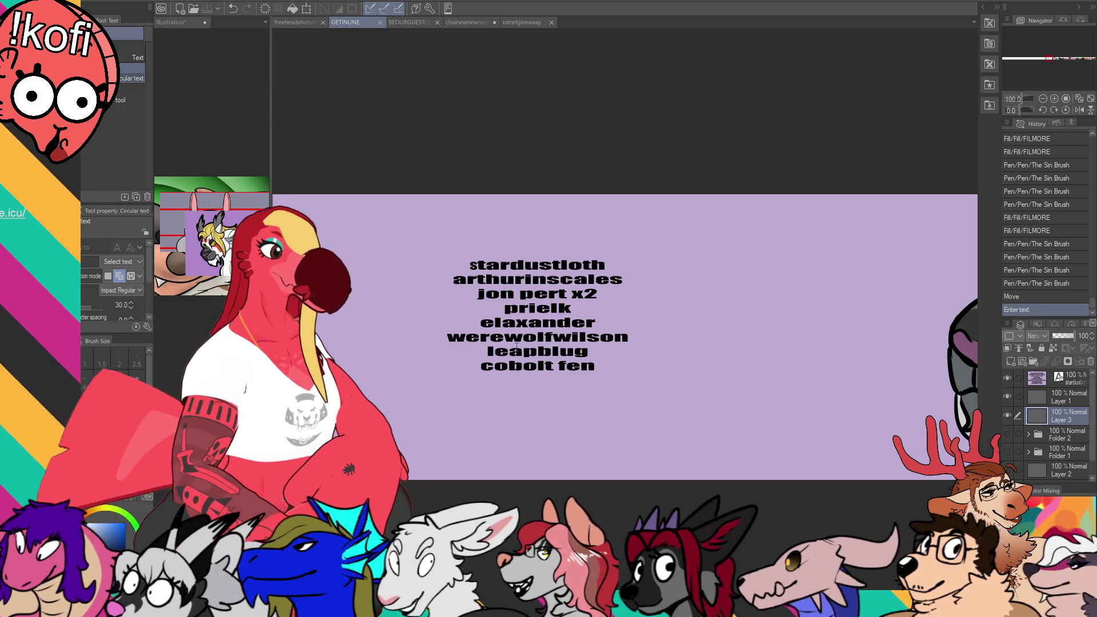
{"action": "left_click", "coordinate": [623, 336]}
{"action": "left_click_drag", "start_coordinate": [625, 336], "coordinate": [572, 343]}
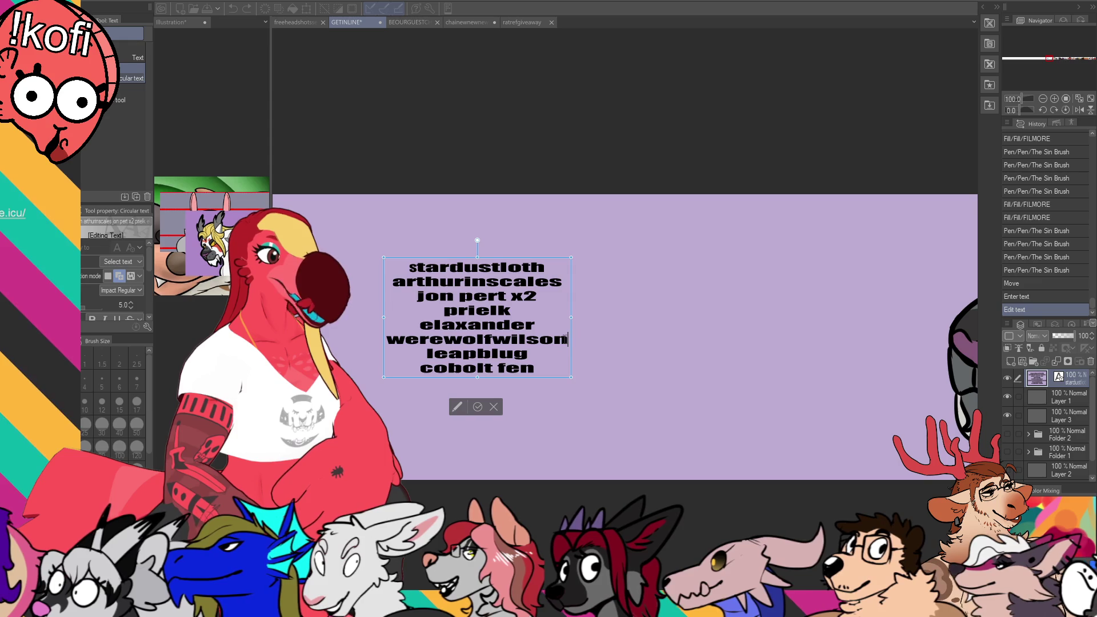
Step: Delete the sixth name from the banner's list, leaving seven names
{"action": "left_click_drag", "start_coordinate": [387, 338], "coordinate": [569, 340]}
{"action": "key", "text": "BackSpace"}
{"action": "key", "text": "BackSpace"}
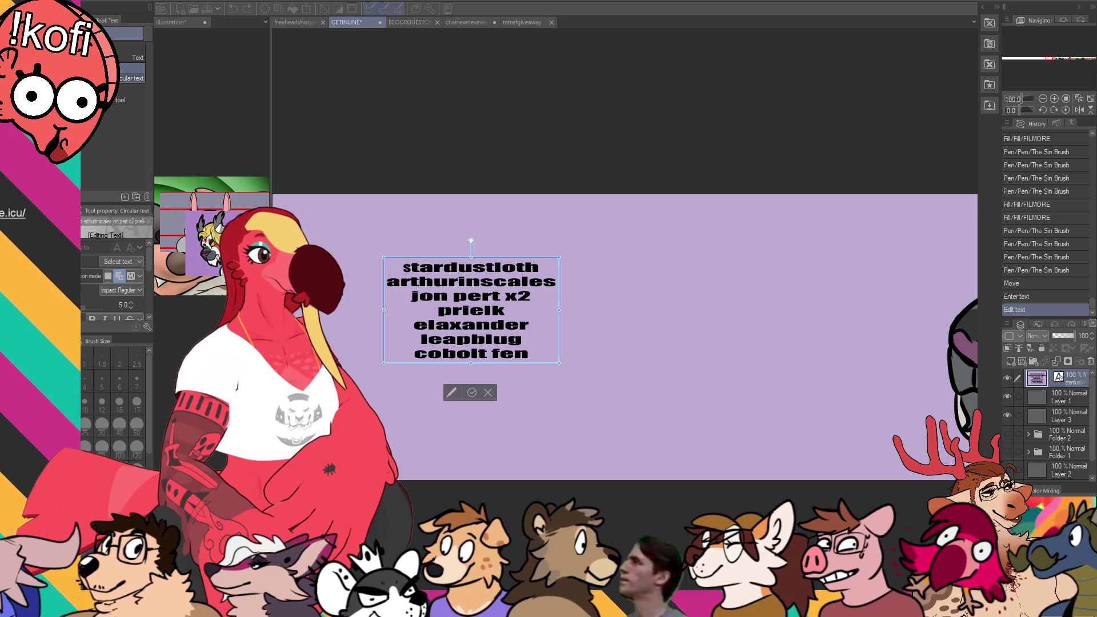
{"action": "key", "text": "Escape"}
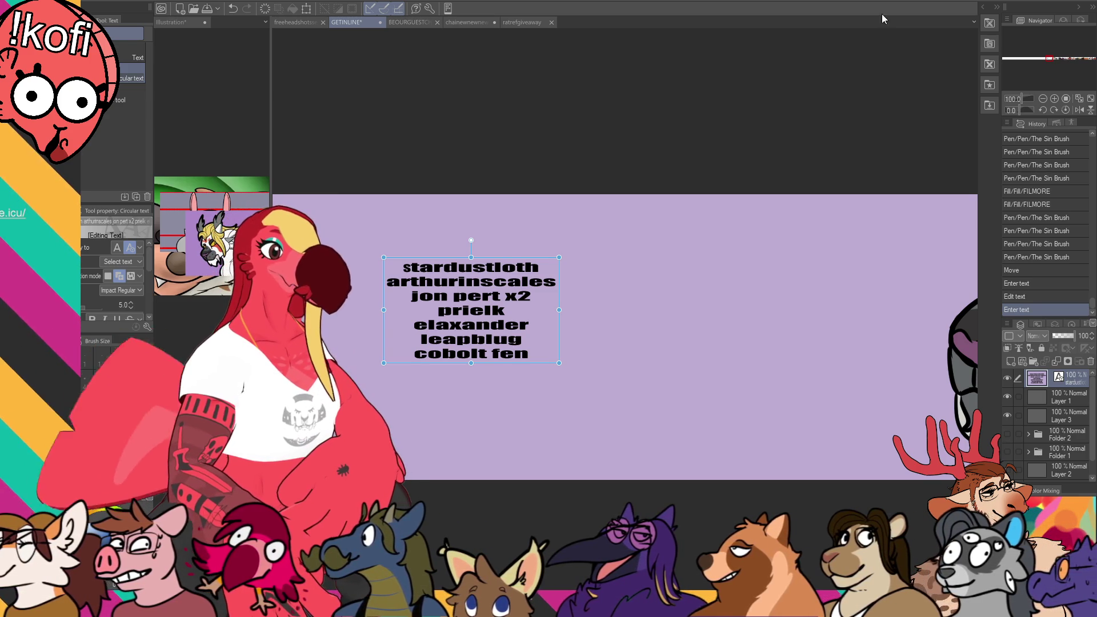
Step: On Layer 1, ink a curved head outline right of the name list at brush size 8, then lasso-select it
{"action": "left_click", "coordinate": [1054, 397]}
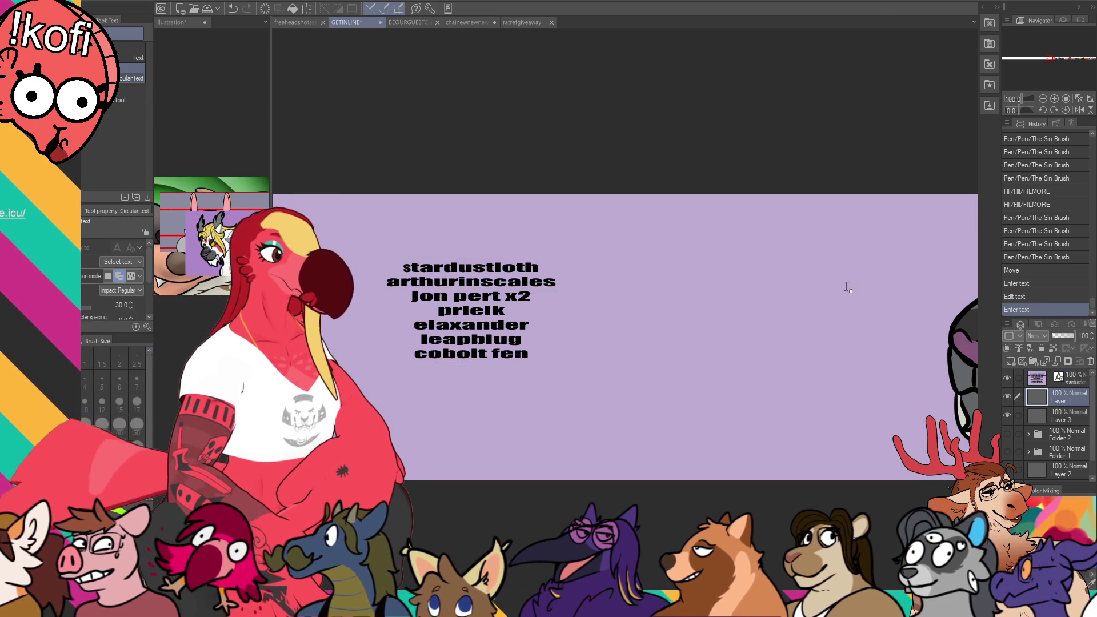
{"action": "left_click_drag", "start_coordinate": [856, 442], "coordinate": [759, 445]}
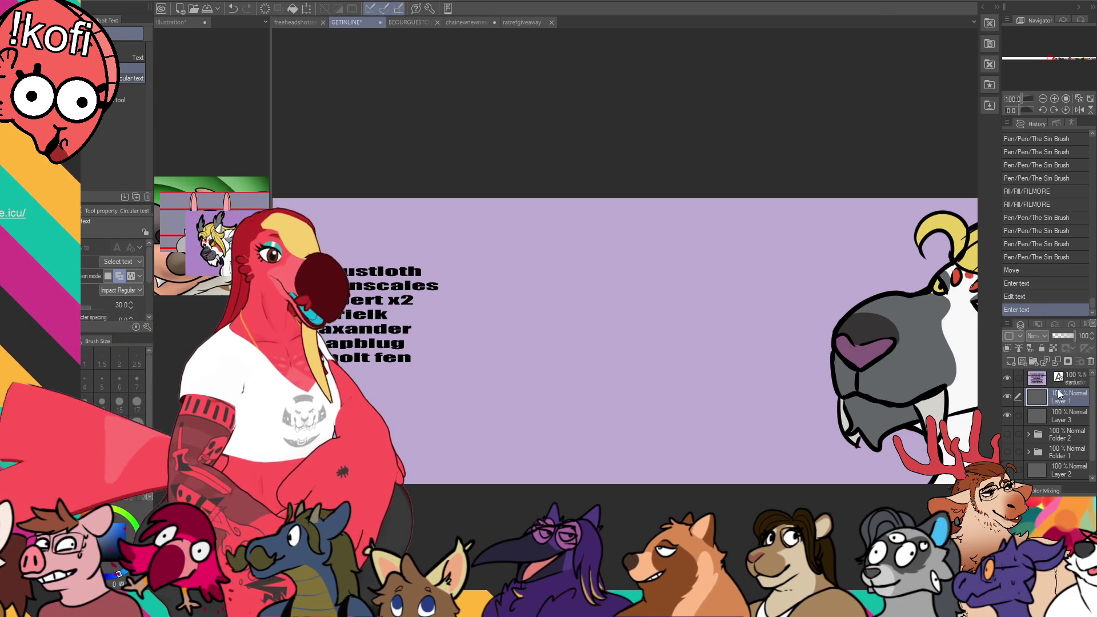
{"action": "key", "text": "p"}
{"action": "left_click_drag", "start_coordinate": [531, 359], "coordinate": [634, 384]}
{"action": "key", "text": "ctrl+z"}
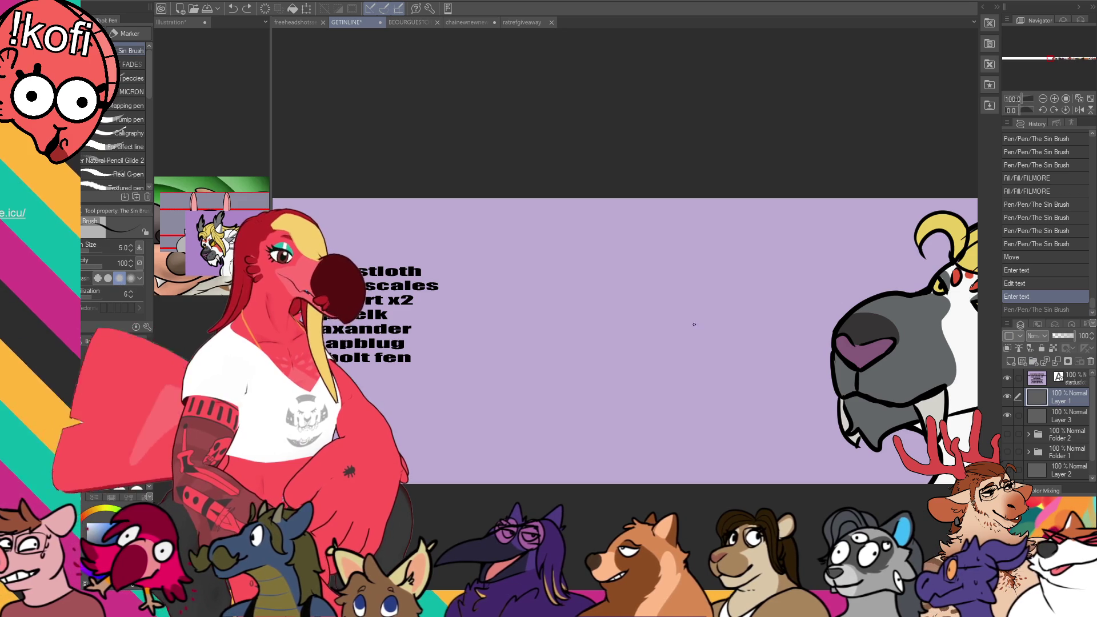
{"action": "key", "text": "bracketright"}
{"action": "key", "text": "bracketright"}
{"action": "key", "text": "bracketright"}
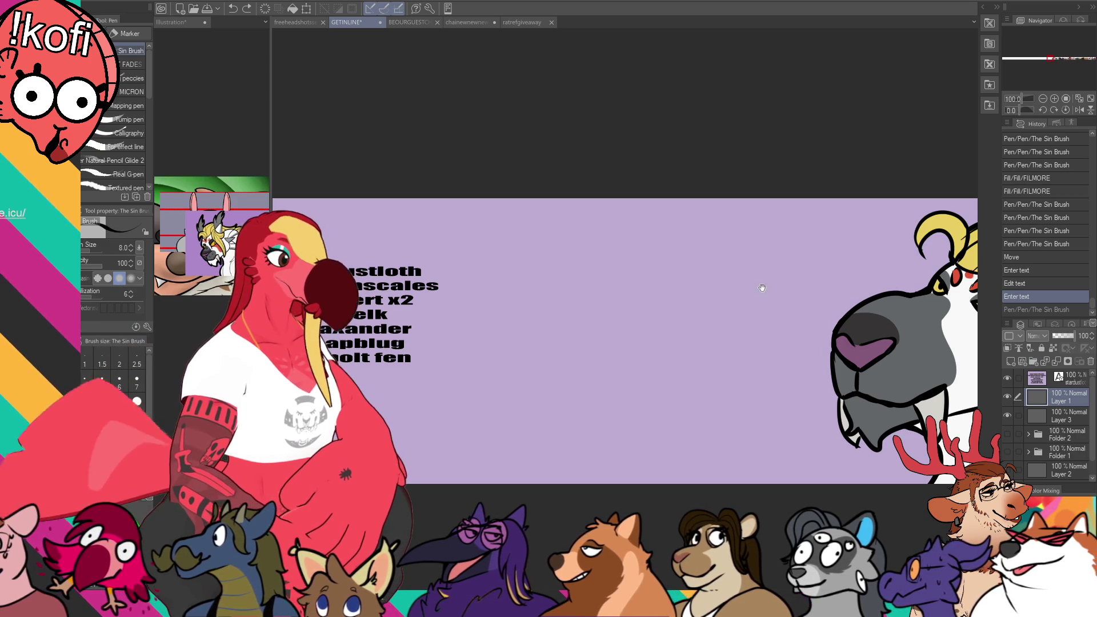
{"action": "left_click_drag", "start_coordinate": [695, 254], "coordinate": [765, 233]}
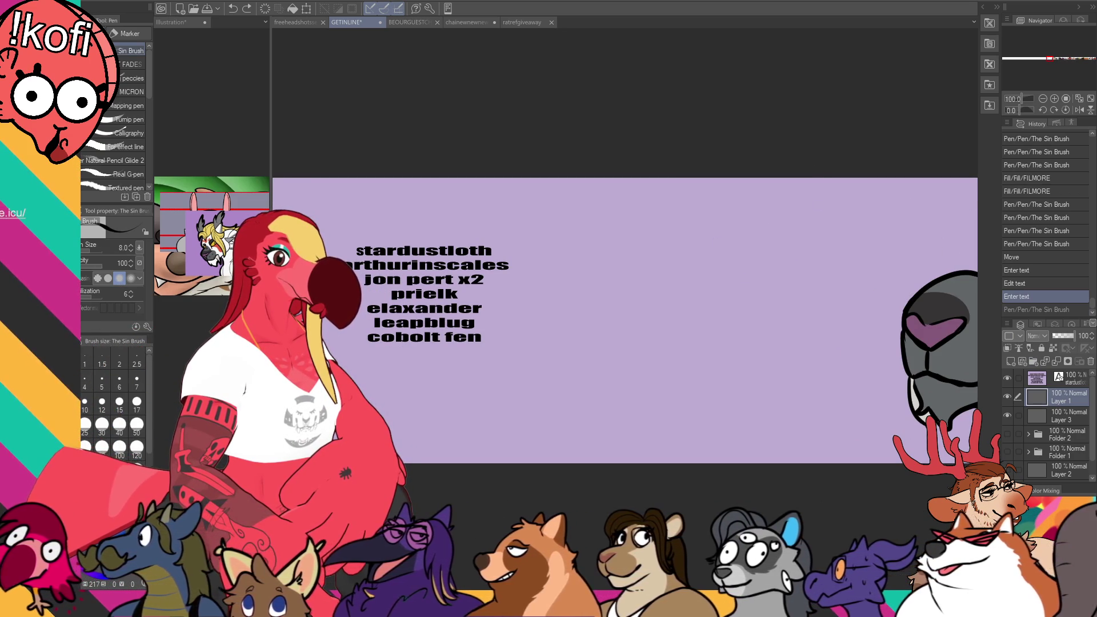
{"action": "mouse_move", "coordinate": [860, 247]}
{"action": "left_mouse_down"}
{"action": "mouse_move", "coordinate": [679, 336]}
{"action": "mouse_move", "coordinate": [818, 319]}
{"action": "mouse_move", "coordinate": [685, 271]}
{"action": "mouse_move", "coordinate": [824, 245]}
{"action": "mouse_move", "coordinate": [692, 265]}
{"action": "mouse_move", "coordinate": [622, 307]}
{"action": "mouse_move", "coordinate": [564, 392]}
{"action": "mouse_move", "coordinate": [566, 367]}
{"action": "mouse_move", "coordinate": [597, 429]}
{"action": "left_mouse_up"}
{"action": "key", "text": "e"}
{"action": "key", "text": "p"}
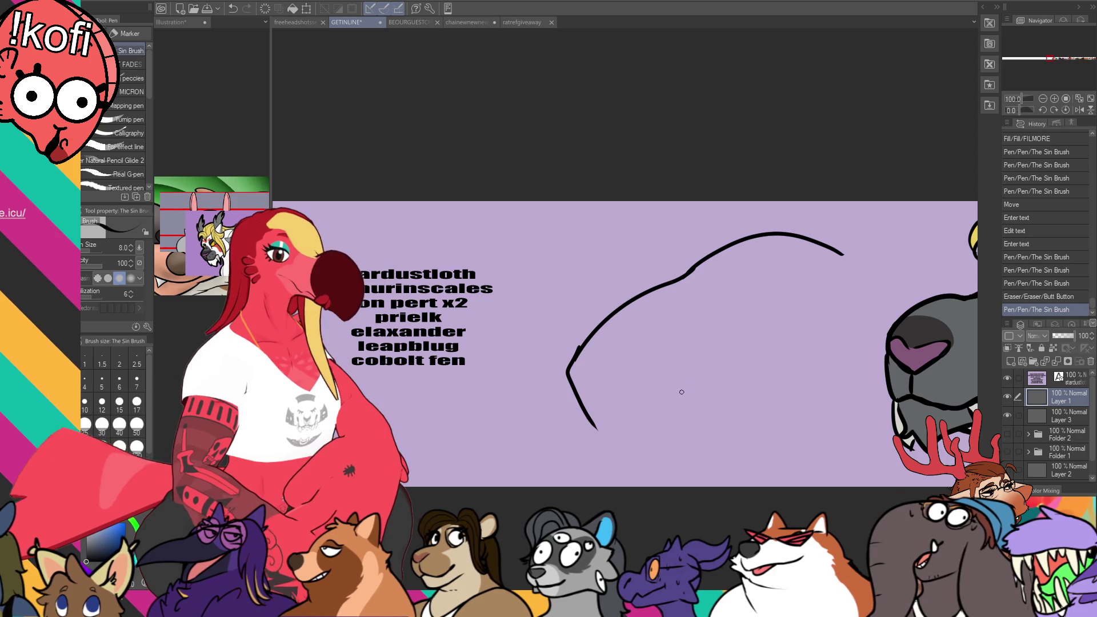
{"action": "key", "text": "m"}
{"action": "mouse_move", "coordinate": [594, 439]}
{"action": "left_mouse_down"}
{"action": "mouse_move", "coordinate": [862, 291]}
{"action": "mouse_move", "coordinate": [766, 361]}
{"action": "left_mouse_up"}
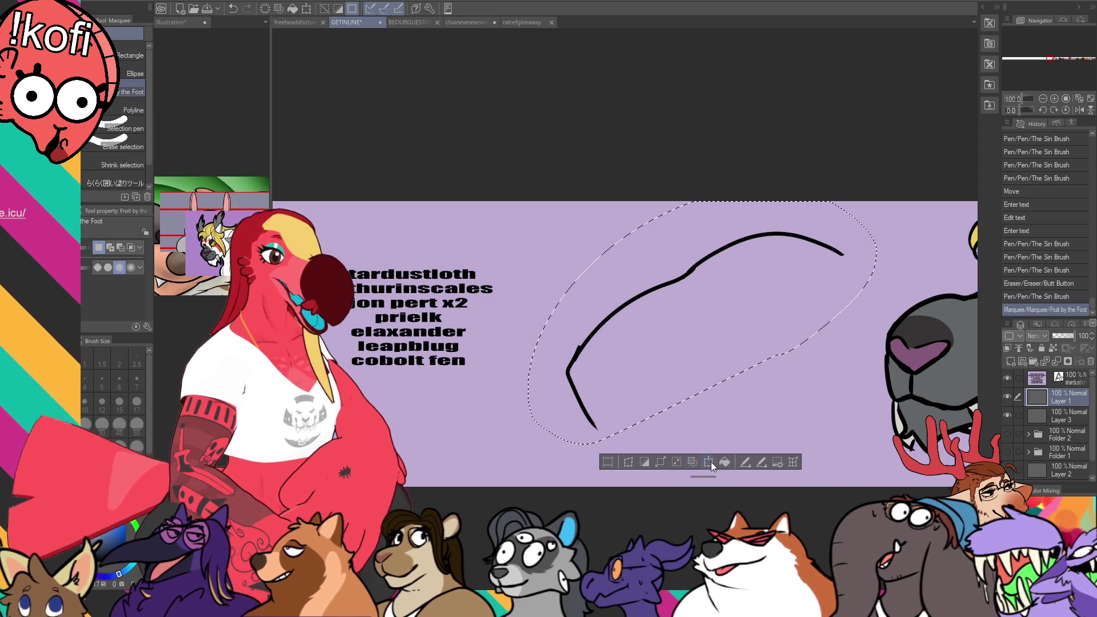
Step: Rotate the selected curved outline slightly clockwise with Scale/Rotate and confirm
{"action": "left_click", "coordinate": [695, 462]}
{"action": "left_click_drag", "start_coordinate": [874, 228], "coordinate": [859, 256]}
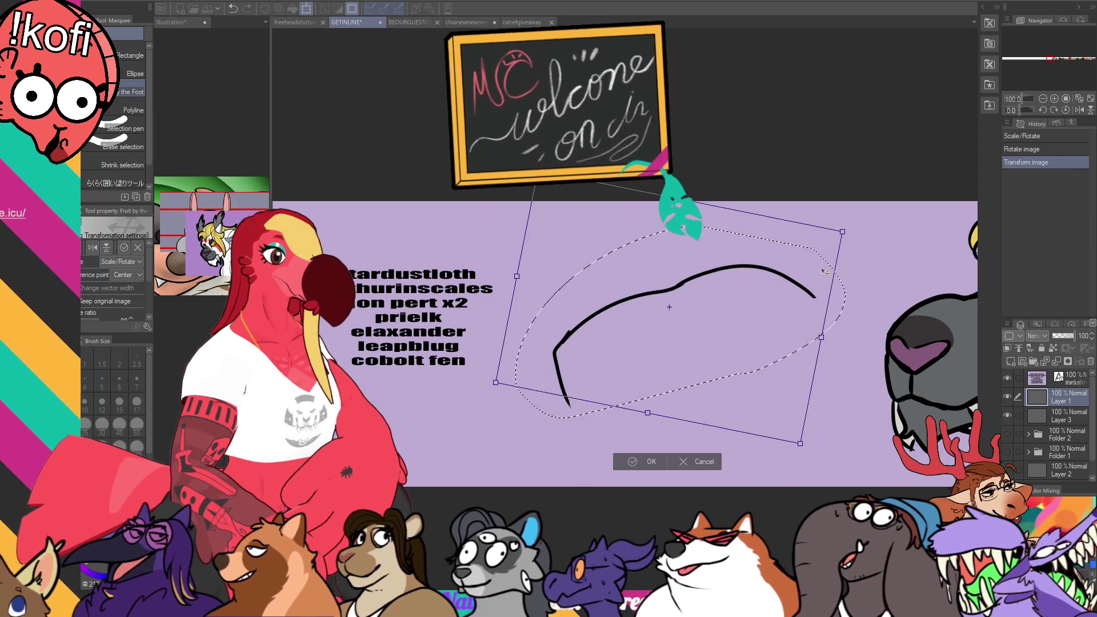
{"action": "key", "text": "Return"}
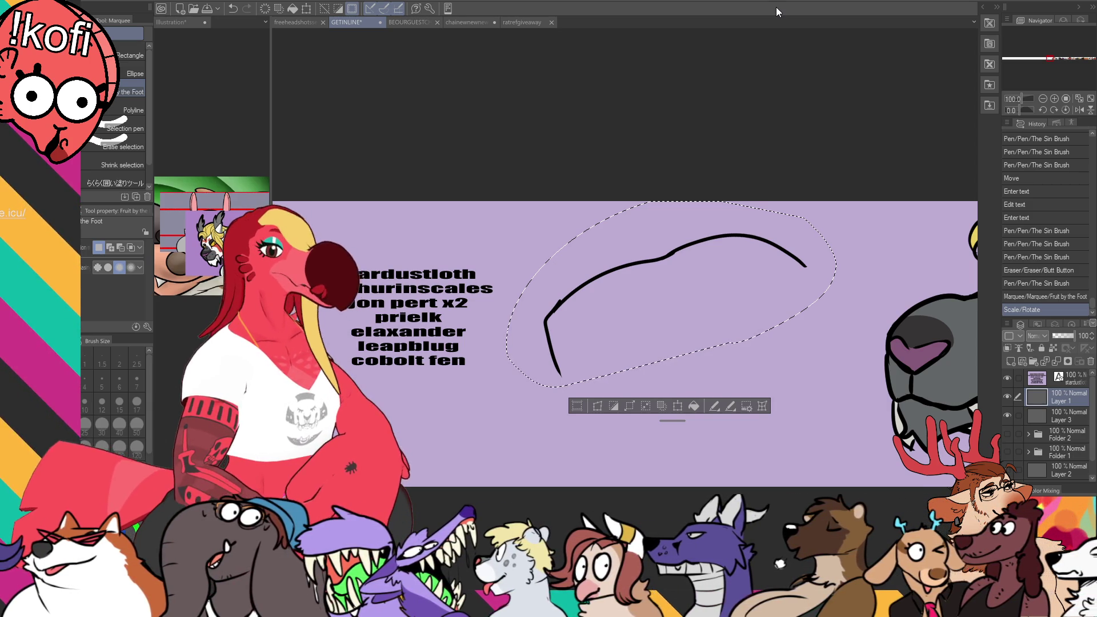
Step: Return to the pen and clear the selection around the head outline
{"action": "key", "text": "p"}
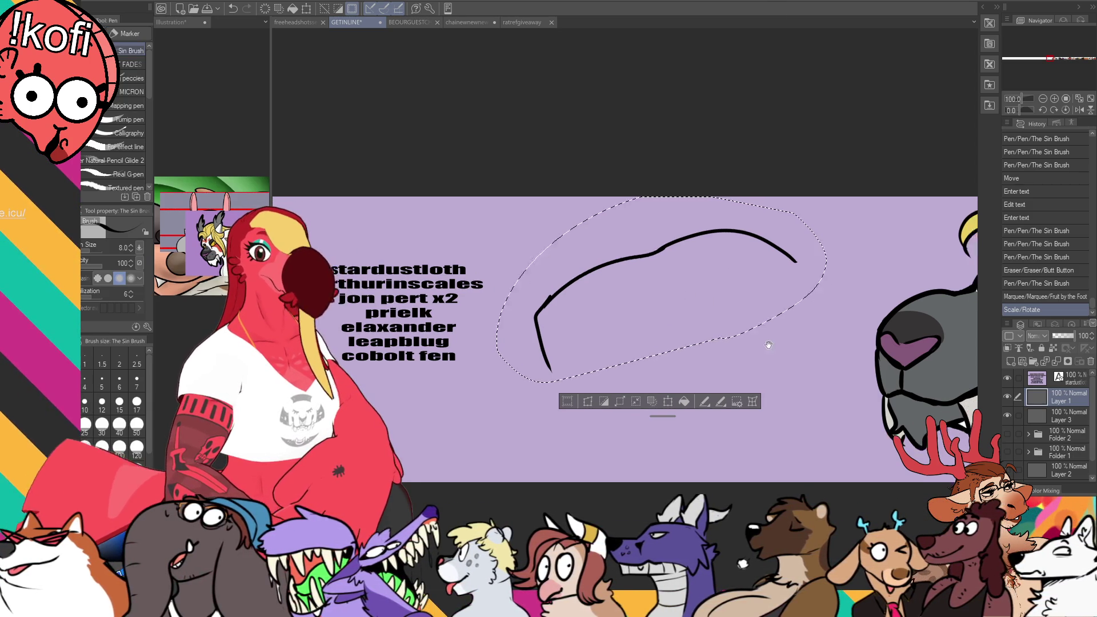
{"action": "left_click_drag", "start_coordinate": [772, 333], "coordinate": [731, 324]}
{"action": "key", "text": "ctrl+d"}
Step: Pan past the crow, dog, dragon and cockatoo to the name list, then show the freeheadshotssep2025BUST sheet
{"action": "left_click_drag", "start_coordinate": [739, 369], "coordinate": [488, 445]}
{"action": "scroll", "coordinate": [488, 445], "scroll_direction": "down", "scroll_amount": 3}
{"action": "left_click_drag", "start_coordinate": [362, 362], "coordinate": [167, 395]}
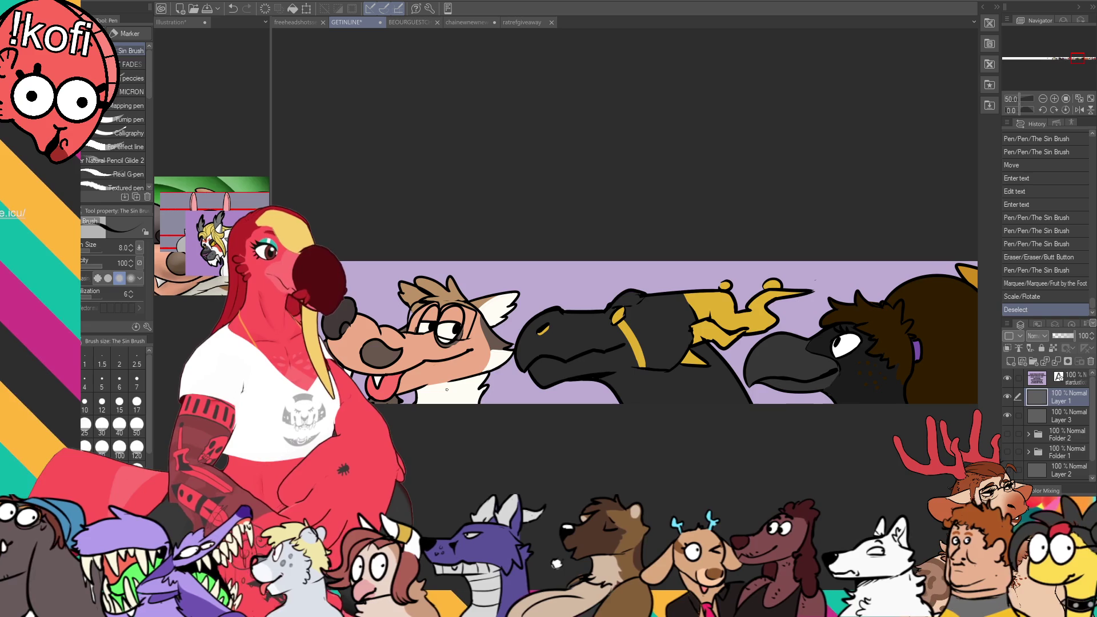
{"action": "scroll", "coordinate": [605, 323], "scroll_direction": "right", "scroll_amount": 5}
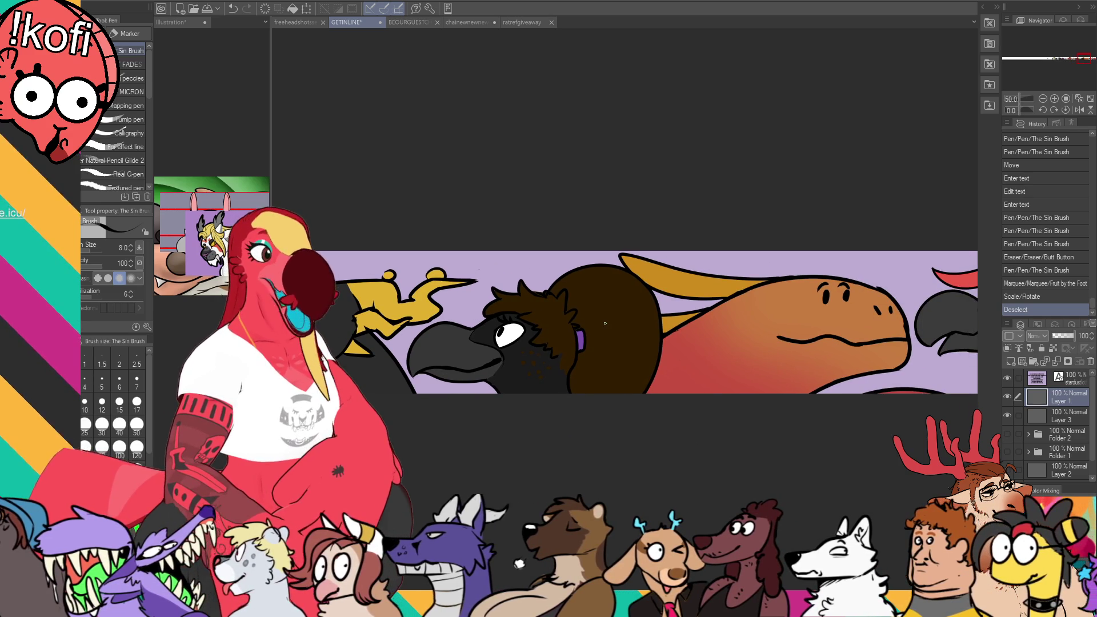
{"action": "scroll", "coordinate": [605, 323], "scroll_direction": "right", "scroll_amount": 10}
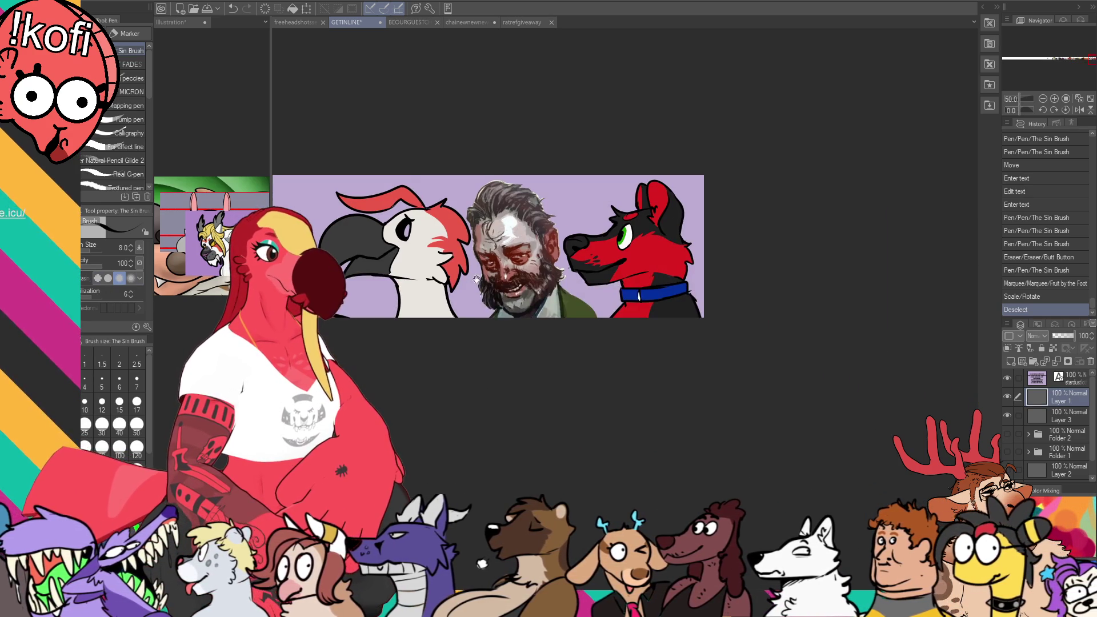
{"action": "left_click_drag", "start_coordinate": [559, 329], "coordinate": [572, 333]}
{"action": "scroll", "coordinate": [571, 332], "scroll_direction": "up", "scroll_amount": 3}
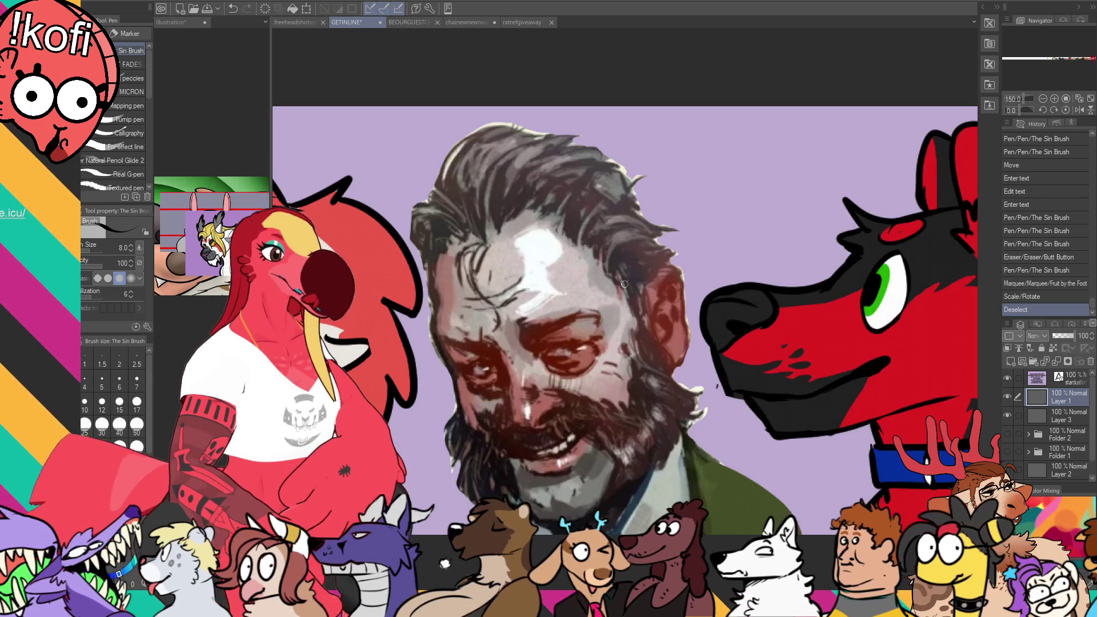
{"action": "scroll", "coordinate": [592, 284], "scroll_direction": "down", "scroll_amount": 3}
{"action": "scroll", "coordinate": [437, 355], "scroll_direction": "left", "scroll_amount": 5}
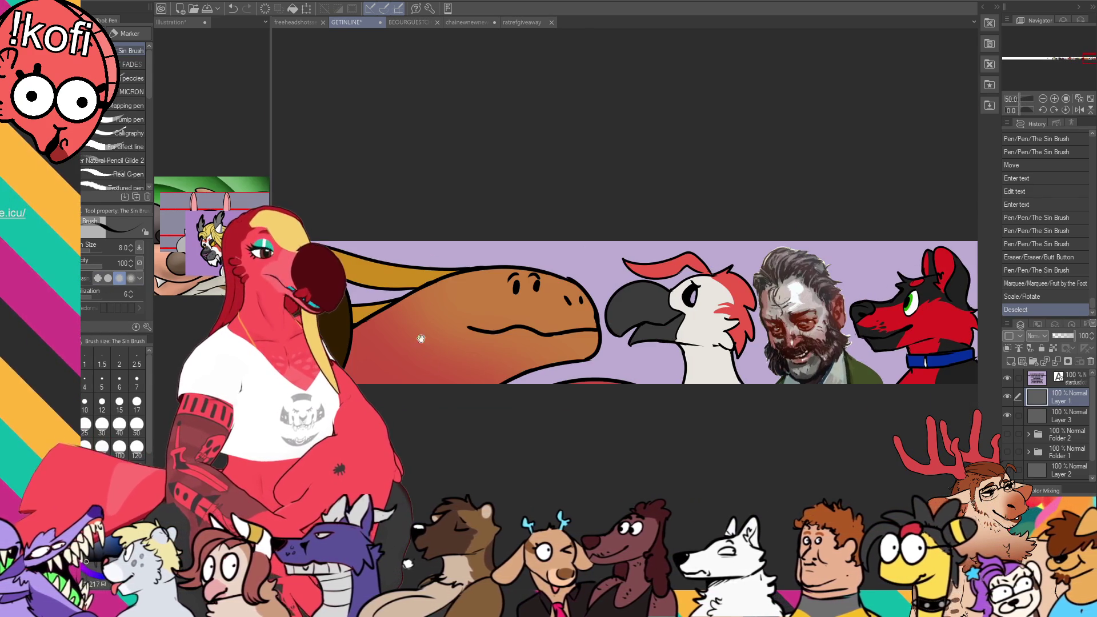
{"action": "scroll", "coordinate": [407, 319], "scroll_direction": "left", "scroll_amount": 5}
{"action": "scroll", "coordinate": [521, 333], "scroll_direction": "left", "scroll_amount": 15}
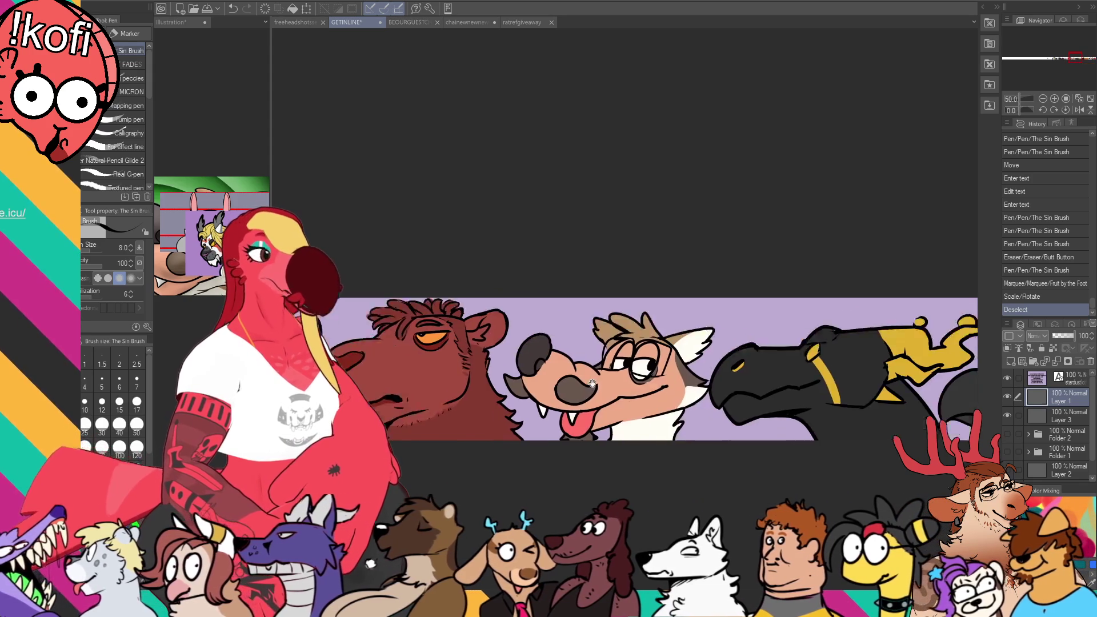
{"action": "scroll", "coordinate": [455, 387], "scroll_direction": "left", "scroll_amount": 5}
{"action": "scroll", "coordinate": [604, 366], "scroll_direction": "up", "scroll_amount": 3}
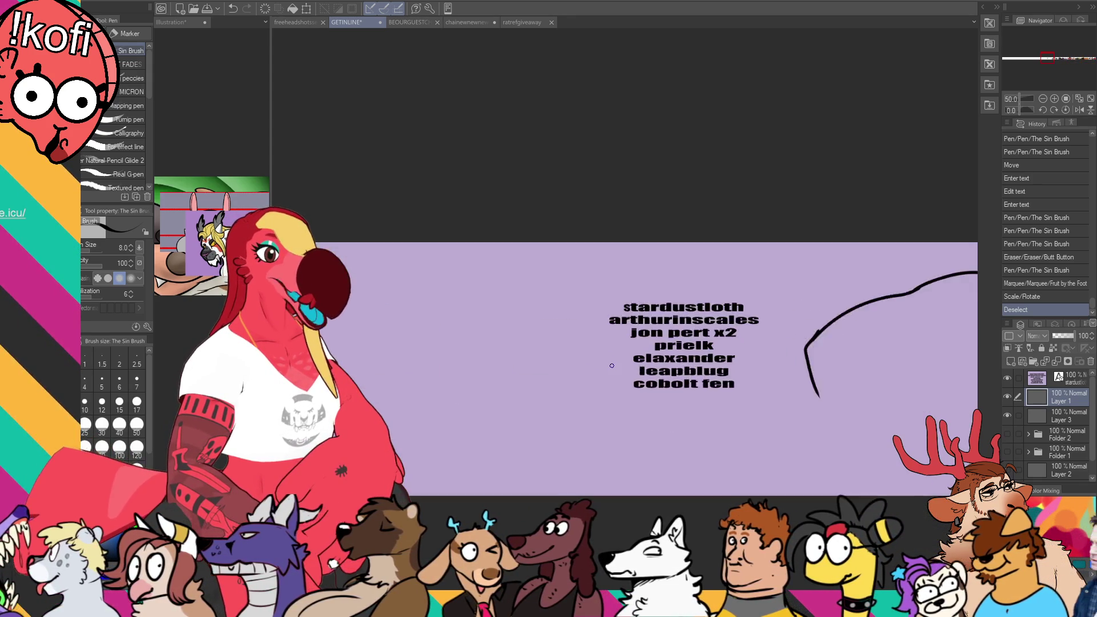
{"action": "left_click_drag", "start_coordinate": [765, 398], "coordinate": [704, 386]}
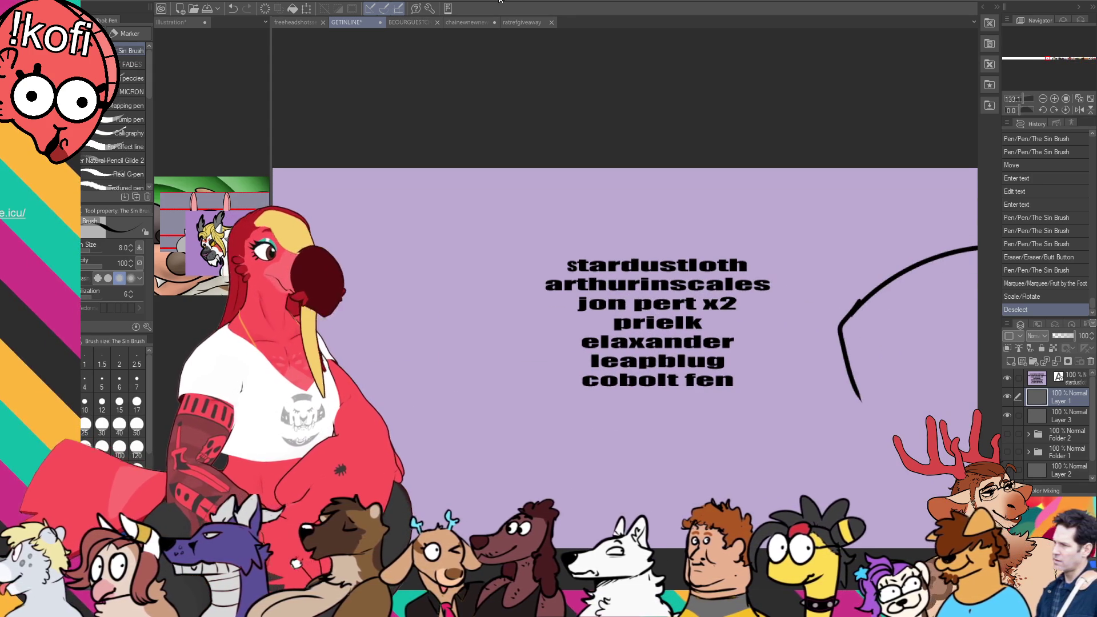
{"action": "left_click", "coordinate": [282, 23]}
{"action": "scroll", "coordinate": [629, 213], "scroll_direction": "down", "scroll_amount": 4}
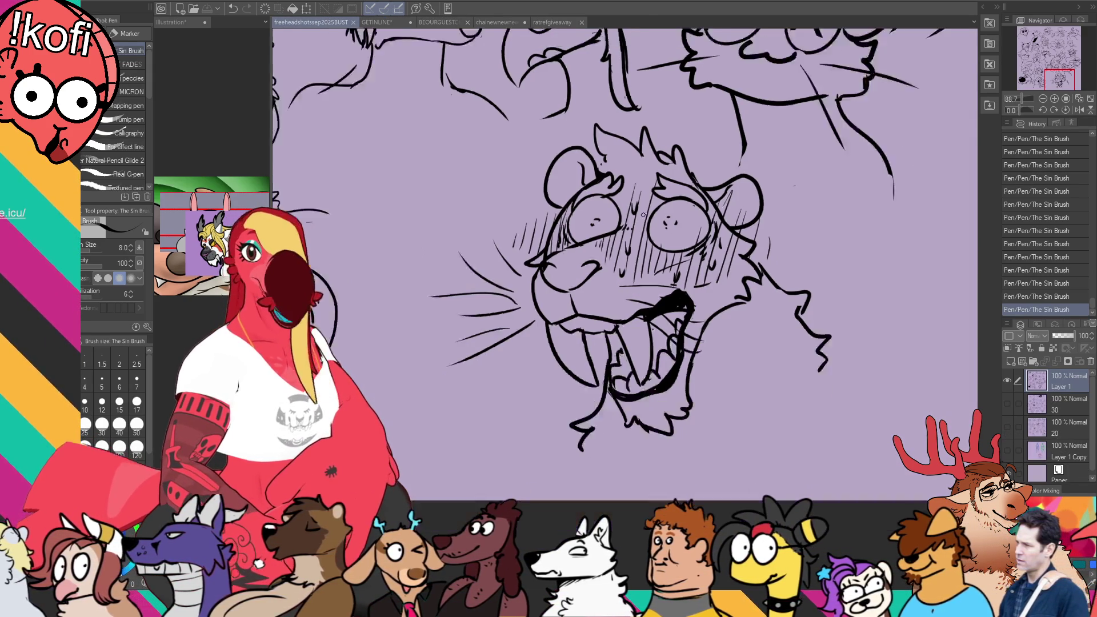
Step: View the whole headshot sketch sheet, then bring up the BEOURGUESTCHARACTERLISTlineup document
{"action": "mouse_move", "coordinate": [628, 213]}
{"action": "left_mouse_down"}
{"action": "mouse_move", "coordinate": [679, 328]}
{"action": "mouse_move", "coordinate": [674, 428]}
{"action": "left_mouse_up"}
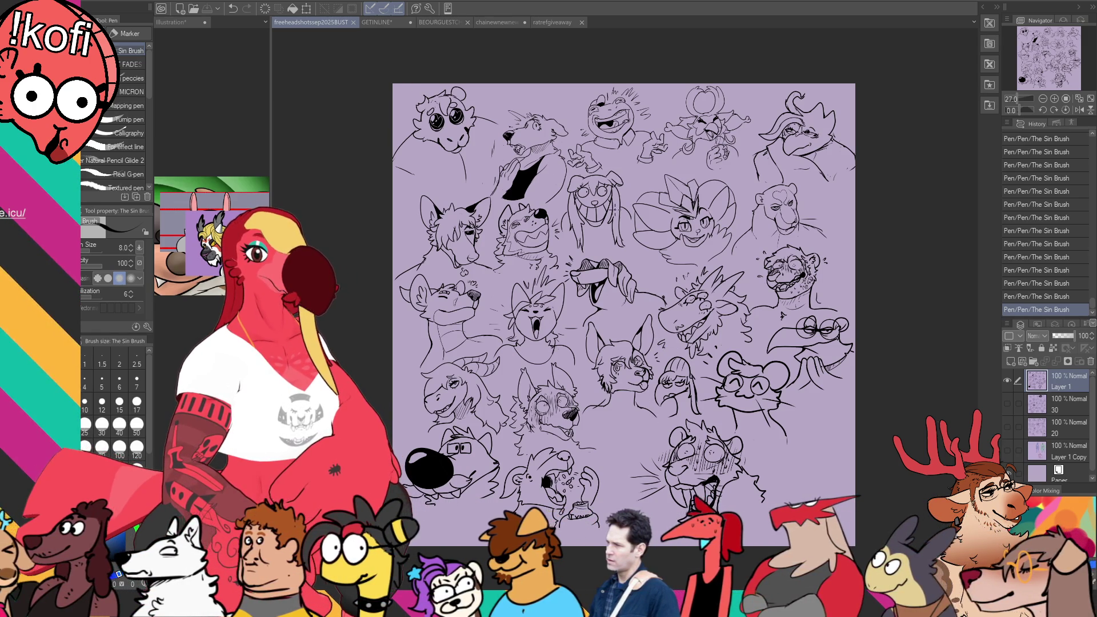
{"action": "left_click", "coordinate": [386, 22]}
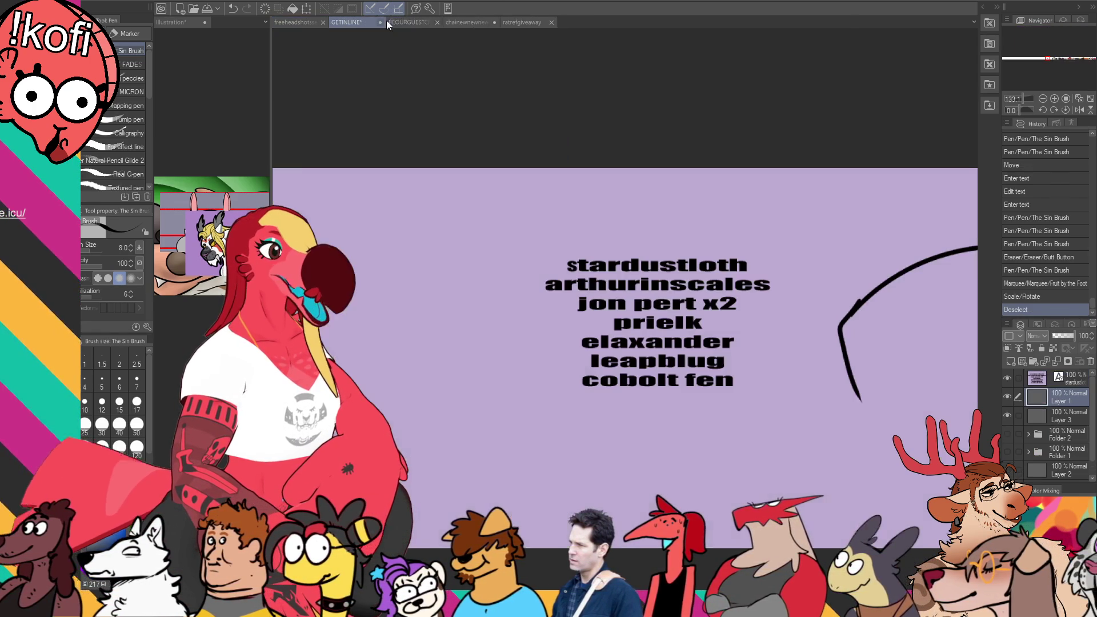
{"action": "left_click", "coordinate": [420, 21]}
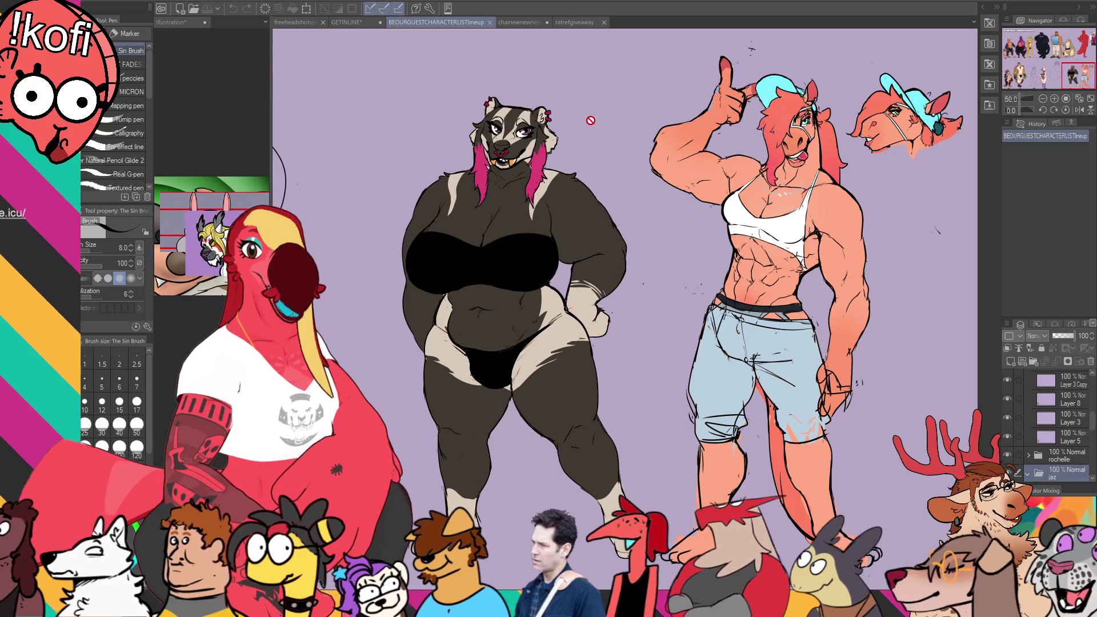
Step: Pan the lineup over the kangaroo, tiger, August, Jaz, cheetah and bear, then return to GETINLINE
{"action": "left_click_drag", "start_coordinate": [590, 121], "coordinate": [971, 197]}
{"action": "mouse_move", "coordinate": [327, 164]}
{"action": "left_mouse_down"}
{"action": "mouse_move", "coordinate": [573, 261]}
{"action": "mouse_move", "coordinate": [866, 144]}
{"action": "left_mouse_up"}
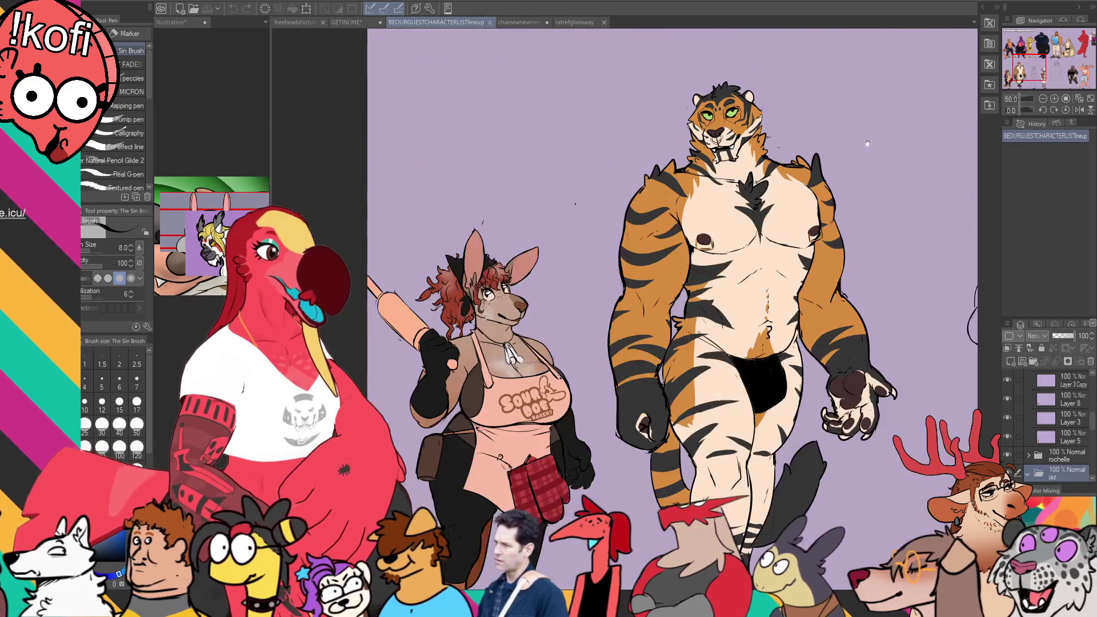
{"action": "left_click_drag", "start_coordinate": [743, 102], "coordinate": [737, 454]}
{"action": "mouse_move", "coordinate": [693, 131]}
{"action": "left_mouse_down"}
{"action": "mouse_move", "coordinate": [733, 397]}
{"action": "mouse_move", "coordinate": [639, 423]}
{"action": "left_mouse_up"}
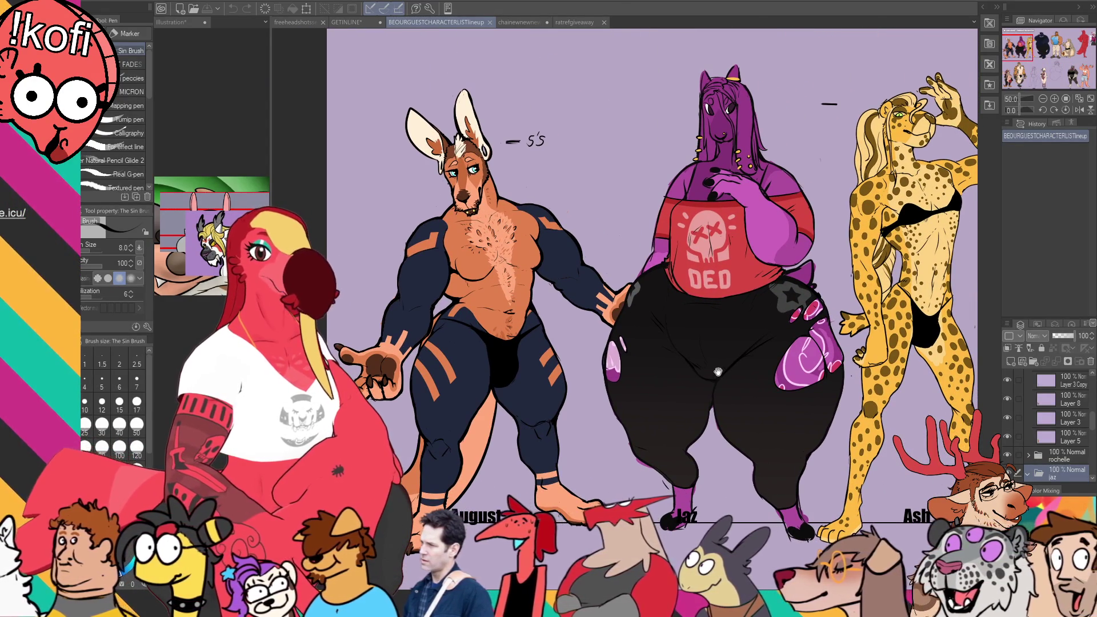
{"action": "left_click_drag", "start_coordinate": [718, 372], "coordinate": [718, 353]}
{"action": "left_click_drag", "start_coordinate": [594, 345], "coordinate": [726, 349]}
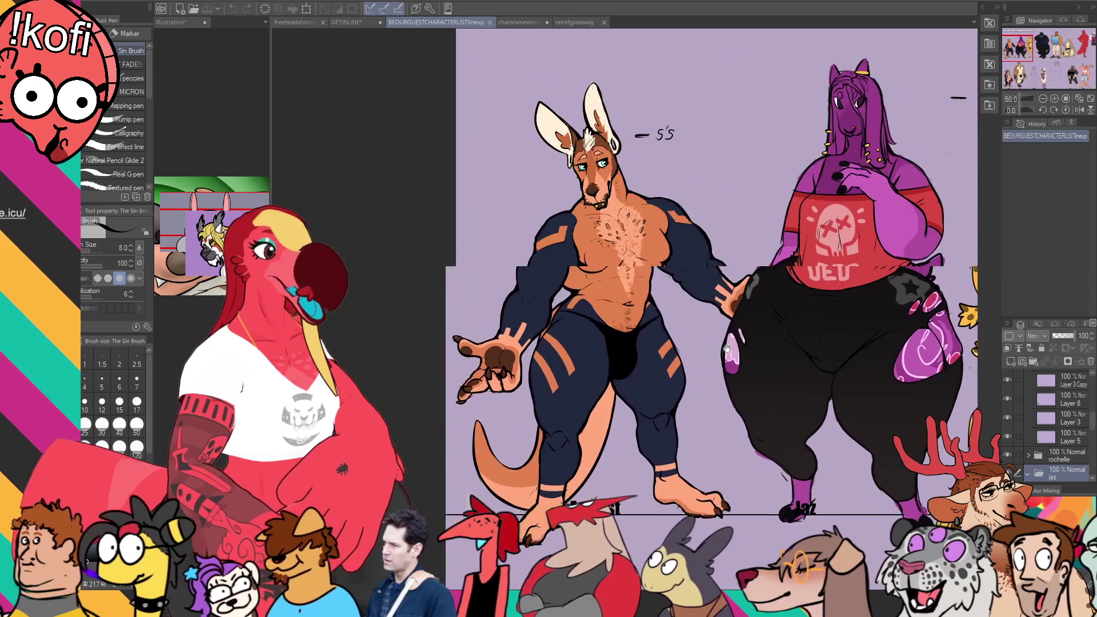
{"action": "scroll", "coordinate": [623, 264], "scroll_direction": "up", "scroll_amount": 5}
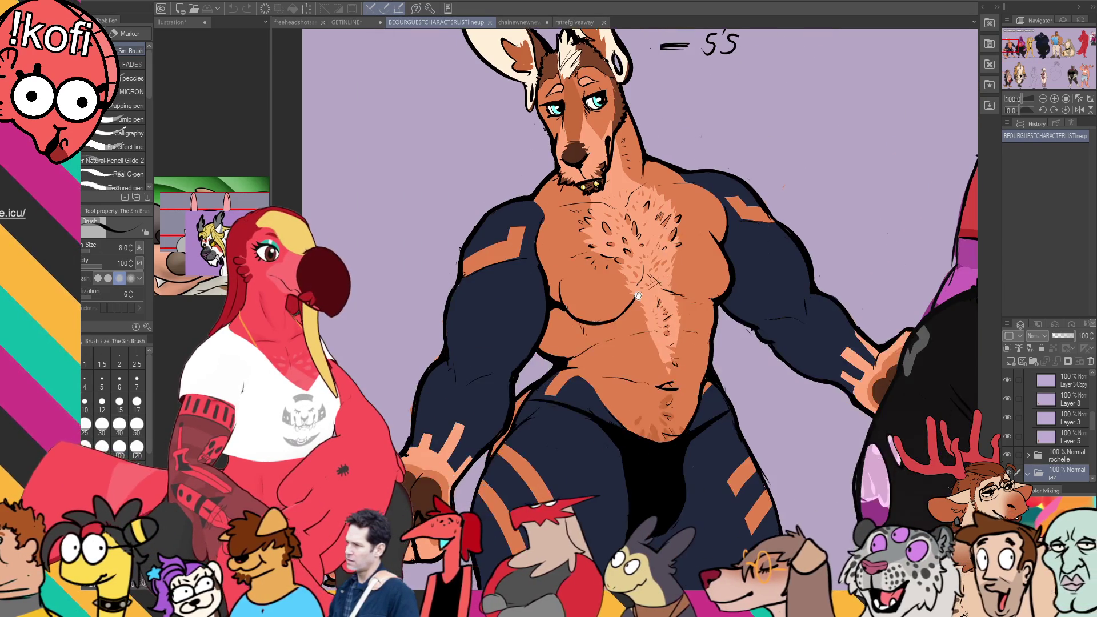
{"action": "scroll", "coordinate": [637, 295], "scroll_direction": "down", "scroll_amount": 5}
{"action": "mouse_move", "coordinate": [634, 349]}
{"action": "left_mouse_down"}
{"action": "mouse_move", "coordinate": [529, 348]}
{"action": "mouse_move", "coordinate": [922, 346]}
{"action": "mouse_move", "coordinate": [486, 350]}
{"action": "left_mouse_up"}
{"action": "mouse_move", "coordinate": [907, 360]}
{"action": "left_mouse_down"}
{"action": "mouse_move", "coordinate": [535, 364]}
{"action": "mouse_move", "coordinate": [594, 376]}
{"action": "left_mouse_up"}
{"action": "key", "text": "ctrl+shift+Tab"}
{"action": "key", "text": "ctrl+shift+Tab"}
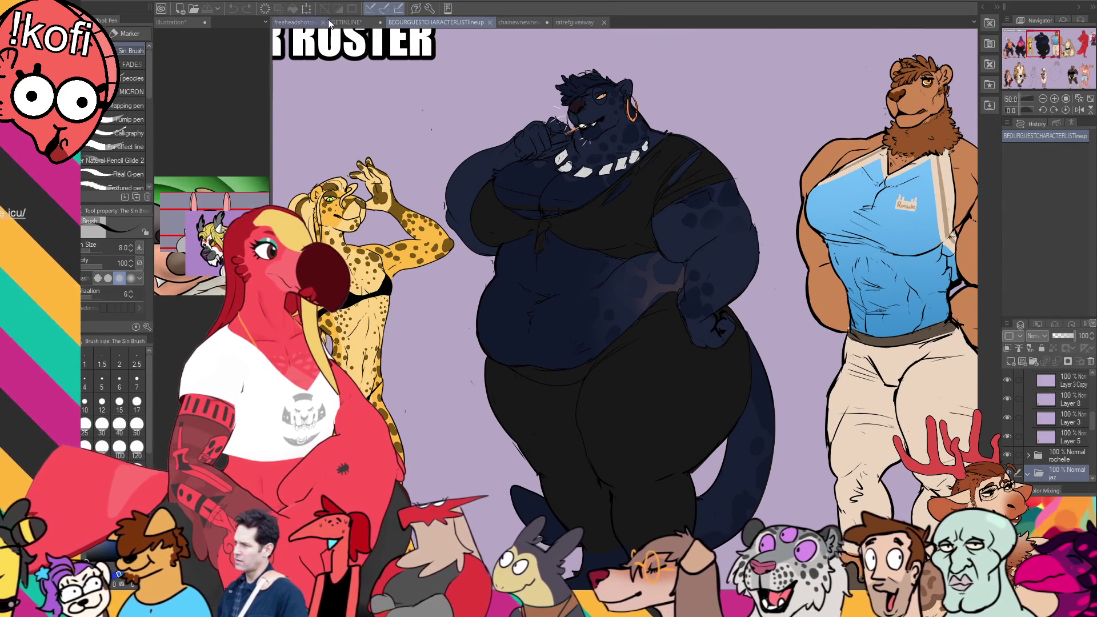
{"action": "key", "text": "ctrl+Tab"}
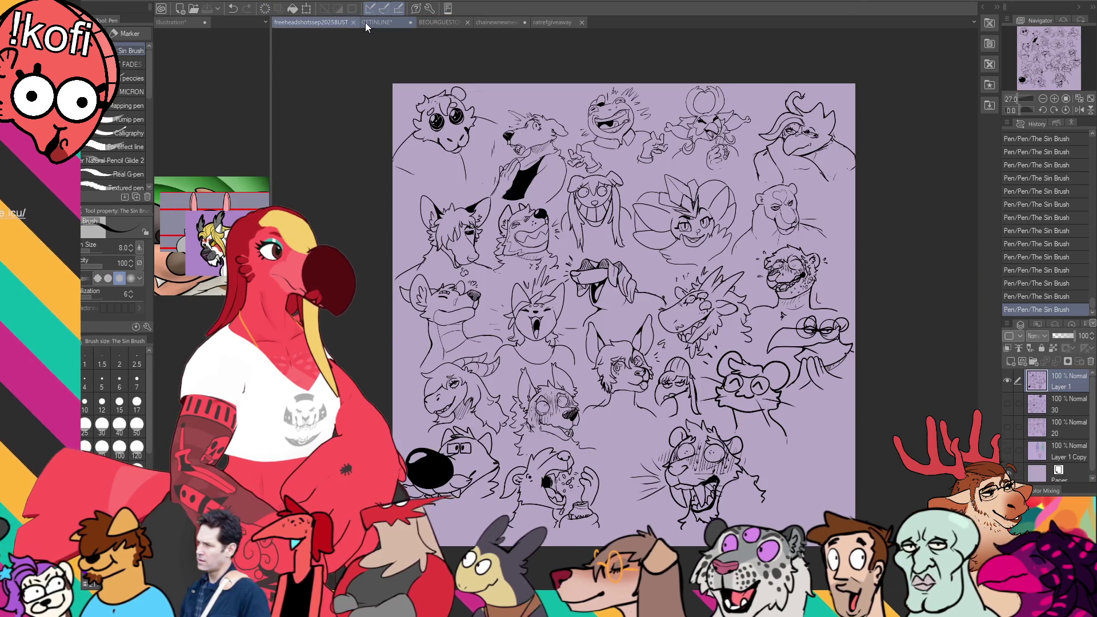
Step: Extend the left side of the head outline and add a short line inside the snout
{"action": "left_click_drag", "start_coordinate": [576, 234], "coordinate": [113, 249]}
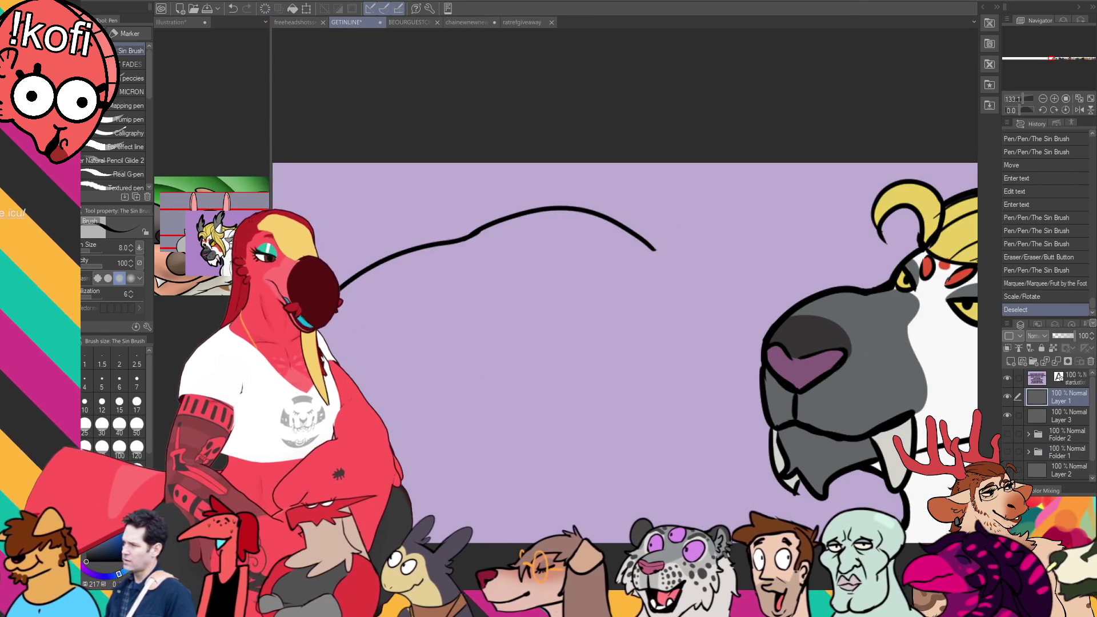
{"action": "left_click_drag", "start_coordinate": [649, 228], "coordinate": [787, 198]}
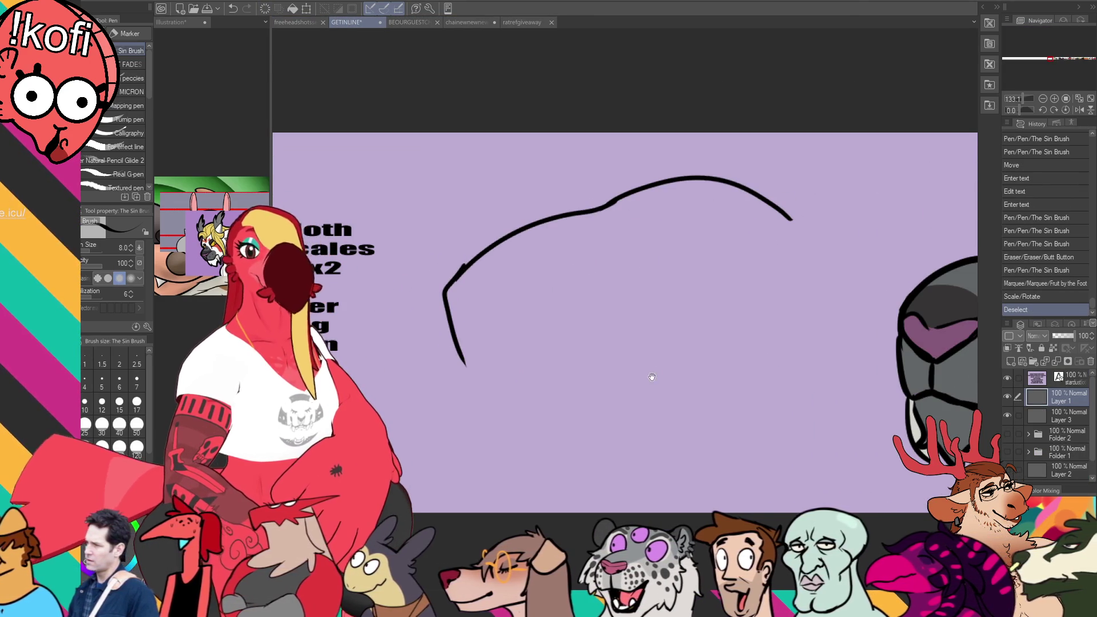
{"action": "left_click_drag", "start_coordinate": [686, 375], "coordinate": [727, 374]}
{"action": "left_click_drag", "start_coordinate": [497, 325], "coordinate": [524, 404]}
{"action": "key", "text": "ctrl+z"}
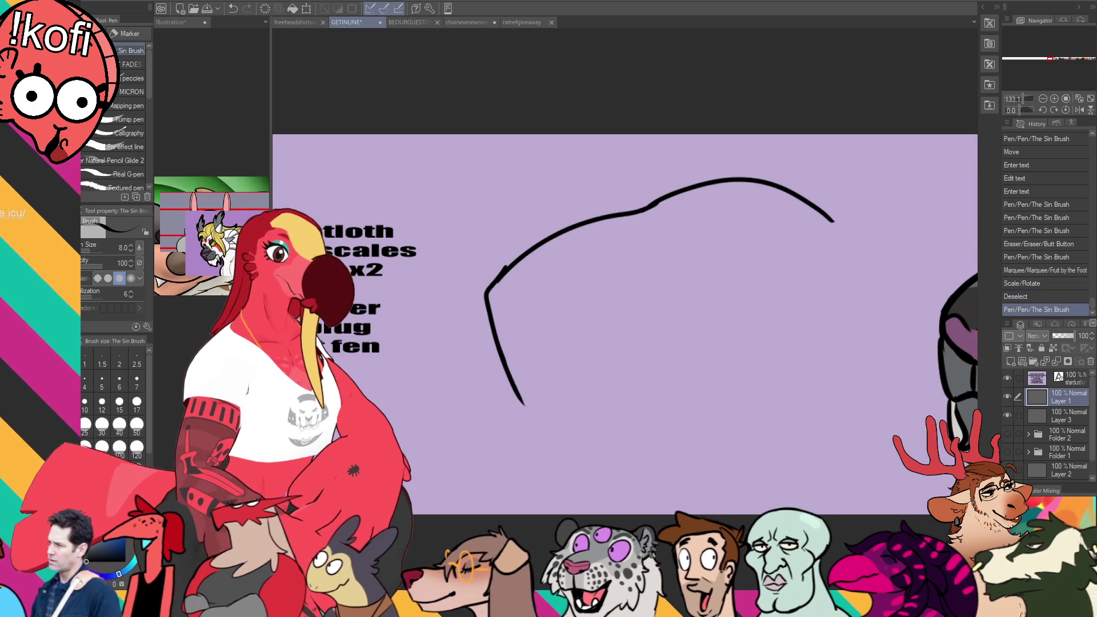
{"action": "mouse_move", "coordinate": [488, 296]}
{"action": "left_mouse_down"}
{"action": "mouse_move", "coordinate": [509, 315]}
{"action": "mouse_move", "coordinate": [594, 285]}
{"action": "left_mouse_up"}
{"action": "key", "text": "ctrl+z"}
{"action": "mouse_move", "coordinate": [534, 308]}
{"action": "left_mouse_down"}
{"action": "mouse_move", "coordinate": [552, 289]}
{"action": "mouse_move", "coordinate": [489, 307]}
{"action": "left_mouse_up"}
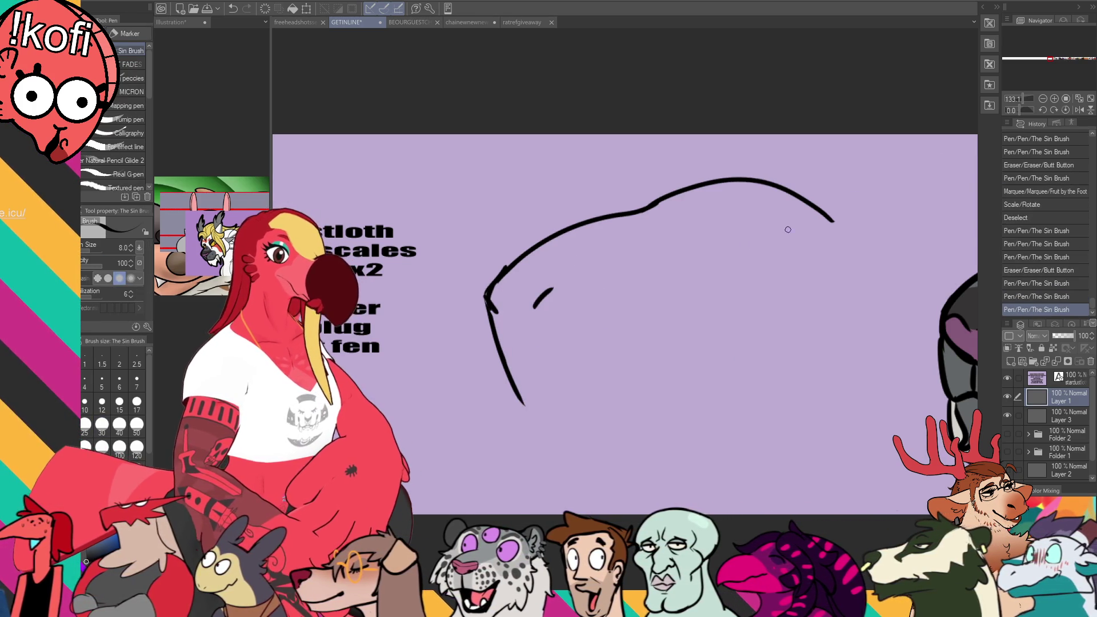
{"action": "mouse_move", "coordinate": [552, 288]}
{"action": "left_mouse_down"}
{"action": "mouse_move", "coordinate": [525, 311]}
{"action": "mouse_move", "coordinate": [573, 278]}
{"action": "left_mouse_up"}
Step: Redraw the snout line and erase the curve's bottom tip
{"action": "key", "text": "e"}
{"action": "key", "text": "p"}
{"action": "key", "text": "e"}
{"action": "mouse_move", "coordinate": [534, 397]}
{"action": "left_mouse_down"}
{"action": "mouse_move", "coordinate": [517, 365]}
{"action": "mouse_move", "coordinate": [586, 381]}
{"action": "mouse_move", "coordinate": [638, 361]}
{"action": "left_mouse_up"}
{"action": "key", "text": "p"}
{"action": "key", "text": "e"}
{"action": "key", "text": "p"}
{"action": "key", "text": "ctrl+z"}
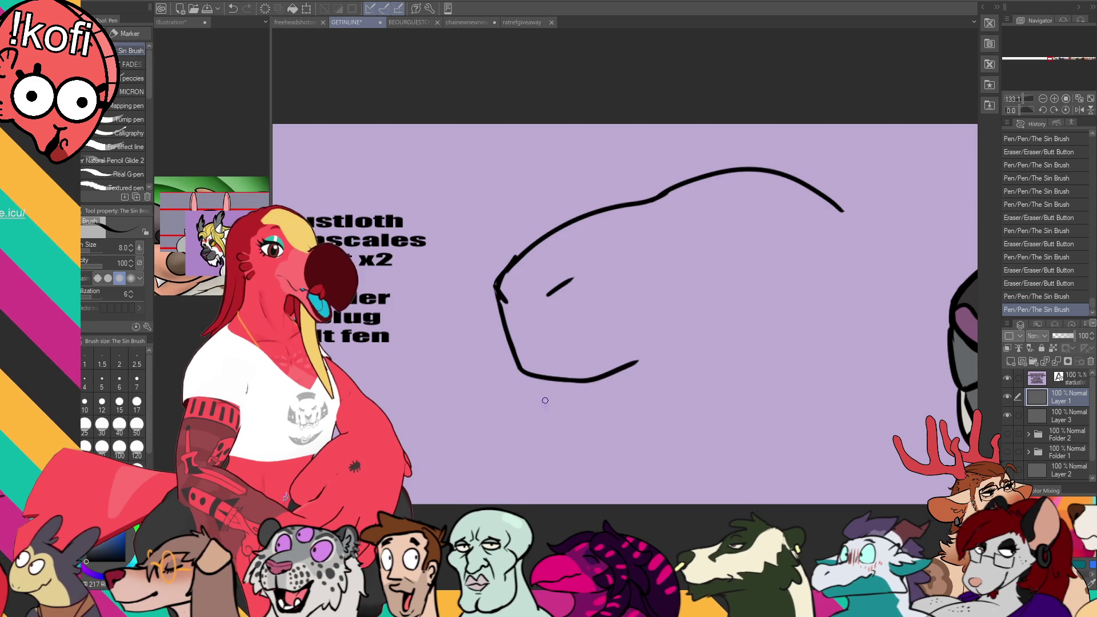
Step: Draw the lower jaw curve under the mouth, continuing it up toward the right
{"action": "left_click_drag", "start_coordinate": [532, 378], "coordinate": [594, 434]}
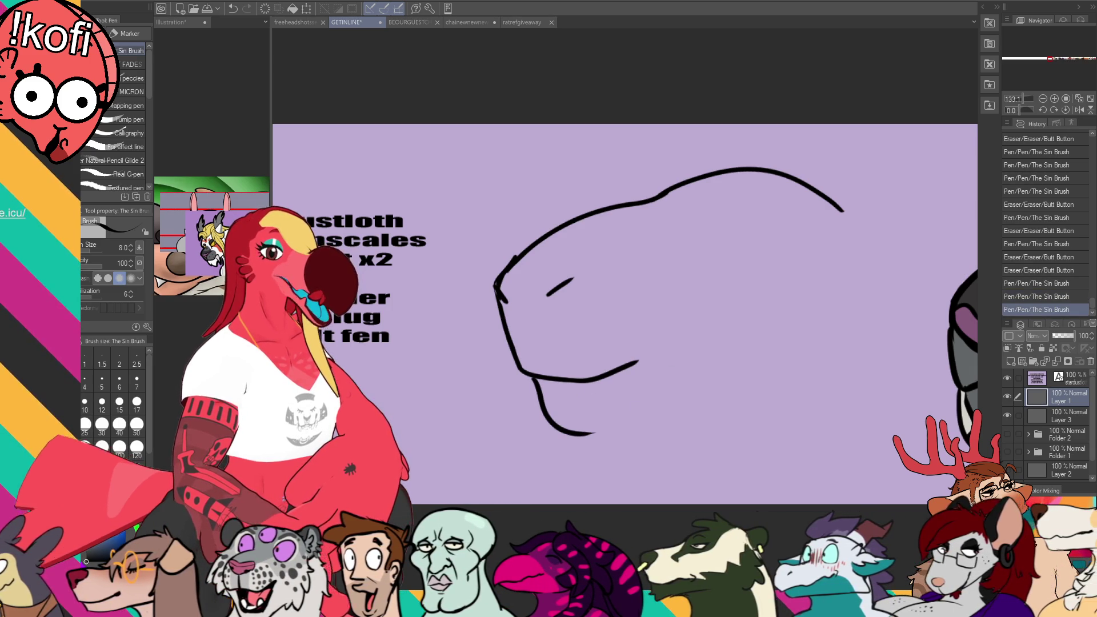
{"action": "key", "text": "ctrl+z"}
{"action": "mouse_move", "coordinate": [532, 379]}
{"action": "left_mouse_down"}
{"action": "mouse_move", "coordinate": [597, 428]}
{"action": "mouse_move", "coordinate": [703, 377]}
{"action": "left_mouse_up"}
{"action": "key", "text": "ctrl+z"}
{"action": "left_click_drag", "start_coordinate": [623, 422], "coordinate": [771, 350]}
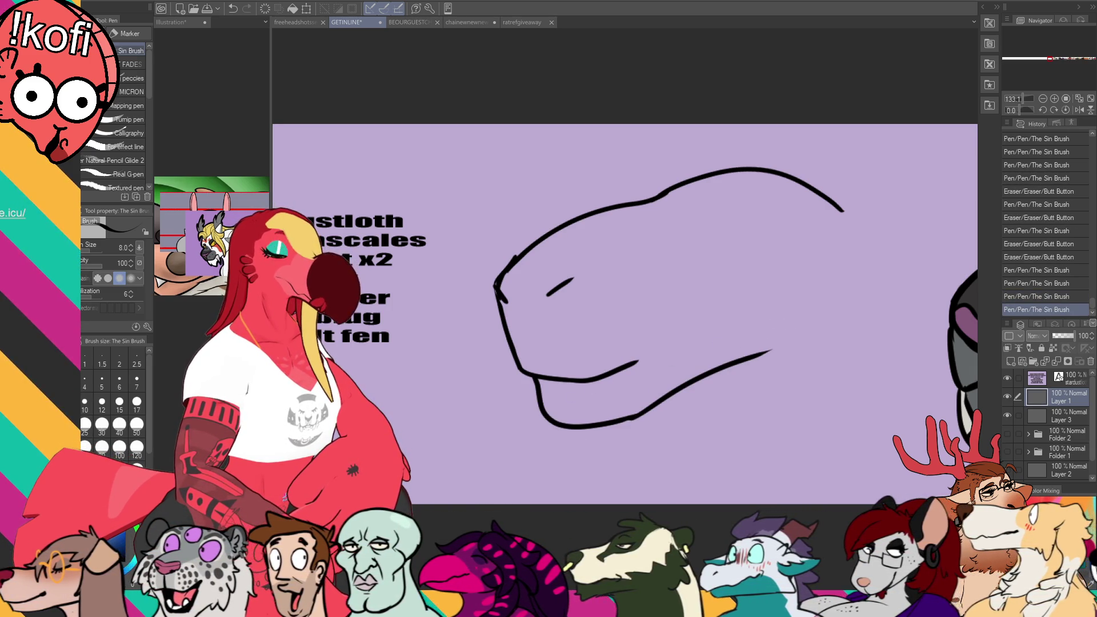
Step: With a smaller eraser, clean up the nose line and trim part of the jaw
{"action": "mouse_move", "coordinate": [920, 258]}
{"action": "left_mouse_down"}
{"action": "mouse_move", "coordinate": [792, 314]}
{"action": "mouse_move", "coordinate": [680, 269]}
{"action": "mouse_move", "coordinate": [628, 268]}
{"action": "mouse_move", "coordinate": [784, 313]}
{"action": "mouse_move", "coordinate": [748, 310]}
{"action": "left_mouse_up"}
{"action": "key", "text": "e"}
{"action": "left_click_drag", "start_coordinate": [524, 318], "coordinate": [509, 320]}
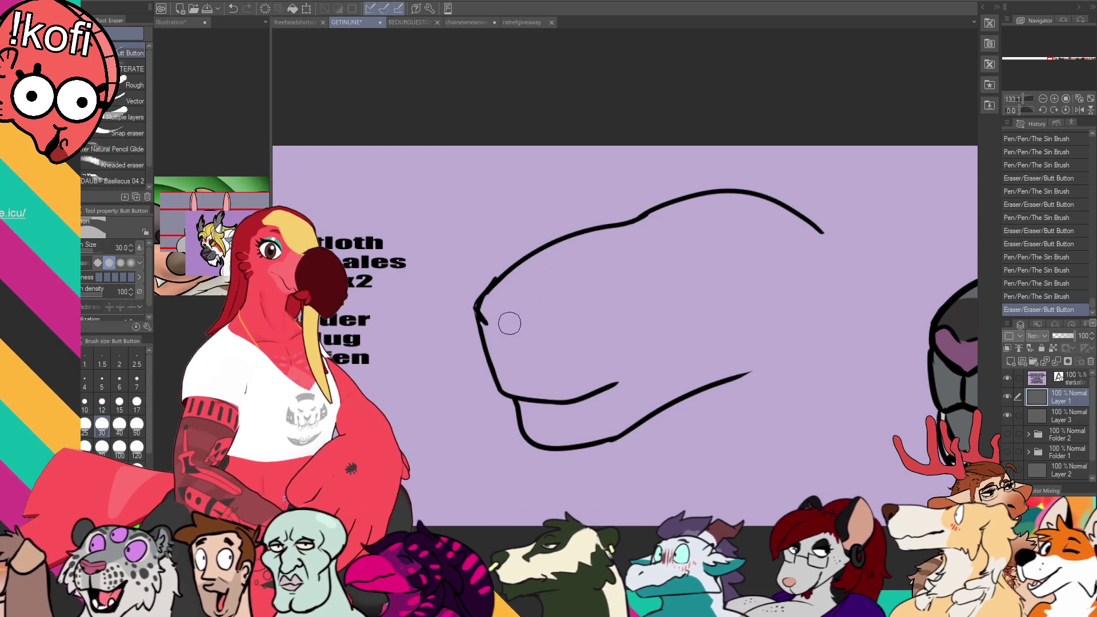
{"action": "left_click_drag", "start_coordinate": [651, 354], "coordinate": [691, 279]}
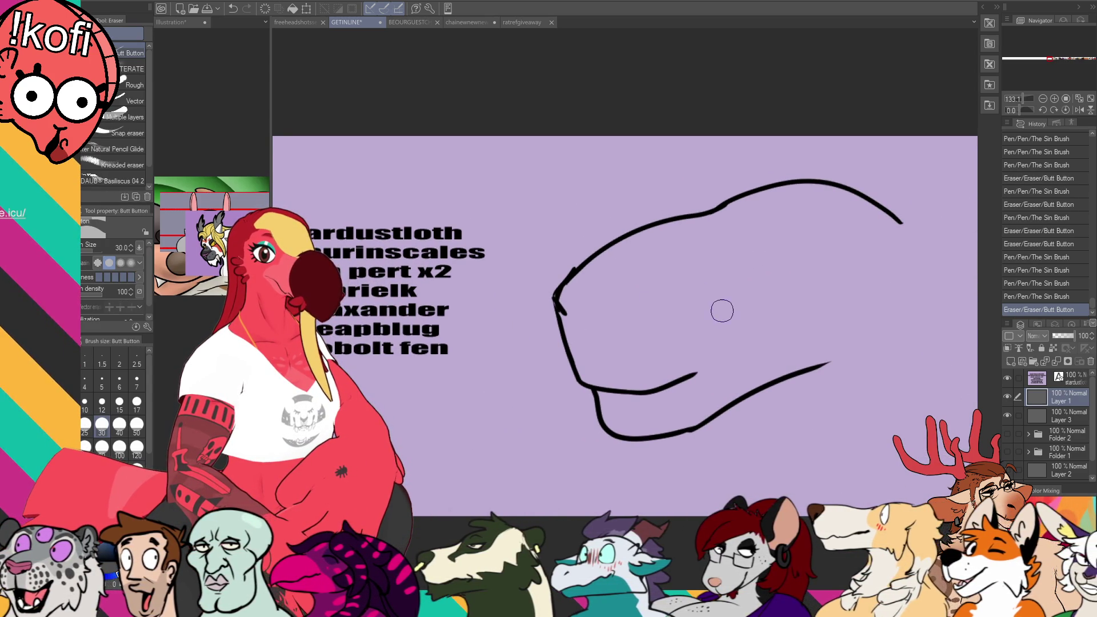
{"action": "left_click_drag", "start_coordinate": [726, 315], "coordinate": [729, 321]}
{"action": "key", "text": "["}
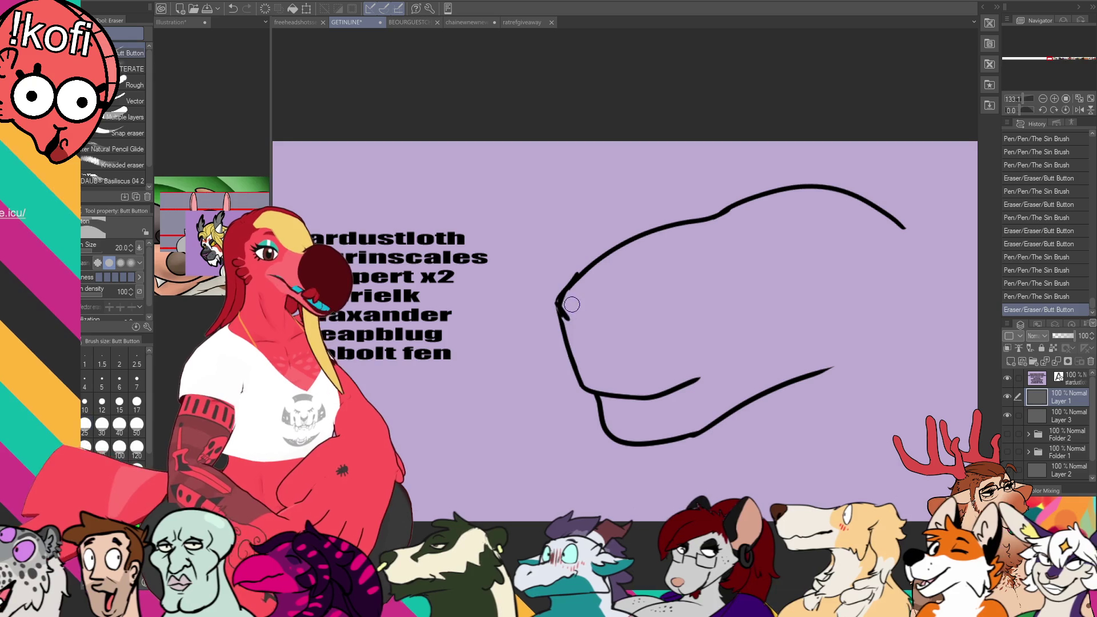
{"action": "left_click_drag", "start_coordinate": [574, 274], "coordinate": [559, 311]}
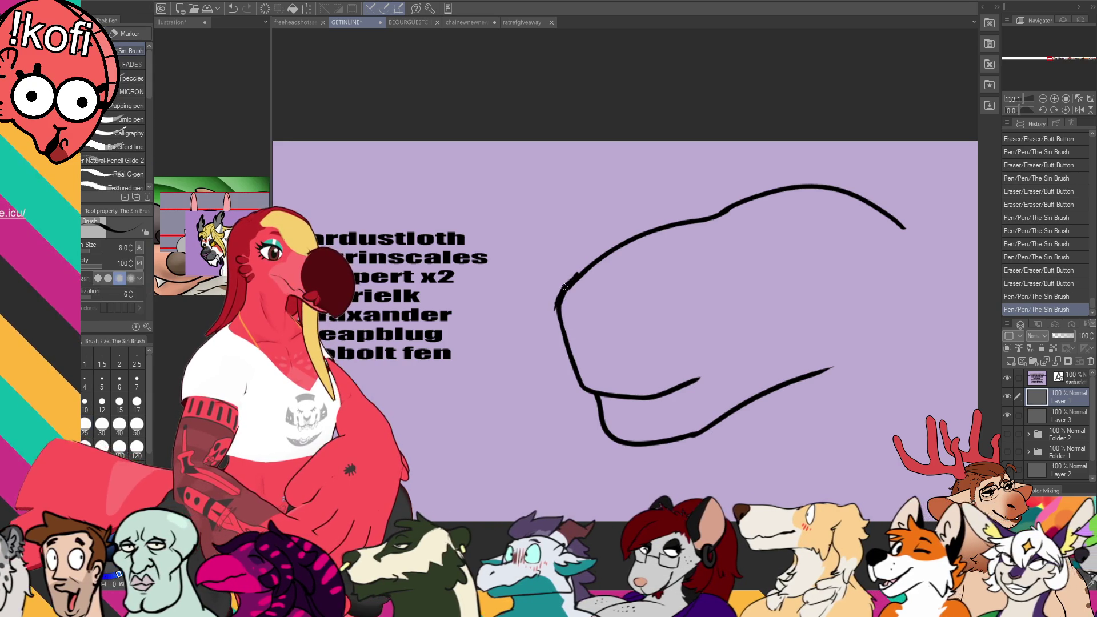
{"action": "left_click_drag", "start_coordinate": [568, 303], "coordinate": [606, 257]}
{"action": "key", "text": "p"}
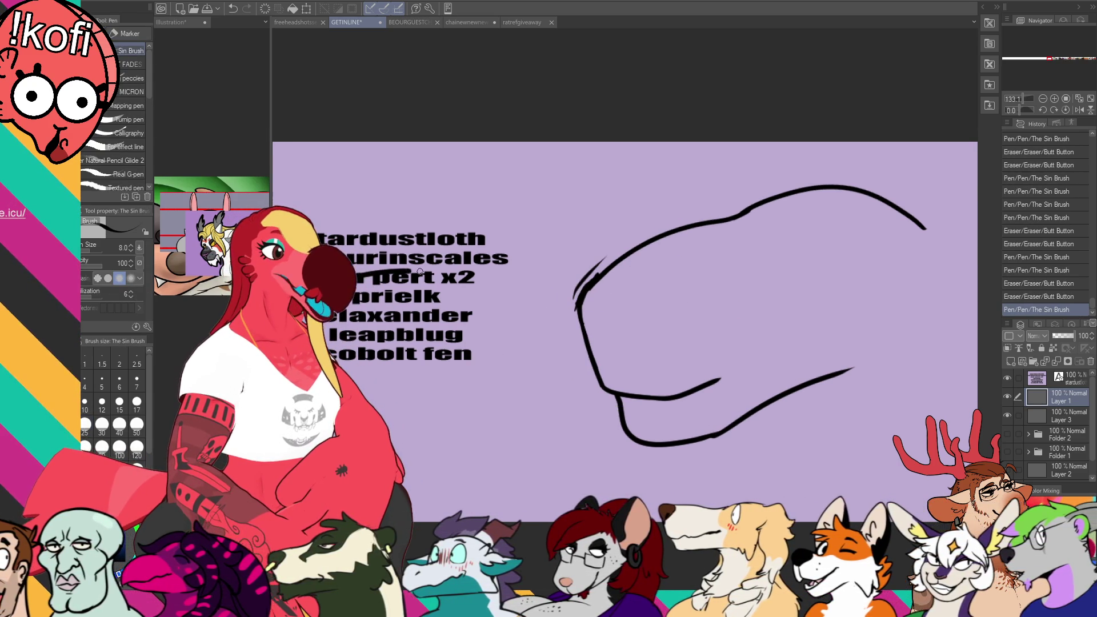
Step: Redraw the head's upper outline as one line and add the eye and a short mouth line
{"action": "left_click_drag", "start_coordinate": [420, 272], "coordinate": [363, 399]}
{"action": "mouse_move", "coordinate": [650, 394]}
{"action": "left_mouse_down"}
{"action": "mouse_move", "coordinate": [729, 361]}
{"action": "mouse_move", "coordinate": [725, 334]}
{"action": "mouse_move", "coordinate": [696, 338]}
{"action": "left_mouse_up"}
{"action": "key", "text": "ctrl+z"}
{"action": "mouse_move", "coordinate": [680, 229]}
{"action": "left_mouse_down"}
{"action": "mouse_move", "coordinate": [644, 288]}
{"action": "mouse_move", "coordinate": [682, 278]}
{"action": "left_mouse_up"}
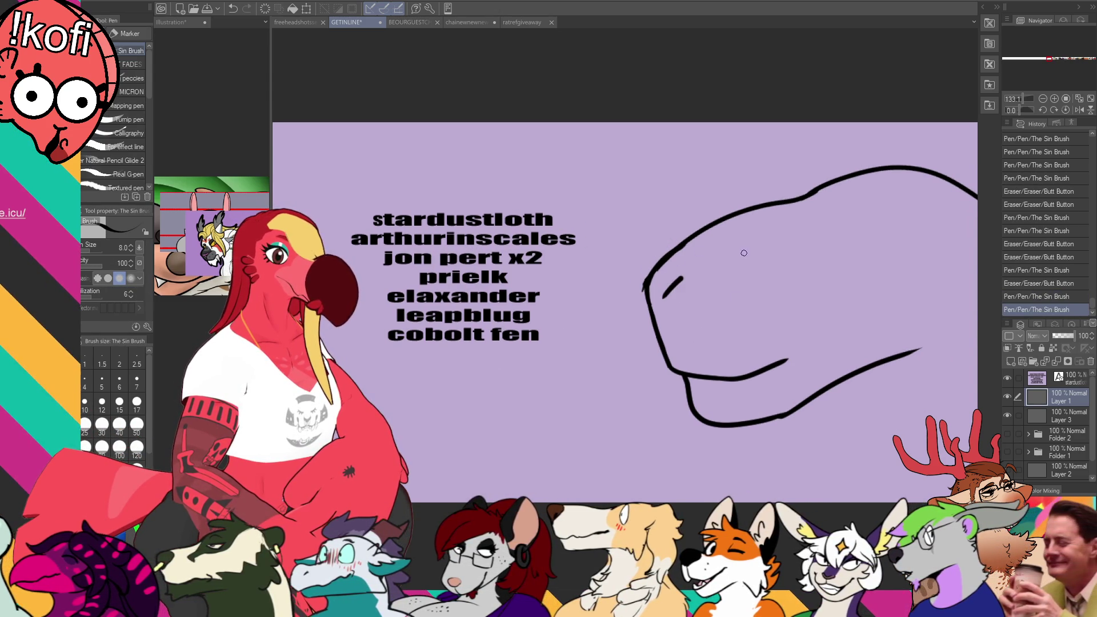
{"action": "mouse_move", "coordinate": [789, 360]}
{"action": "left_mouse_down"}
{"action": "mouse_move", "coordinate": [717, 379]}
{"action": "mouse_move", "coordinate": [683, 372]}
{"action": "mouse_move", "coordinate": [738, 370]}
{"action": "left_mouse_up"}
{"action": "key", "text": "ctrl+z"}
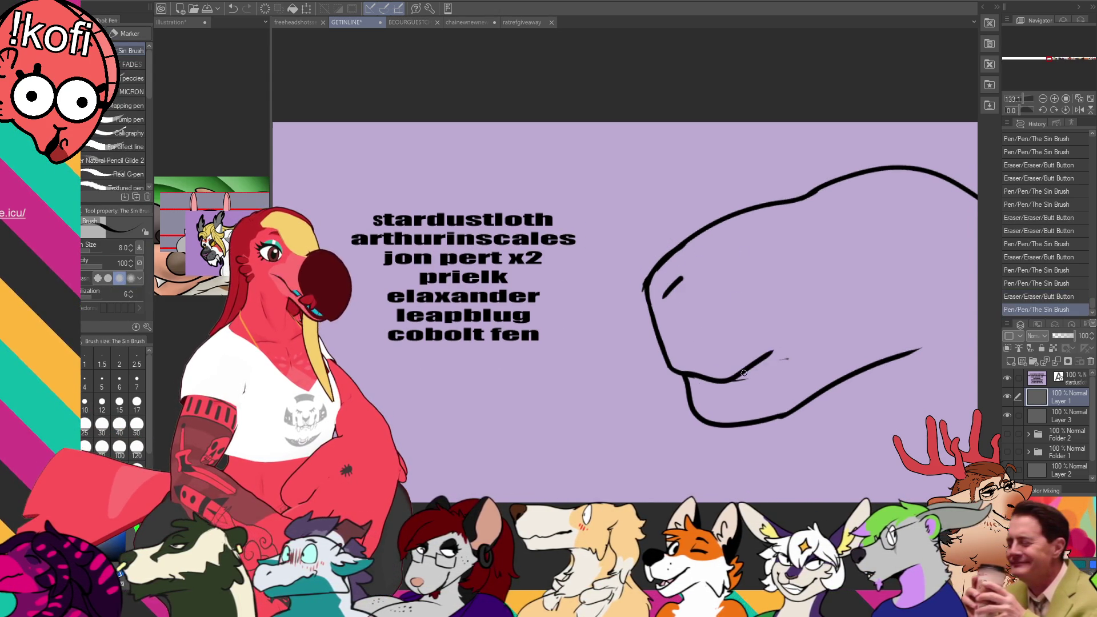
{"action": "left_click_drag", "start_coordinate": [889, 243], "coordinate": [778, 291]}
{"action": "mouse_move", "coordinate": [735, 250]}
{"action": "left_mouse_down"}
{"action": "mouse_move", "coordinate": [724, 278]}
{"action": "mouse_move", "coordinate": [740, 286]}
{"action": "mouse_move", "coordinate": [741, 249]}
{"action": "mouse_move", "coordinate": [754, 254]}
{"action": "mouse_move", "coordinate": [734, 269]}
{"action": "left_mouse_up"}
{"action": "mouse_move", "coordinate": [726, 275]}
{"action": "left_mouse_down"}
{"action": "mouse_move", "coordinate": [754, 257]}
{"action": "mouse_move", "coordinate": [743, 283]}
{"action": "left_mouse_up"}
{"action": "left_click_drag", "start_coordinate": [857, 228], "coordinate": [843, 239]}
{"action": "left_click", "coordinate": [1043, 100]}
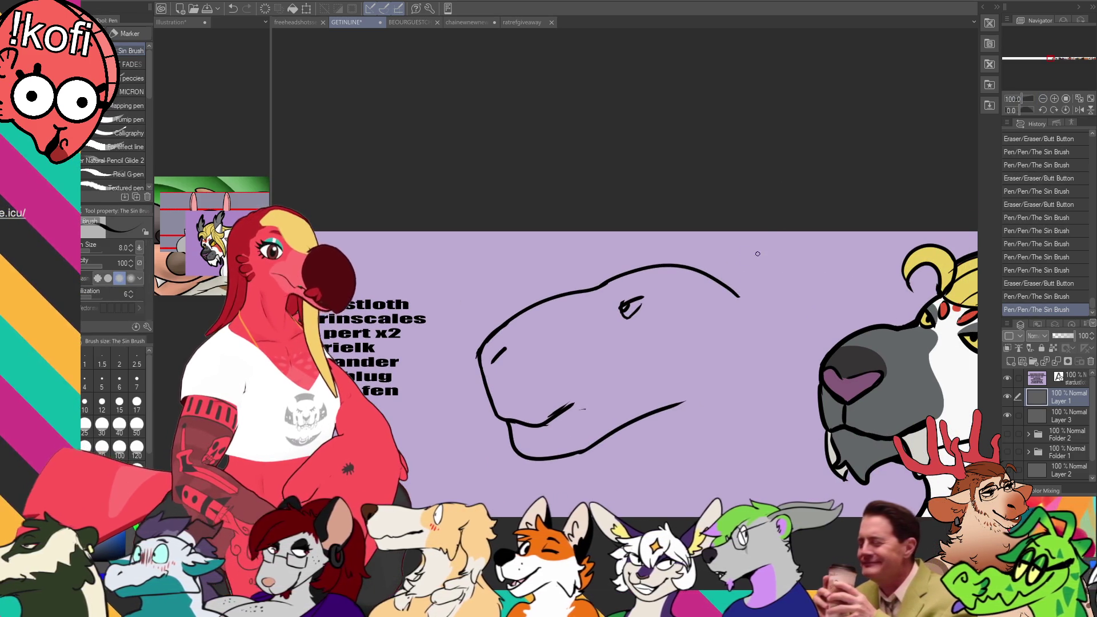
Step: Trim the right end of the head outline and extend the lower jaw line
{"action": "key", "text": "e"}
{"action": "left_click_drag", "start_coordinate": [742, 294], "coordinate": [707, 272]}
{"action": "key", "text": "p"}
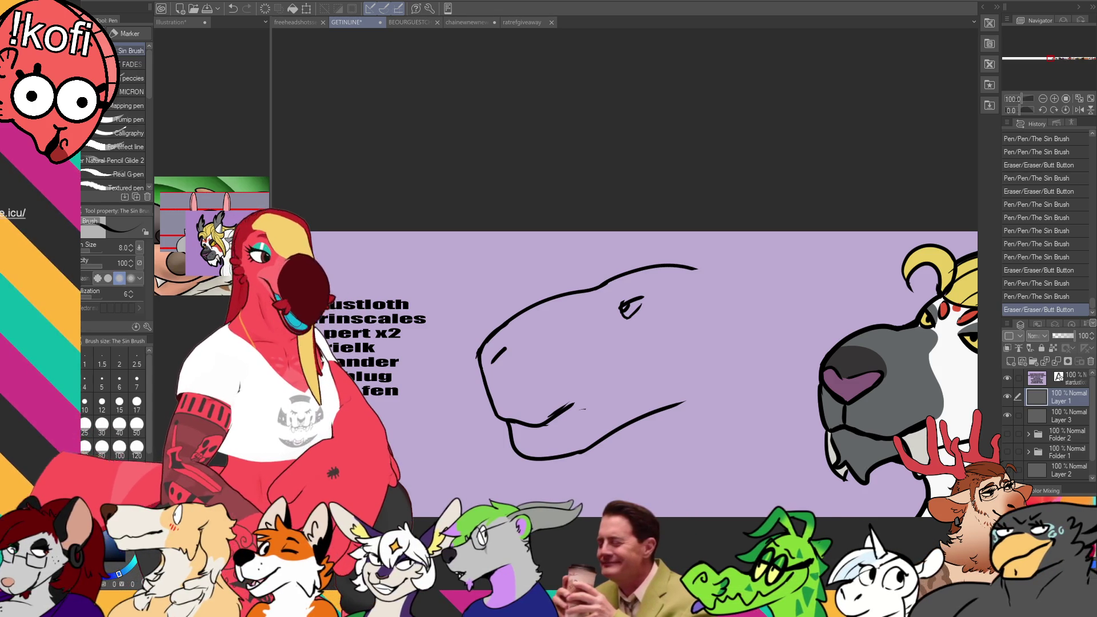
{"action": "left_click_drag", "start_coordinate": [669, 402], "coordinate": [686, 401]}
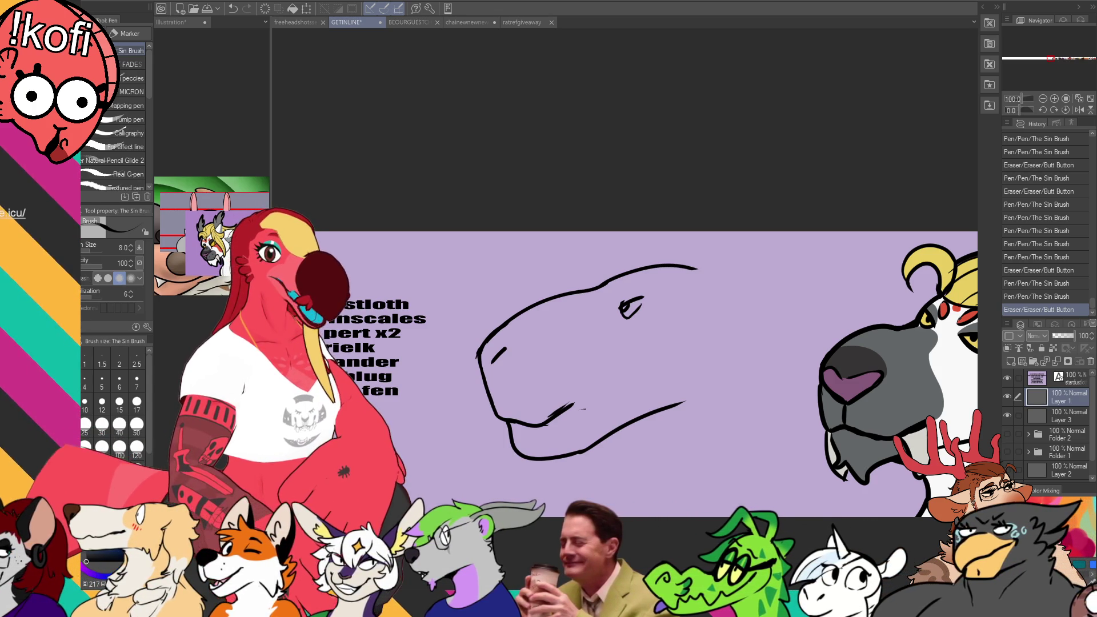
Step: Lasso the eye and nudge it up and right, then touch up the jaw line
{"action": "key", "text": "m"}
{"action": "key", "text": "m"}
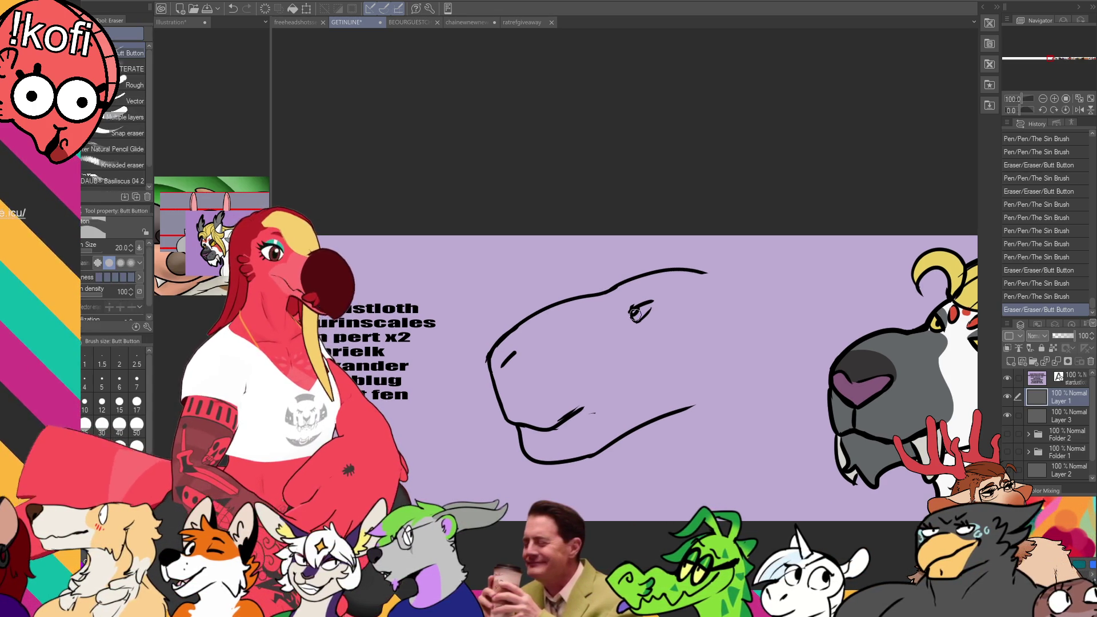
{"action": "mouse_move", "coordinate": [668, 312]}
{"action": "left_mouse_down"}
{"action": "mouse_move", "coordinate": [663, 288]}
{"action": "mouse_move", "coordinate": [667, 308]}
{"action": "mouse_move", "coordinate": [646, 305]}
{"action": "mouse_move", "coordinate": [660, 298]}
{"action": "left_mouse_up"}
{"action": "key", "text": "ctrl+d"}
{"action": "key", "text": "e"}
{"action": "key", "text": "p"}
{"action": "left_click_drag", "start_coordinate": [741, 310], "coordinate": [756, 305]}
{"action": "mouse_move", "coordinate": [650, 289]}
{"action": "left_mouse_down"}
{"action": "mouse_move", "coordinate": [705, 279]}
{"action": "mouse_move", "coordinate": [680, 285]}
{"action": "mouse_move", "coordinate": [688, 292]}
{"action": "left_mouse_up"}
{"action": "key", "text": "ctrl+z"}
{"action": "key", "text": "ctrl+z"}
{"action": "key", "text": "ctrl+z"}
{"action": "key", "text": "e"}
{"action": "key", "text": "ctrl+z"}
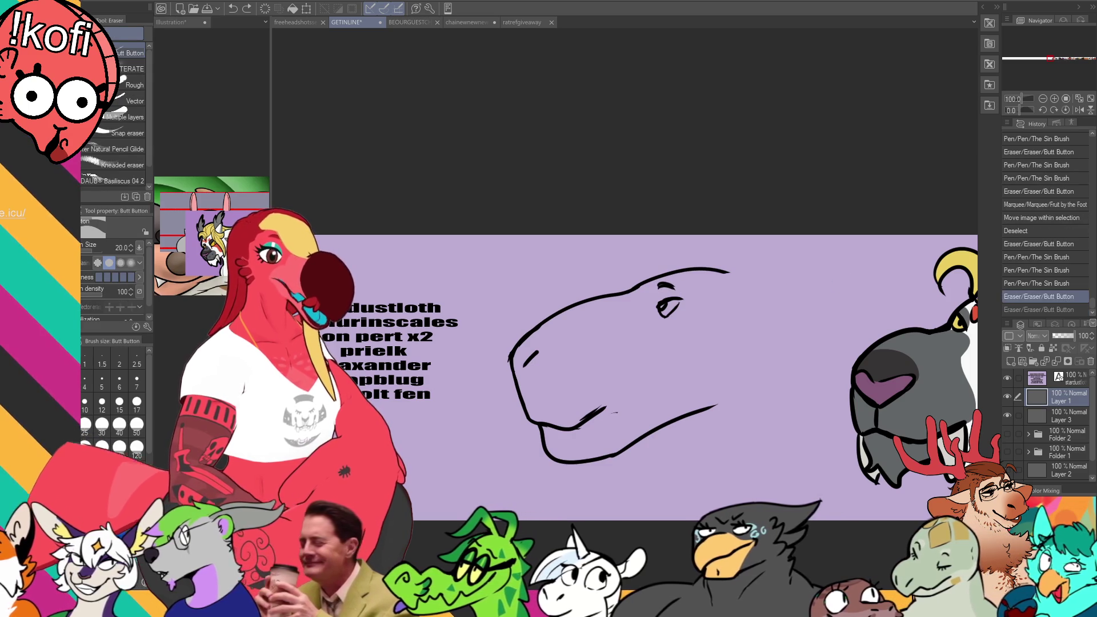
{"action": "left_click_drag", "start_coordinate": [607, 417], "coordinate": [604, 412]}
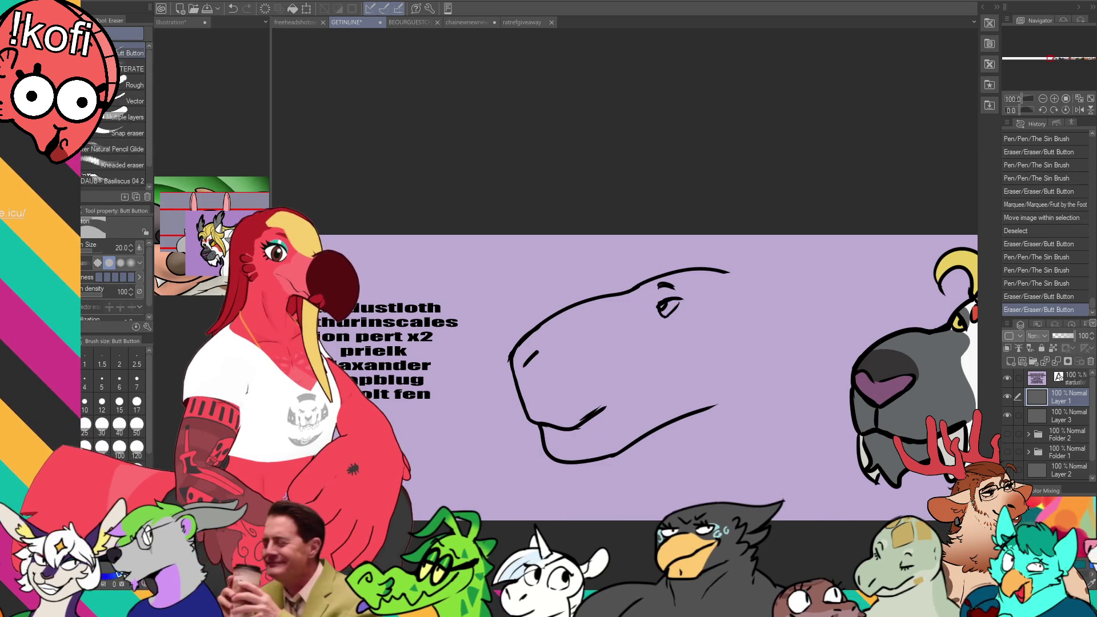
Step: Lasso the jaw and move it slightly up and left
{"action": "key", "text": "m"}
{"action": "mouse_move", "coordinate": [536, 386]}
{"action": "left_mouse_down"}
{"action": "mouse_move", "coordinate": [757, 391]}
{"action": "mouse_move", "coordinate": [646, 363]}
{"action": "left_mouse_up"}
{"action": "key", "text": "k"}
{"action": "left_click_drag", "start_coordinate": [638, 412], "coordinate": [632, 398]}
{"action": "key", "text": "ctrl+d"}
{"action": "key", "text": "p"}
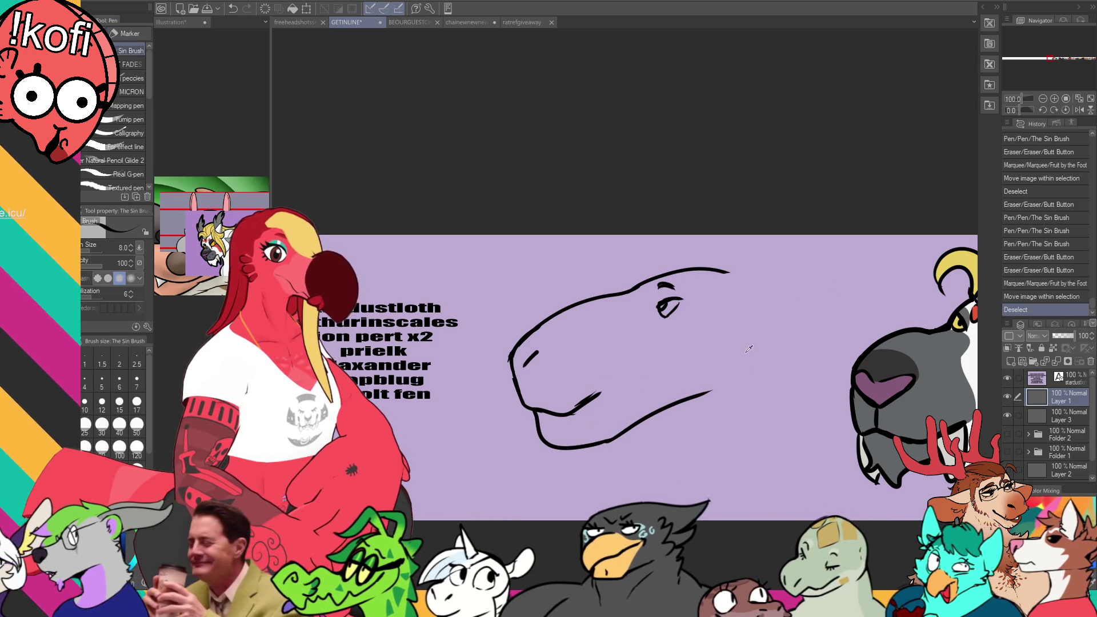
Step: Draw the front of the neck below the jaw and an ear shape behind the eye
{"action": "mouse_move", "coordinate": [617, 435]}
{"action": "left_mouse_down"}
{"action": "mouse_move", "coordinate": [646, 476]}
{"action": "mouse_move", "coordinate": [651, 517]}
{"action": "left_mouse_up"}
{"action": "left_click_drag", "start_coordinate": [740, 276], "coordinate": [791, 310]}
{"action": "key", "text": "ctrl+z"}
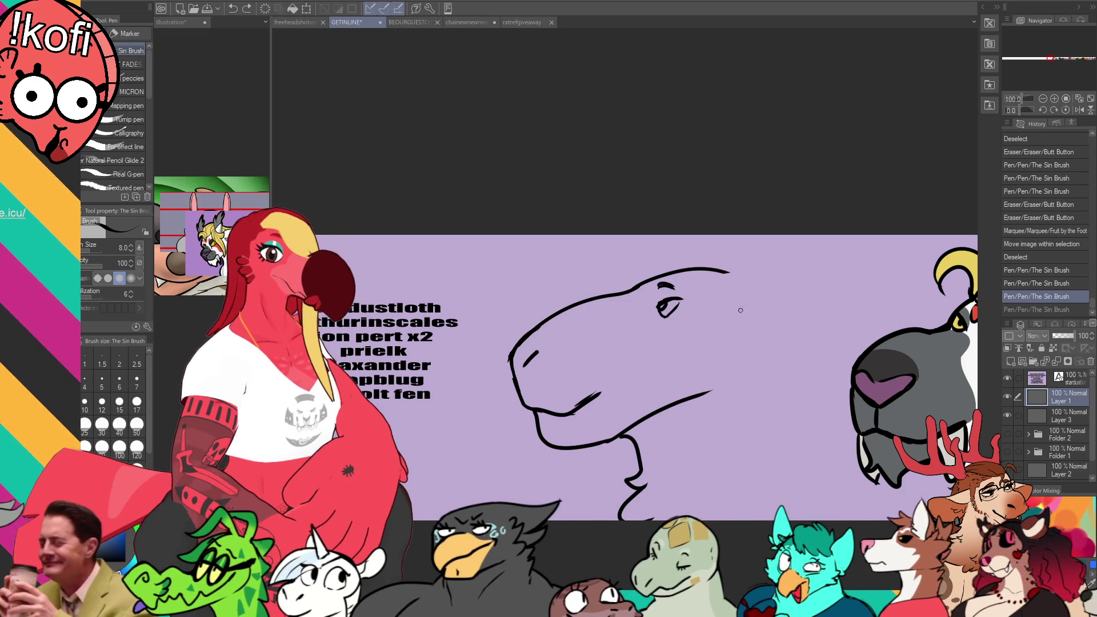
{"action": "mouse_move", "coordinate": [743, 280]}
{"action": "left_mouse_down"}
{"action": "mouse_move", "coordinate": [861, 294]}
{"action": "mouse_move", "coordinate": [762, 317]}
{"action": "mouse_move", "coordinate": [840, 288]}
{"action": "left_mouse_up"}
Step: Redraw the ear's lower curve, then lasso the head and shift it slightly left and down
{"action": "key", "text": "ctrl+z"}
{"action": "left_click_drag", "start_coordinate": [758, 318], "coordinate": [849, 296]}
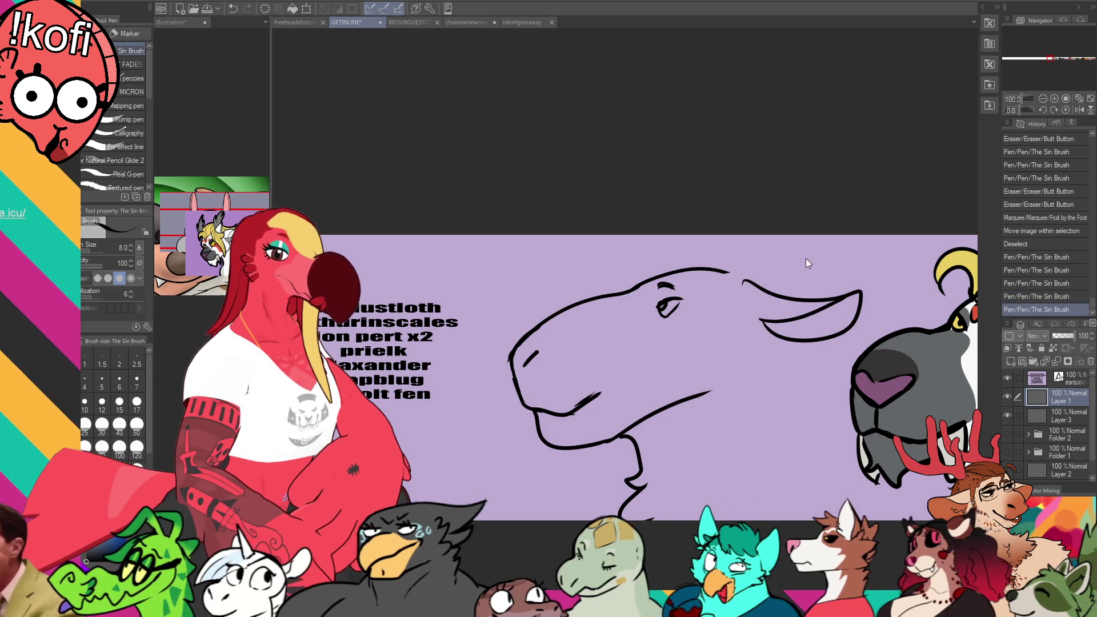
{"action": "key", "text": "m"}
{"action": "mouse_move", "coordinate": [864, 308]}
{"action": "left_mouse_down"}
{"action": "mouse_move", "coordinate": [628, 503]}
{"action": "mouse_move", "coordinate": [822, 275]}
{"action": "left_mouse_up"}
{"action": "key", "text": "k"}
{"action": "left_click_drag", "start_coordinate": [790, 361], "coordinate": [769, 394]}
{"action": "key", "text": "ctrl+d"}
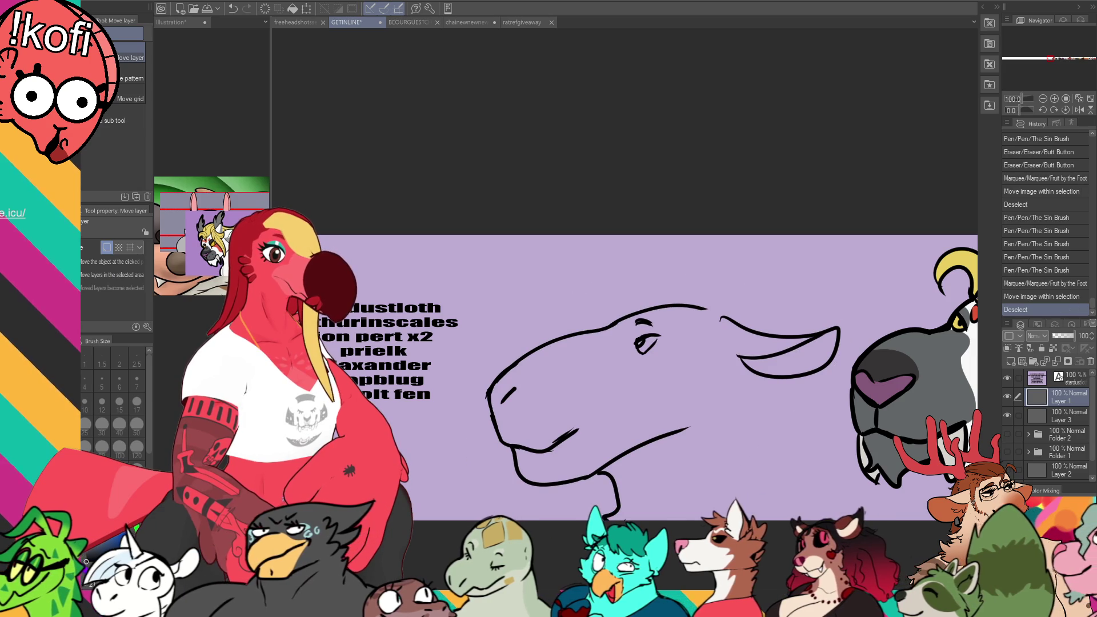
Step: Draw a long curved antler rising from the forehead and erase the small cross mark
{"action": "key", "text": "p"}
{"action": "mouse_move", "coordinate": [688, 266]}
{"action": "left_mouse_down"}
{"action": "mouse_move", "coordinate": [654, 305]}
{"action": "mouse_move", "coordinate": [674, 269]}
{"action": "left_mouse_up"}
{"action": "key", "text": "ctrl+z"}
{"action": "key", "text": "ctrl+z"}
{"action": "mouse_move", "coordinate": [721, 315]}
{"action": "left_mouse_down"}
{"action": "mouse_move", "coordinate": [734, 327]}
{"action": "mouse_move", "coordinate": [699, 310]}
{"action": "left_mouse_up"}
{"action": "mouse_move", "coordinate": [704, 300]}
{"action": "left_mouse_down"}
{"action": "mouse_move", "coordinate": [652, 252]}
{"action": "mouse_move", "coordinate": [690, 268]}
{"action": "left_mouse_up"}
{"action": "mouse_move", "coordinate": [684, 265]}
{"action": "left_mouse_down"}
{"action": "mouse_move", "coordinate": [772, 287]}
{"action": "mouse_move", "coordinate": [893, 238]}
{"action": "mouse_move", "coordinate": [894, 277]}
{"action": "mouse_move", "coordinate": [907, 251]}
{"action": "left_mouse_up"}
{"action": "mouse_move", "coordinate": [906, 260]}
{"action": "left_mouse_down"}
{"action": "mouse_move", "coordinate": [899, 274]}
{"action": "mouse_move", "coordinate": [734, 321]}
{"action": "mouse_move", "coordinate": [749, 357]}
{"action": "left_mouse_up"}
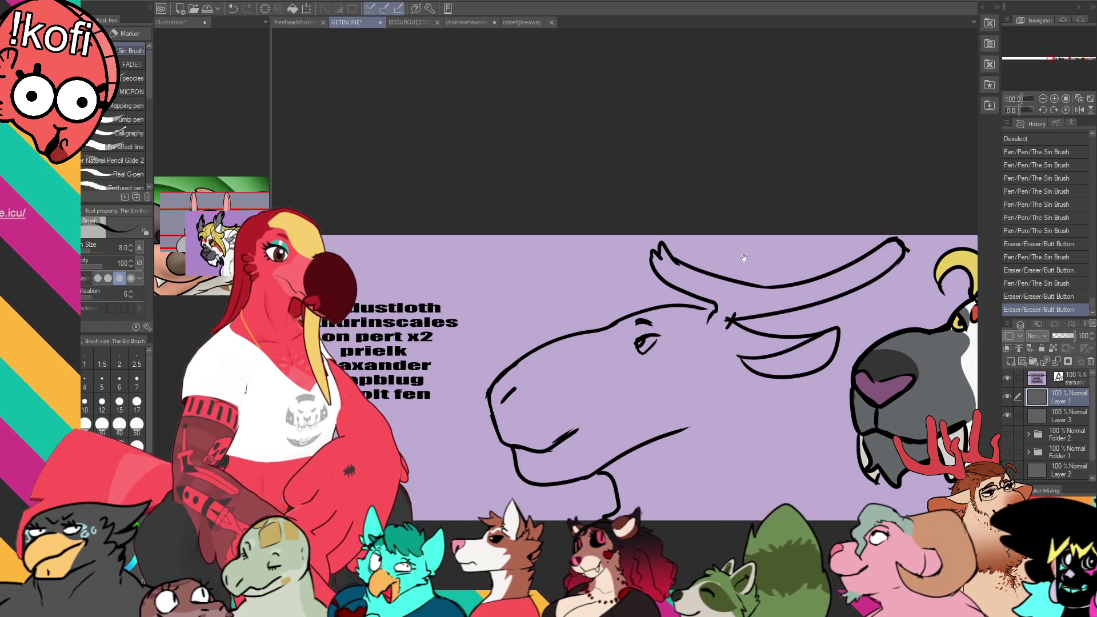
{"action": "left_click_drag", "start_coordinate": [744, 258], "coordinate": [746, 240]}
{"action": "key", "text": "e"}
{"action": "mouse_move", "coordinate": [734, 294]}
{"action": "left_mouse_down"}
{"action": "mouse_move", "coordinate": [725, 311]}
{"action": "mouse_move", "coordinate": [671, 294]}
{"action": "left_mouse_up"}
Step: Refine the antler with prongs, a lower edge and tip strokes, erasing stray bits
{"action": "key", "text": "p"}
{"action": "key", "text": "ctrl+z"}
{"action": "left_click_drag", "start_coordinate": [717, 261], "coordinate": [711, 266]}
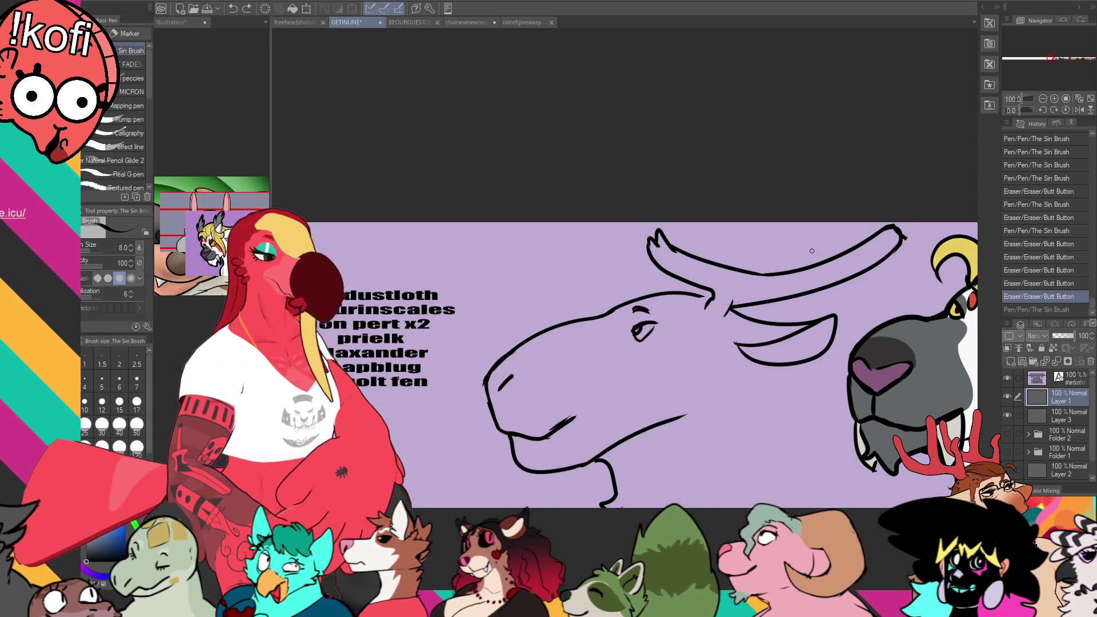
{"action": "key", "text": "e"}
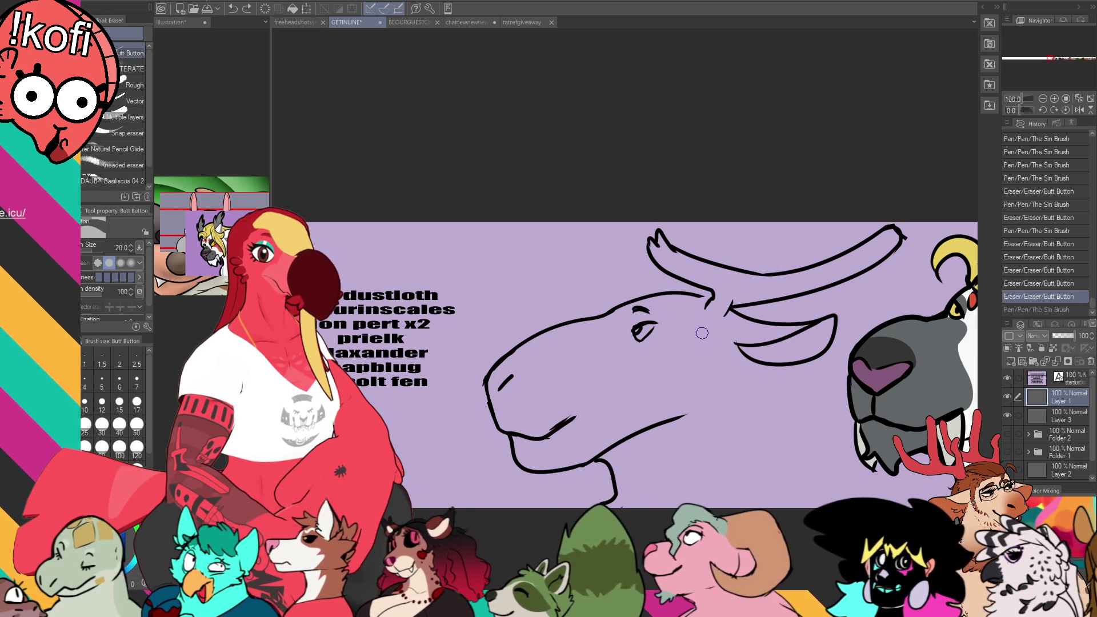
{"action": "left_click_drag", "start_coordinate": [772, 292], "coordinate": [766, 289]}
{"action": "key", "text": "p"}
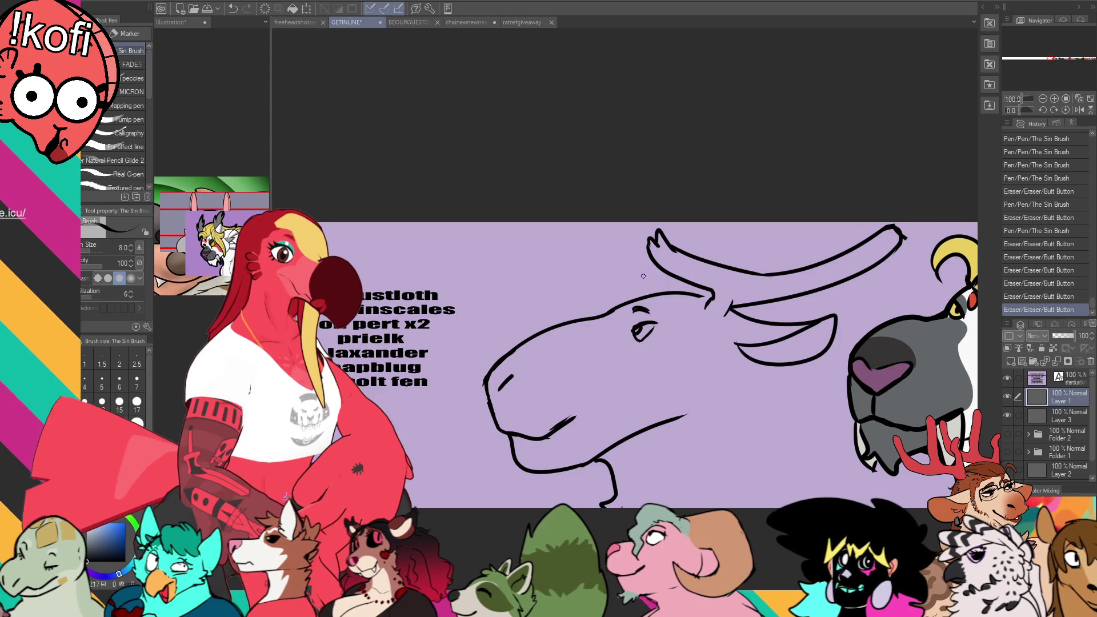
{"action": "mouse_move", "coordinate": [654, 247]}
{"action": "left_mouse_down"}
{"action": "mouse_move", "coordinate": [620, 260]}
{"action": "mouse_move", "coordinate": [640, 251]}
{"action": "left_mouse_up"}
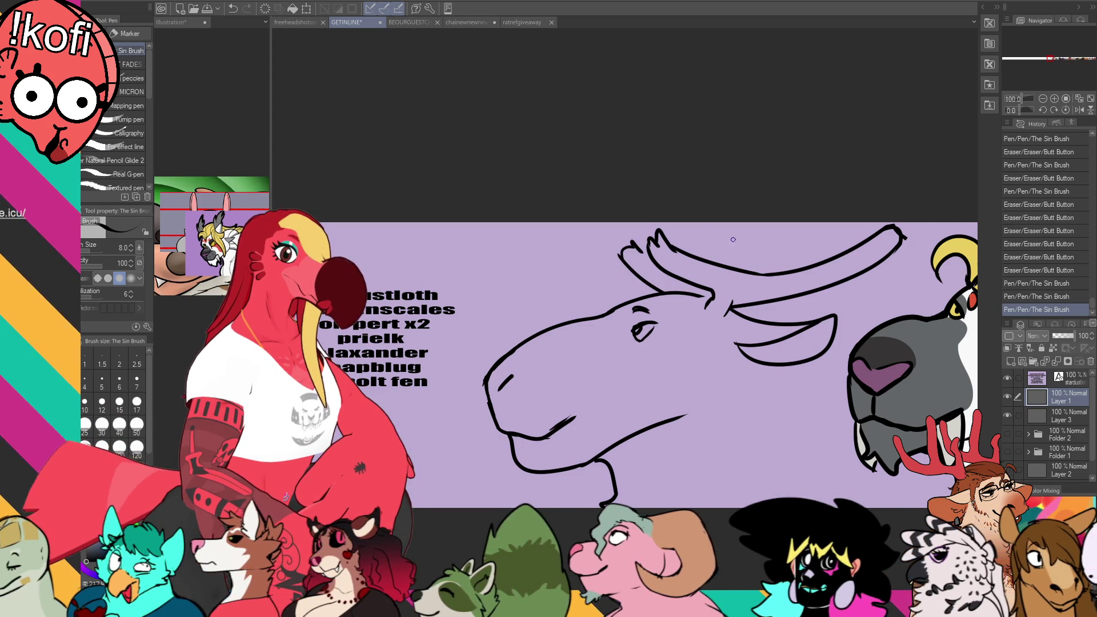
{"action": "left_click_drag", "start_coordinate": [823, 257], "coordinate": [771, 274]}
{"action": "key", "text": "ctrl+z"}
{"action": "key", "text": "ctrl+z"}
{"action": "left_click_drag", "start_coordinate": [840, 234], "coordinate": [781, 272]}
{"action": "key", "text": "ctrl+z"}
{"action": "left_click_drag", "start_coordinate": [840, 231], "coordinate": [763, 274]}
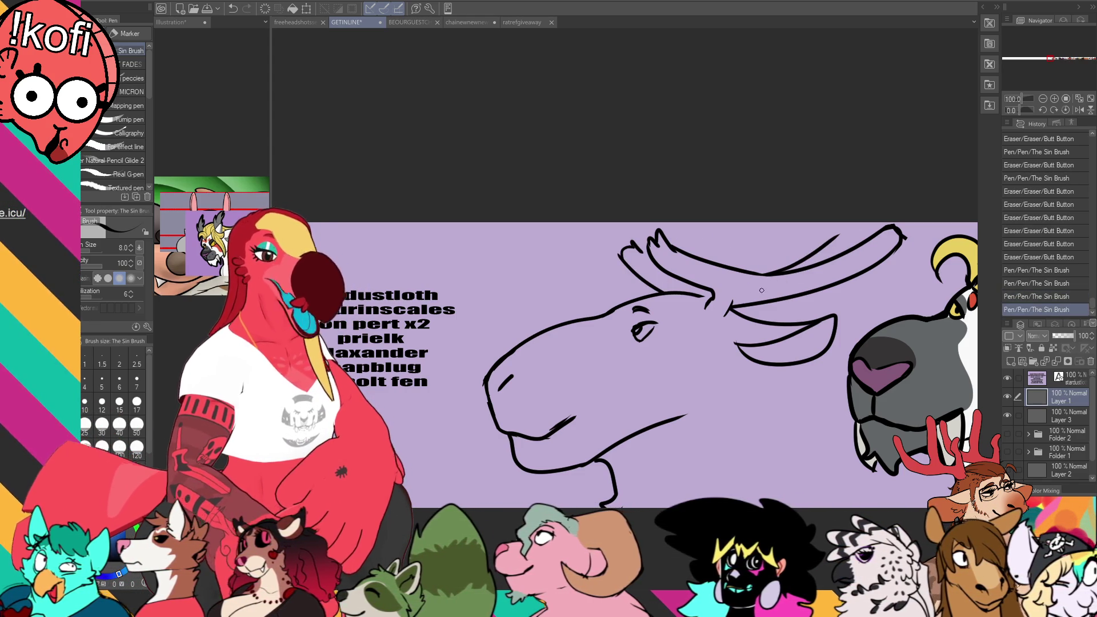
{"action": "key", "text": "ctrl+z"}
{"action": "key", "text": "ctrl+z"}
{"action": "left_click_drag", "start_coordinate": [838, 234], "coordinate": [768, 274]}
{"action": "key", "text": "ctrl+z"}
{"action": "left_click_drag", "start_coordinate": [854, 235], "coordinate": [826, 244]}
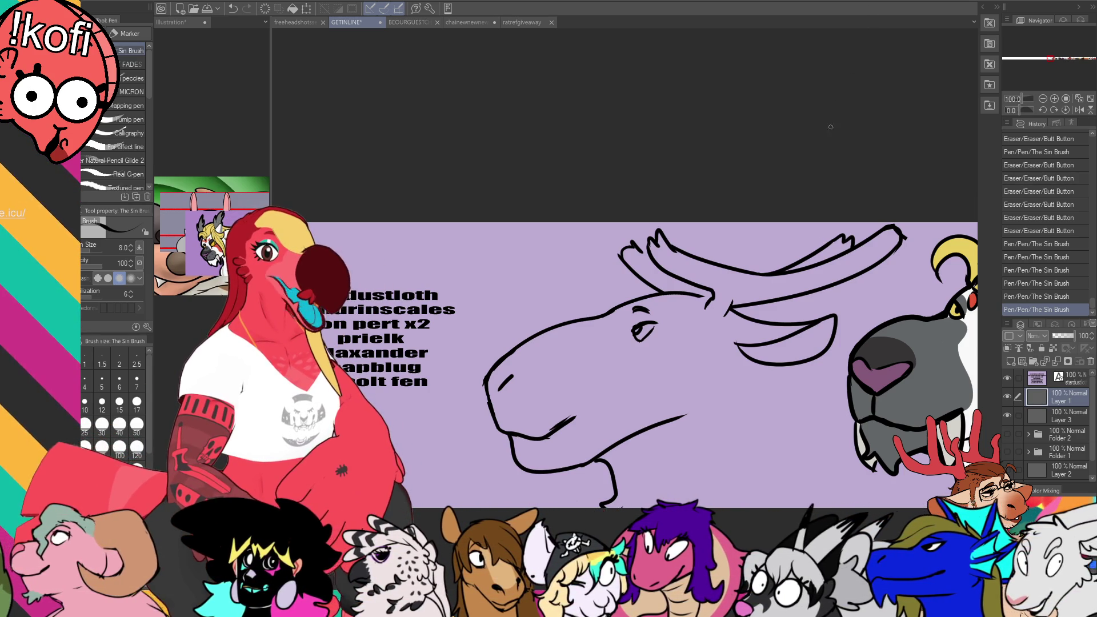
Step: Add a stroke at the antler base and trim the end of the lower jaw line
{"action": "left_click_drag", "start_coordinate": [713, 305], "coordinate": [694, 298]}
{"action": "left_click_drag", "start_coordinate": [787, 286], "coordinate": [801, 269]}
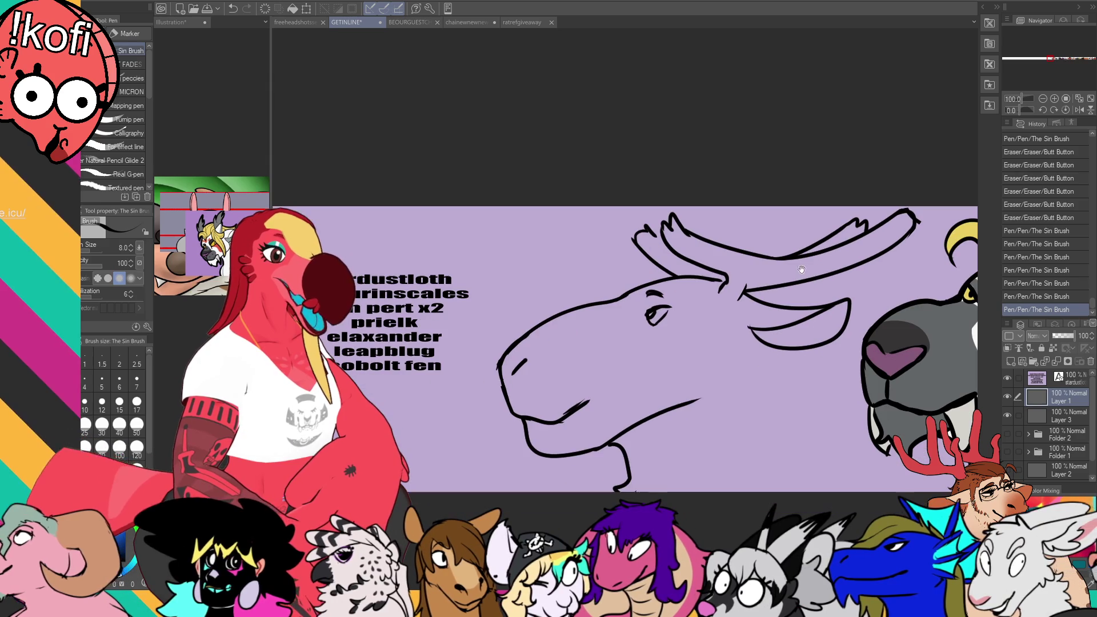
{"action": "key", "text": "e"}
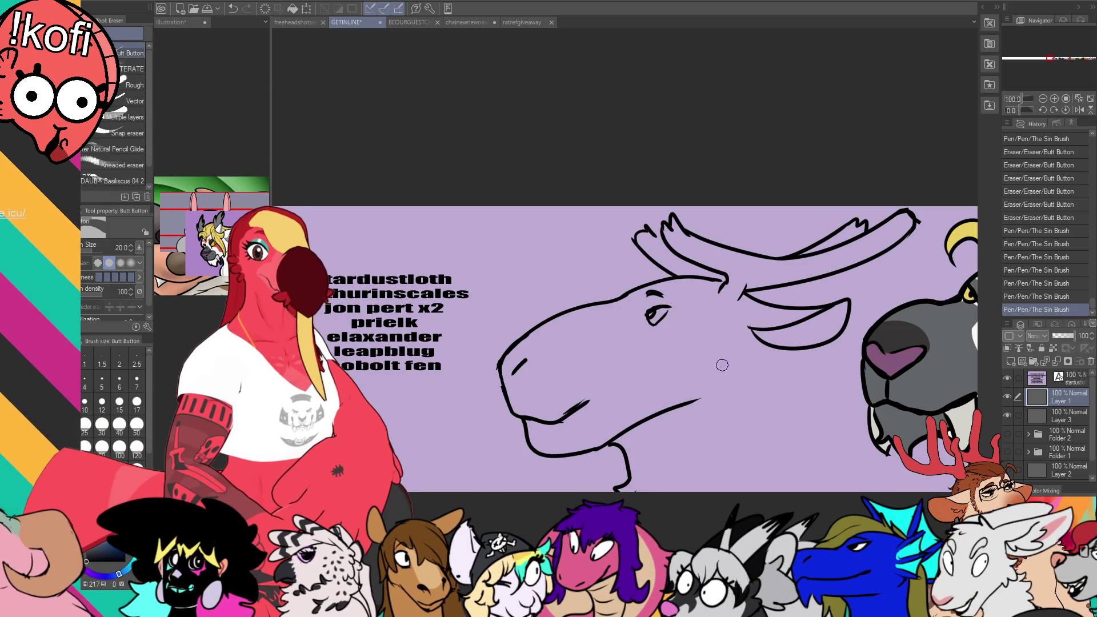
{"action": "left_click_drag", "start_coordinate": [688, 403], "coordinate": [698, 400]}
{"action": "key", "text": "p"}
{"action": "left_click_drag", "start_coordinate": [749, 329], "coordinate": [735, 390]}
{"action": "key", "text": "e"}
{"action": "mouse_move", "coordinate": [753, 342]}
{"action": "left_mouse_down"}
{"action": "mouse_move", "coordinate": [737, 388]}
{"action": "mouse_move", "coordinate": [764, 368]}
{"action": "mouse_move", "coordinate": [737, 386]}
{"action": "left_mouse_up"}
{"action": "key", "text": "p"}
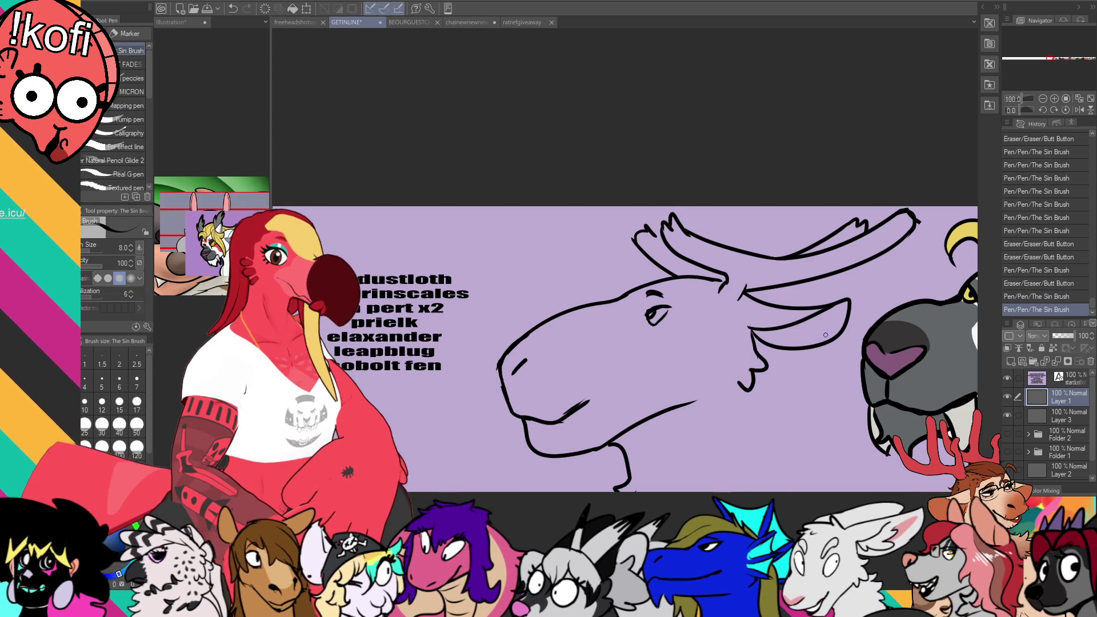
Step: Draw the curved jaw and neck line down from the chin, adding fur tufts along the throat
{"action": "left_click_drag", "start_coordinate": [751, 328], "coordinate": [846, 303]}
{"action": "mouse_move", "coordinate": [787, 343]}
{"action": "left_mouse_down"}
{"action": "mouse_move", "coordinate": [828, 467]}
{"action": "mouse_move", "coordinate": [846, 485]}
{"action": "left_mouse_up"}
{"action": "left_click_drag", "start_coordinate": [778, 452], "coordinate": [802, 480]}
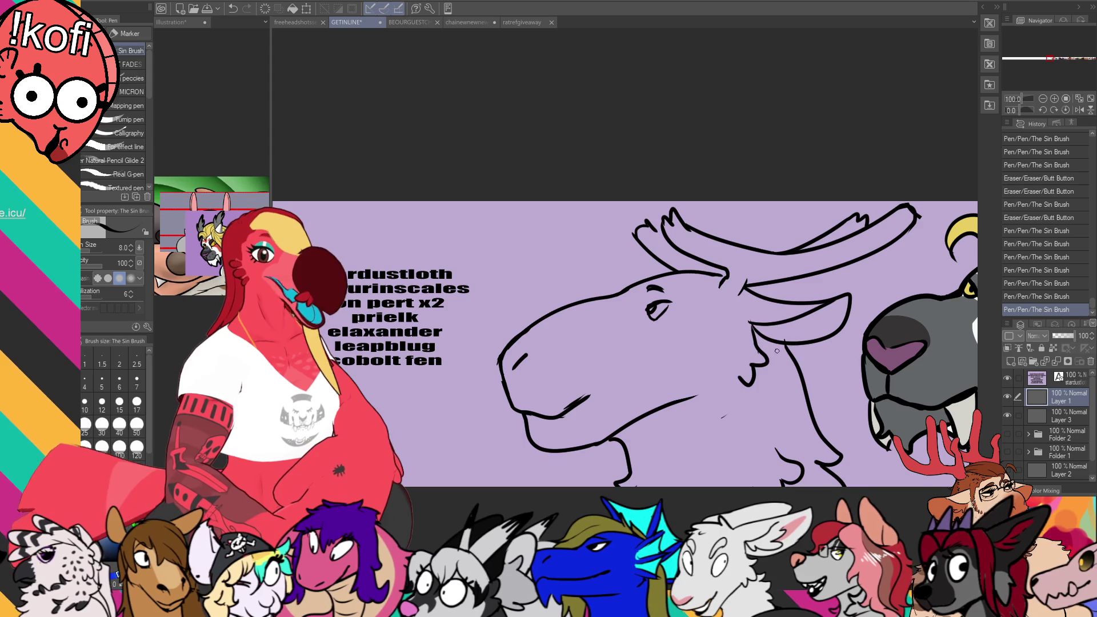
{"action": "scroll", "coordinate": [771, 400], "scroll_direction": "down", "scroll_amount": 1}
{"action": "left_click_drag", "start_coordinate": [768, 423], "coordinate": [783, 437]}
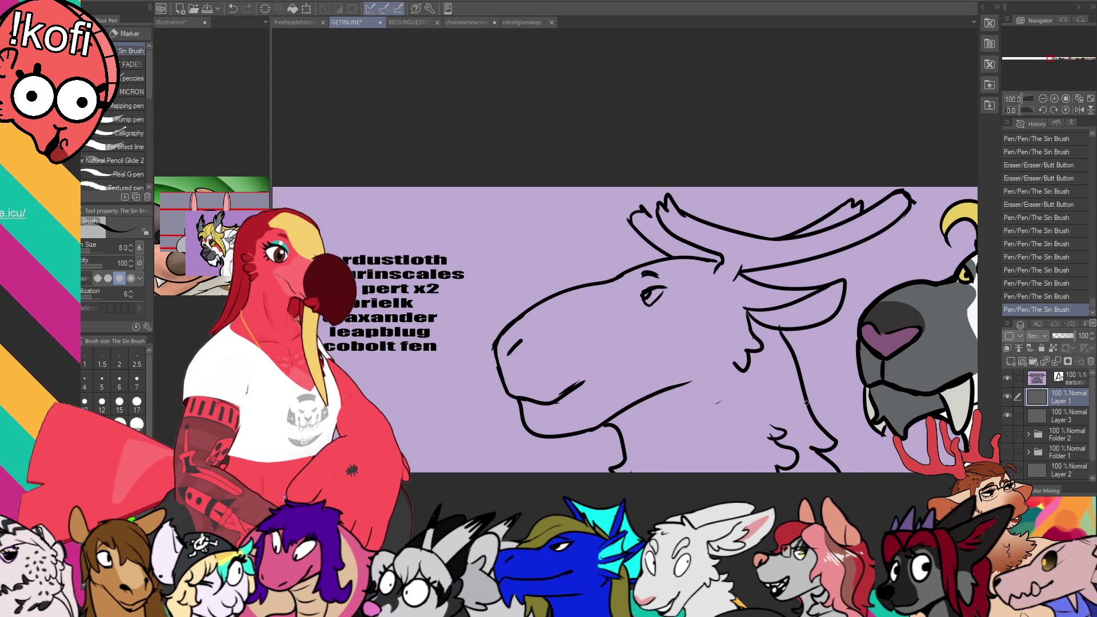
{"action": "scroll", "coordinate": [771, 371], "scroll_direction": "up", "scroll_amount": 1}
{"action": "key", "text": "e"}
{"action": "left_click_drag", "start_coordinate": [760, 326], "coordinate": [773, 333]}
{"action": "key", "text": "p"}
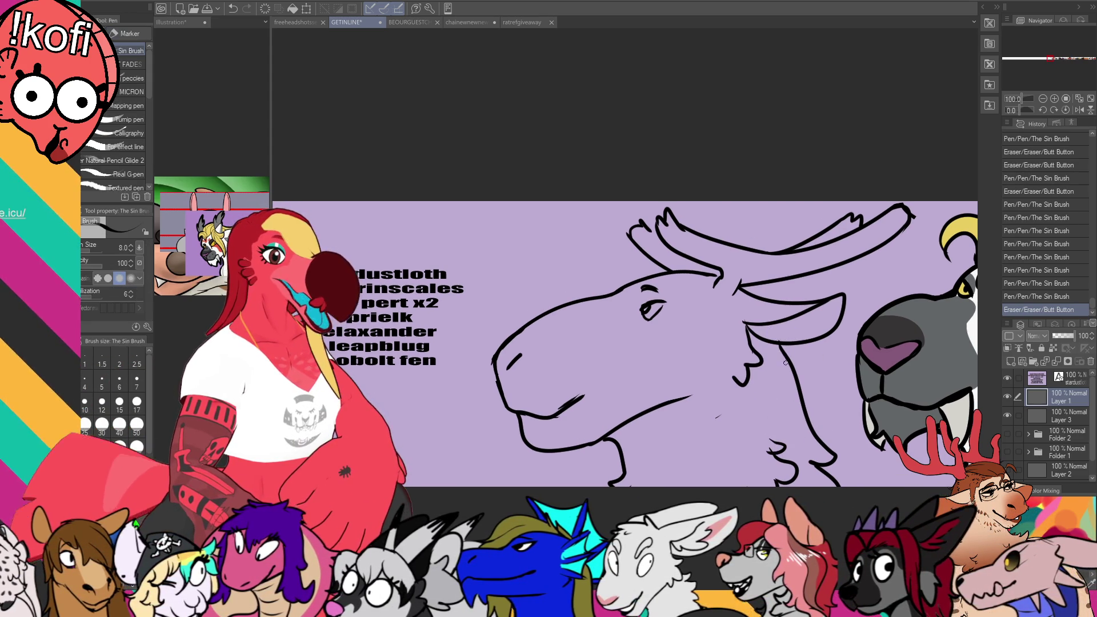
{"action": "scroll", "coordinate": [780, 276], "scroll_direction": "down", "scroll_amount": 2}
{"action": "left_click_drag", "start_coordinate": [780, 276], "coordinate": [771, 269]}
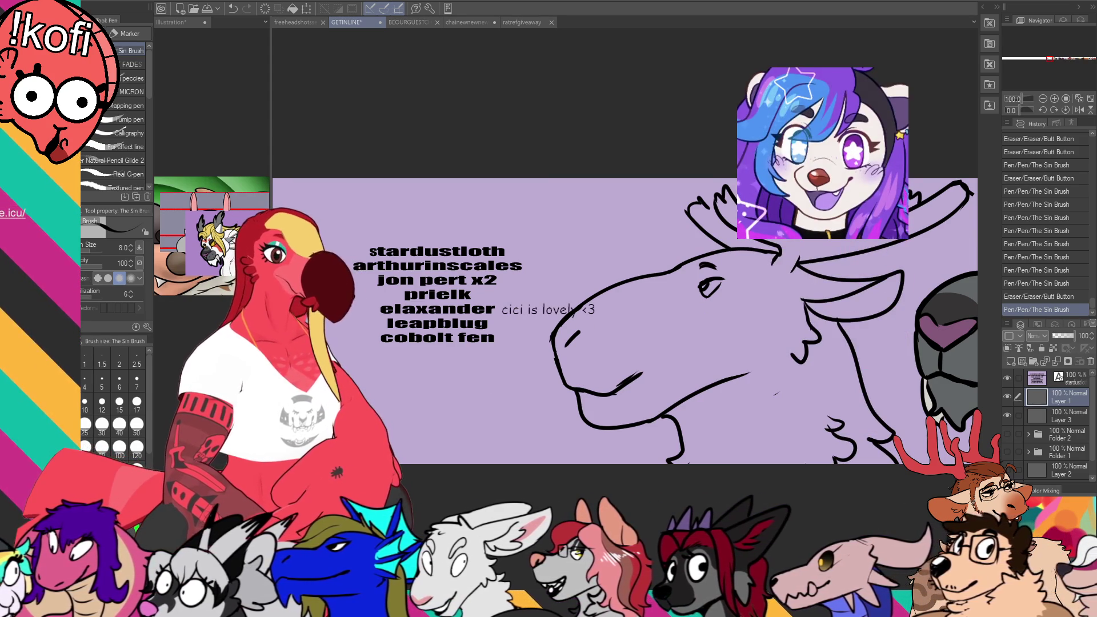
Step: Paste the copied goat image into the Illustration document, then return to the GETINLINE banner
{"action": "left_click", "coordinate": [171, 22]}
{"action": "key", "text": "ctrl+v"}
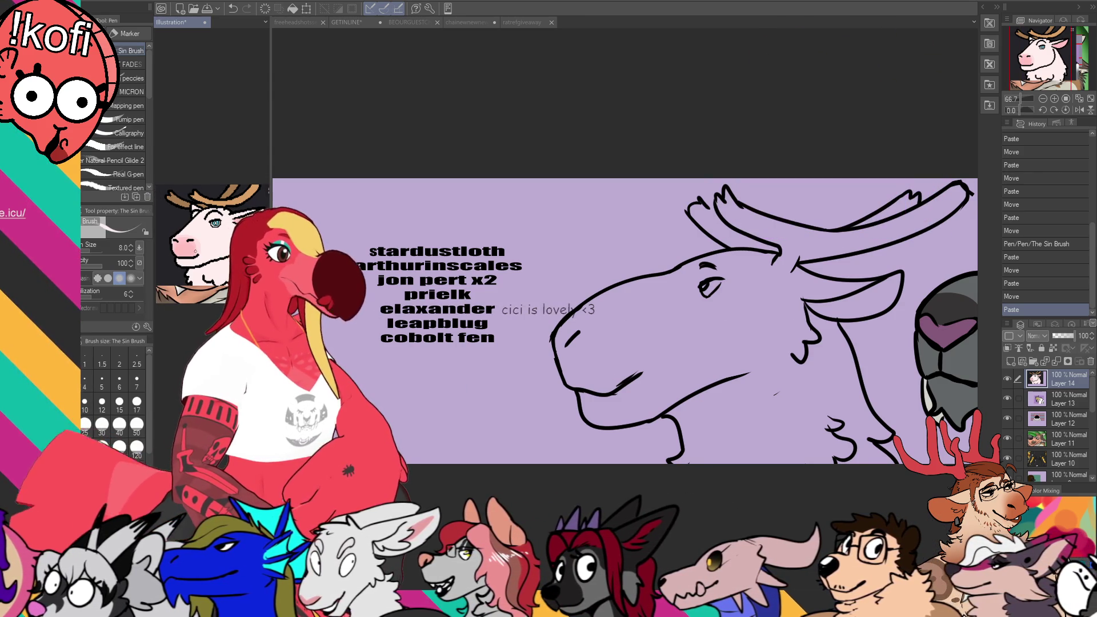
{"action": "key", "text": "ctrl+Tab"}
Step: On the colour layer, fill the moose's head near-white and its inner ear pink
{"action": "left_click", "coordinate": [1060, 416]}
{"action": "key", "text": "g"}
{"action": "left_click", "coordinate": [853, 410]}
{"action": "left_click", "coordinate": [851, 409]}
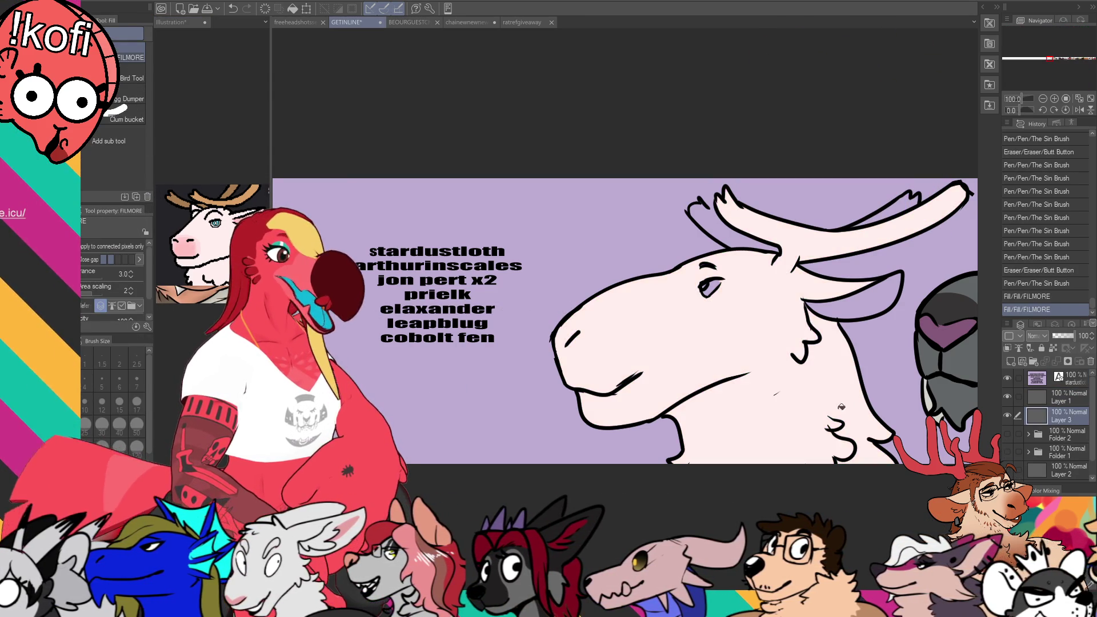
{"action": "left_click", "coordinate": [874, 292]}
{"action": "left_click_drag", "start_coordinate": [734, 337], "coordinate": [734, 358]}
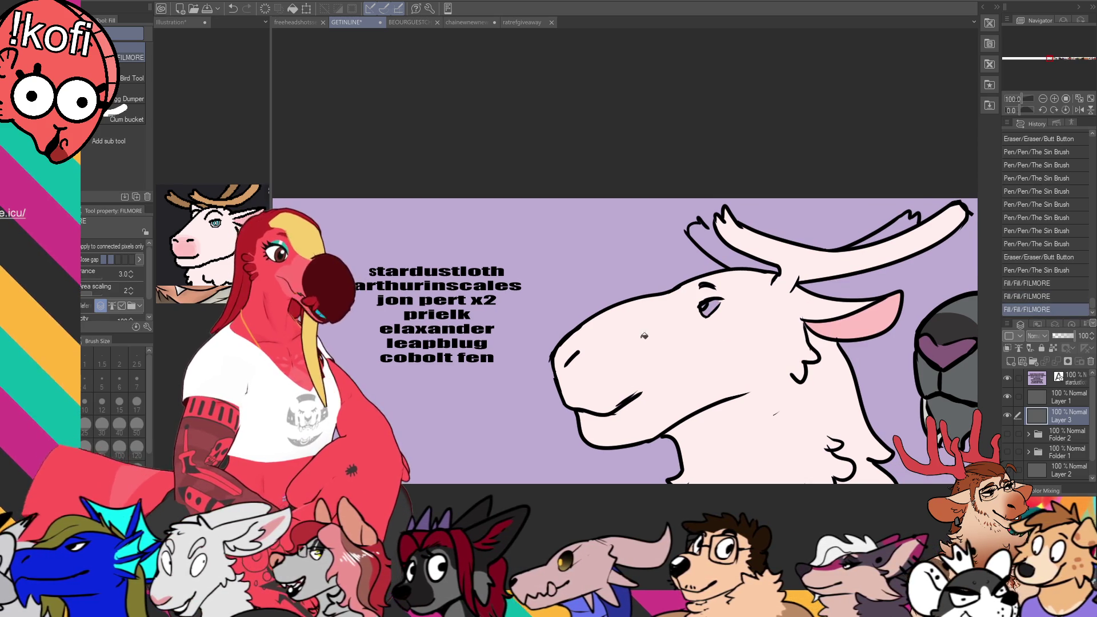
Step: Auto-select the moose and airbrush a pink blush across its muzzle at size 120
{"action": "key", "text": "p"}
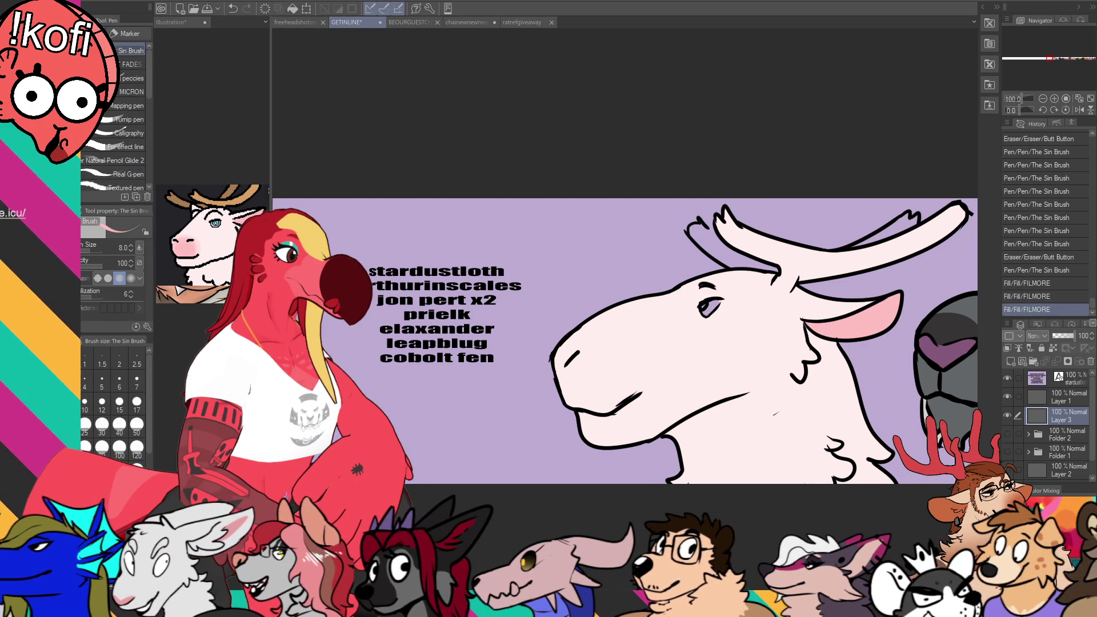
{"action": "key", "text": "b"}
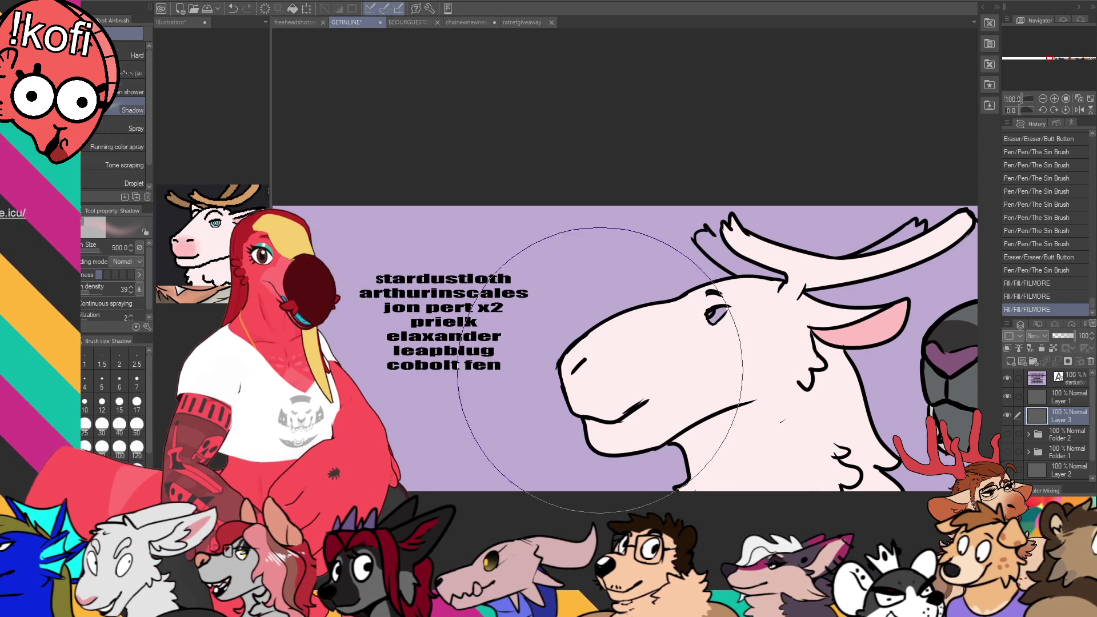
{"action": "key", "text": "w"}
{"action": "left_click", "coordinate": [657, 366]}
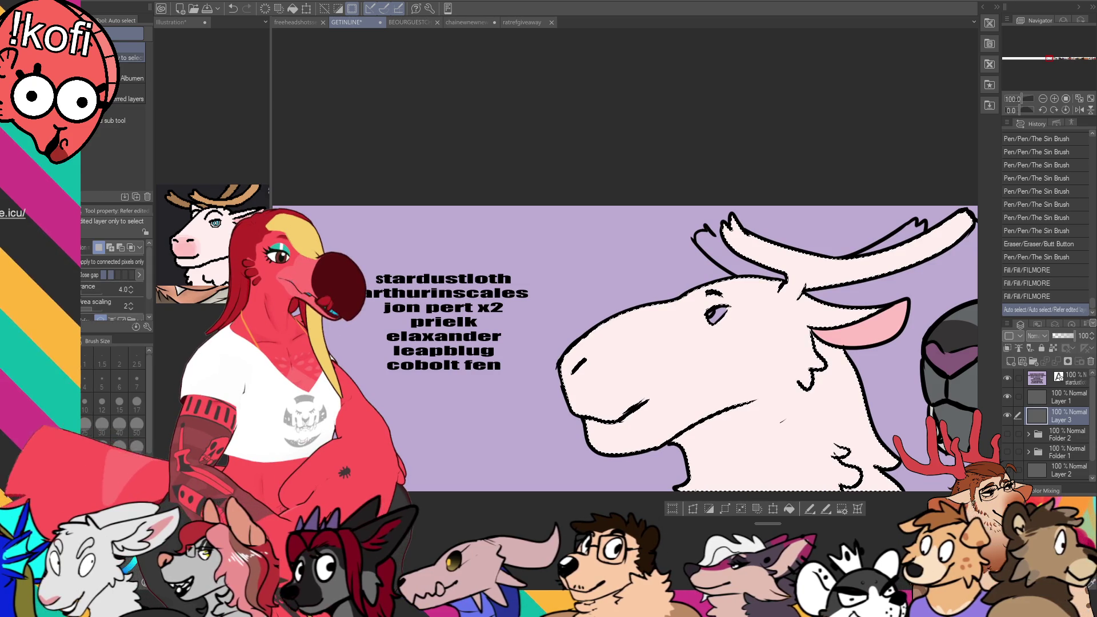
{"action": "key", "text": "b"}
{"action": "key", "text": "bracketleft"}
{"action": "key", "text": "bracketleft"}
{"action": "key", "text": "bracketleft"}
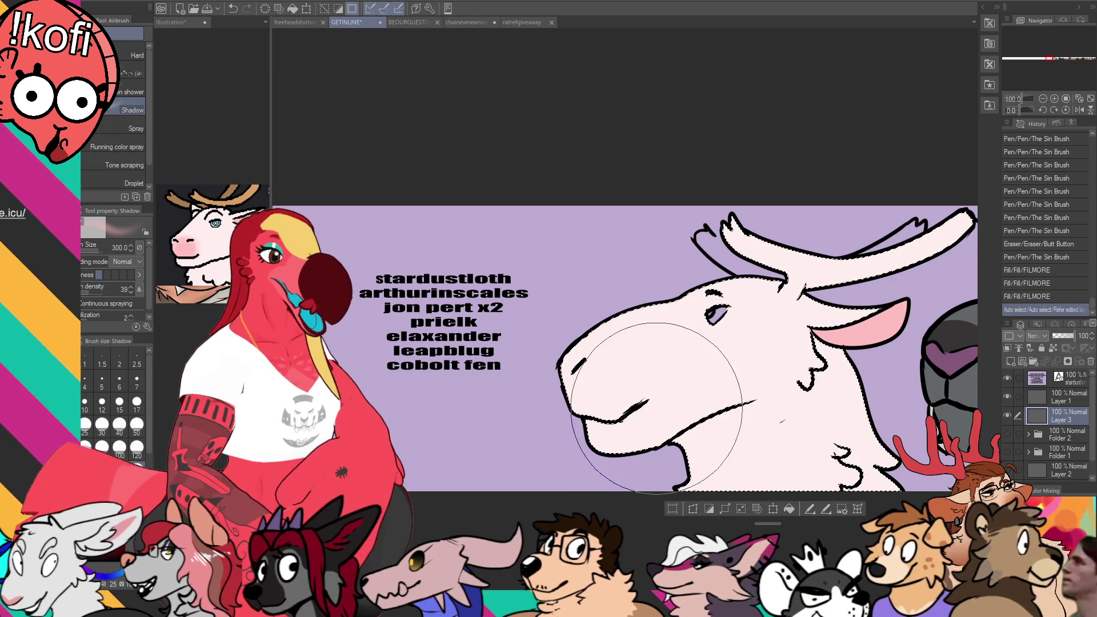
{"action": "mouse_move", "coordinate": [605, 417]}
{"action": "left_mouse_down"}
{"action": "mouse_move", "coordinate": [564, 371]}
{"action": "mouse_move", "coordinate": [606, 411]}
{"action": "left_mouse_up"}
{"action": "mouse_move", "coordinate": [571, 366]}
{"action": "left_mouse_down"}
{"action": "mouse_move", "coordinate": [572, 394]}
{"action": "mouse_move", "coordinate": [645, 428]}
{"action": "mouse_move", "coordinate": [595, 430]}
{"action": "mouse_move", "coordinate": [620, 449]}
{"action": "left_mouse_up"}
Step: Touch up the lower lip area with the pen at sizes 17 and 40, then deselect
{"action": "key", "text": "p"}
{"action": "key", "text": "bracketright"}
{"action": "key", "text": "bracketright"}
{"action": "key", "text": "bracketright"}
{"action": "left_click_drag", "start_coordinate": [689, 381], "coordinate": [742, 365]}
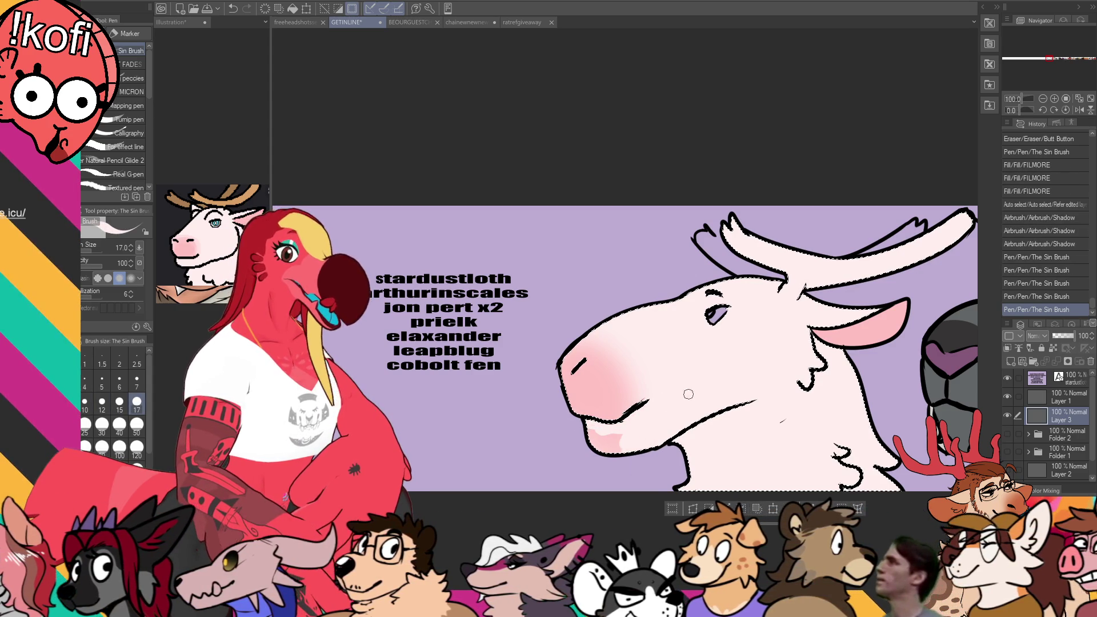
{"action": "key", "text": "bracketright"}
{"action": "key", "text": "bracketright"}
{"action": "key", "text": "bracketright"}
{"action": "left_click_drag", "start_coordinate": [640, 377], "coordinate": [657, 362]}
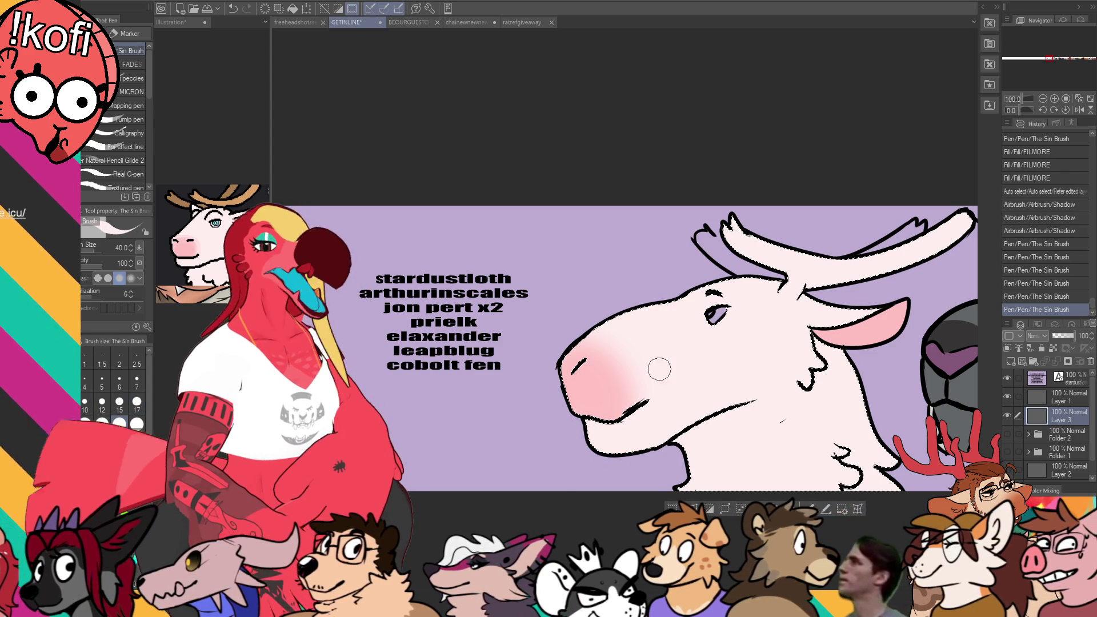
{"action": "key", "text": "ctrl+d"}
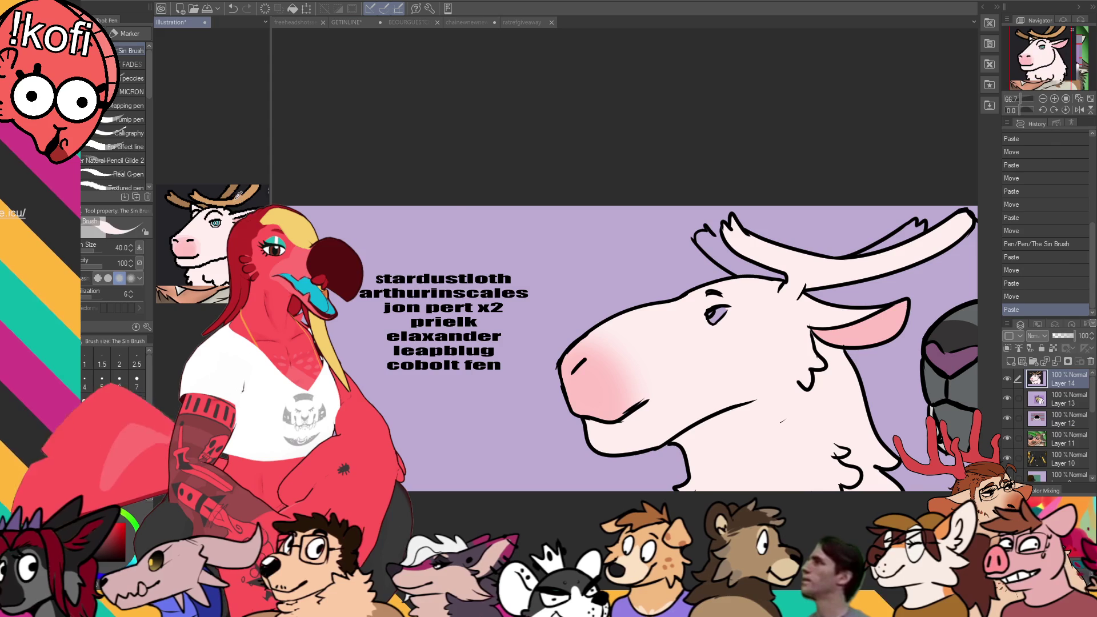
Step: Close the gap in the antler outline and fill all antler areas tan
{"action": "left_click_drag", "start_coordinate": [719, 246], "coordinate": [712, 236]}
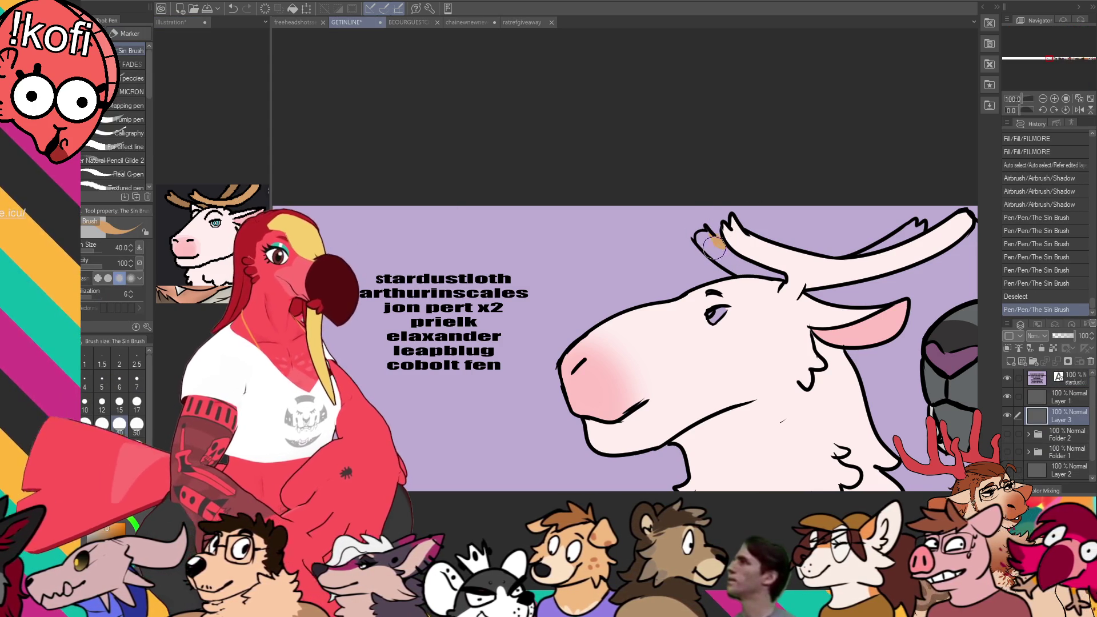
{"action": "key", "text": "g"}
{"action": "left_click", "coordinate": [743, 260]}
{"action": "left_click", "coordinate": [790, 292]}
{"action": "key", "text": "ctrl+z"}
{"action": "key", "text": "p"}
{"action": "left_click_drag", "start_coordinate": [790, 287], "coordinate": [795, 293]}
{"action": "key", "text": "g"}
{"action": "left_click", "coordinate": [811, 268]}
{"action": "left_click", "coordinate": [910, 227]}
{"action": "left_click", "coordinate": [911, 228]}
{"action": "left_click", "coordinate": [921, 233]}
Step: On the lineart layer, thicken the moose's mouth line at pen size 12 and erase a stray jaw mark
{"action": "scroll", "coordinate": [943, 286], "scroll_direction": "down", "scroll_amount": 1}
{"action": "left_click", "coordinate": [1063, 399]}
{"action": "key", "text": "e"}
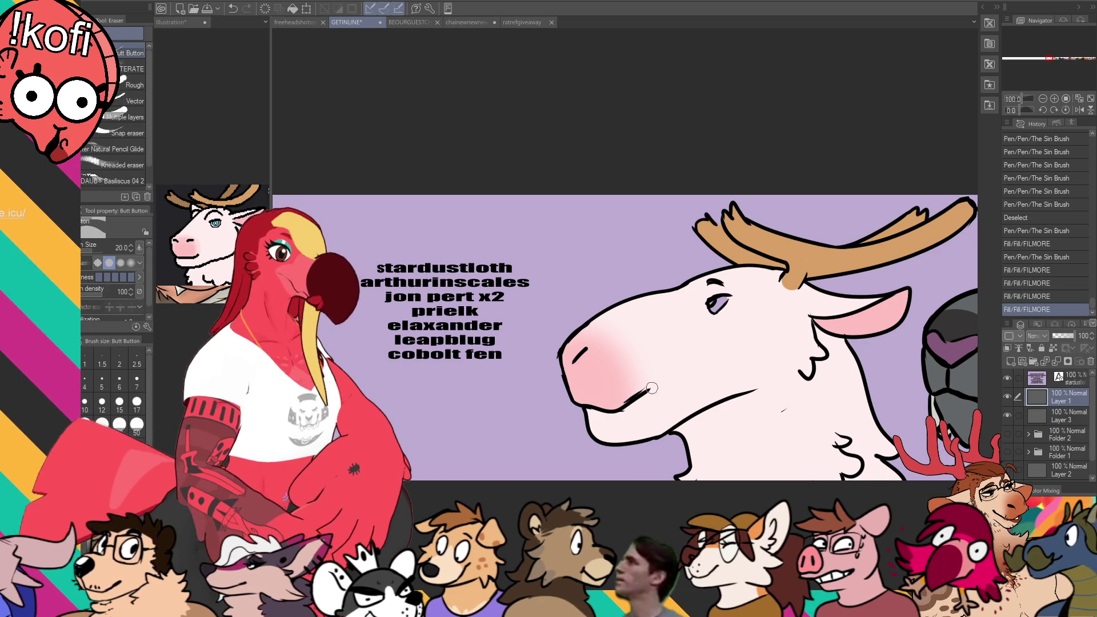
{"action": "left_click_drag", "start_coordinate": [651, 388], "coordinate": [620, 402]}
{"action": "key", "text": "ctrl+z"}
{"action": "key", "text": "p"}
{"action": "key", "text": "bracketleft"}
{"action": "key", "text": "bracketleft"}
{"action": "key", "text": "bracketleft"}
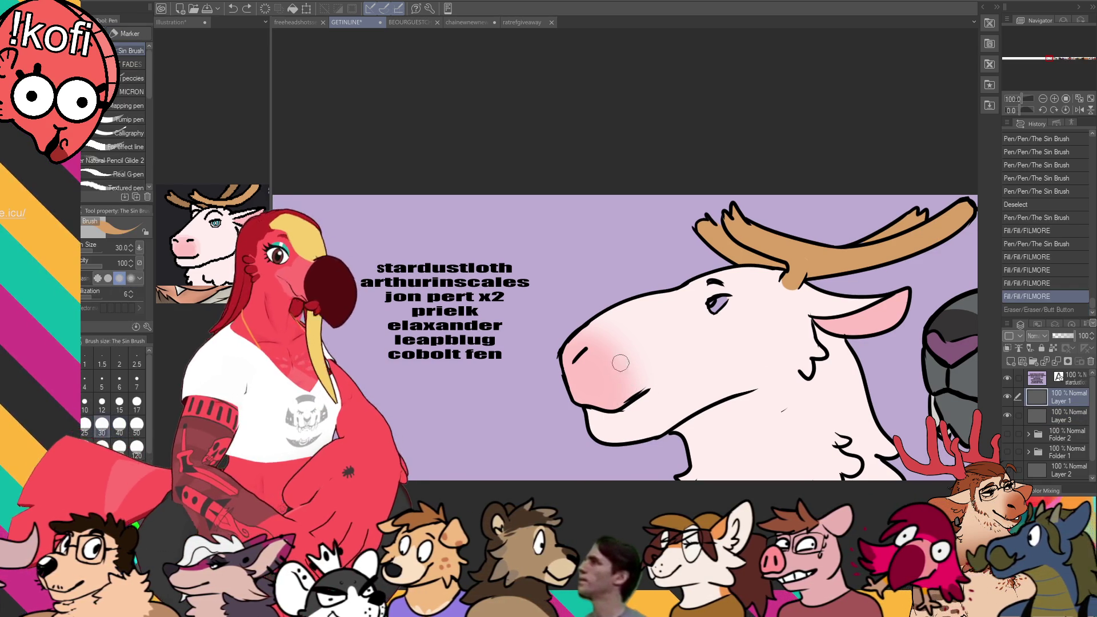
{"action": "scroll", "coordinate": [646, 377], "scroll_direction": "down", "scroll_amount": 1}
{"action": "left_click_drag", "start_coordinate": [631, 394], "coordinate": [665, 371]}
{"action": "left_click_drag", "start_coordinate": [800, 392], "coordinate": [786, 399]}
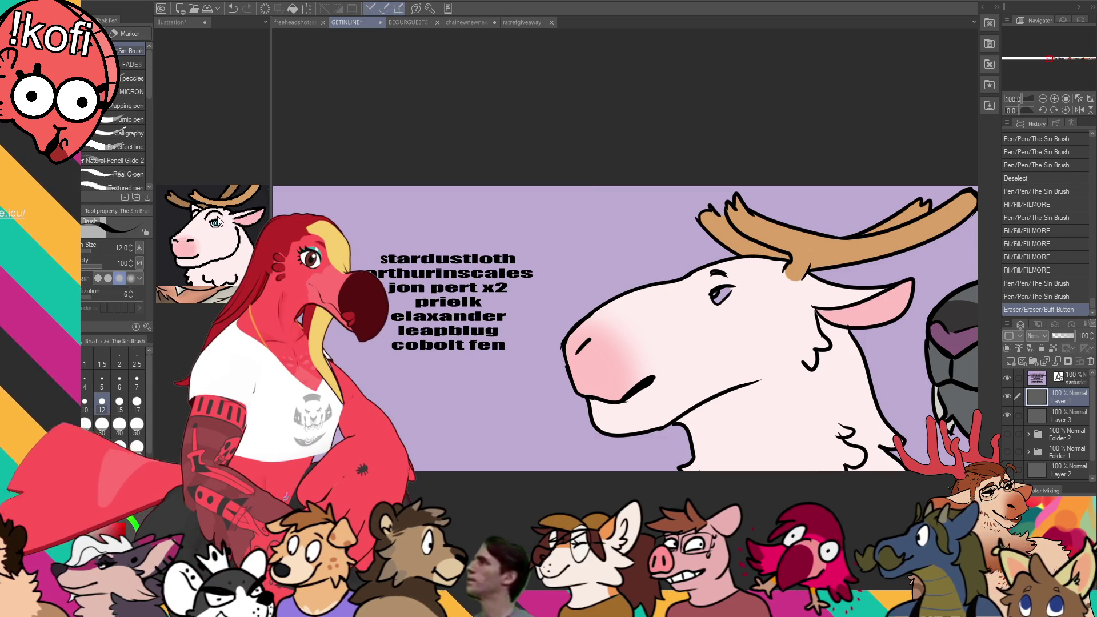
Step: Check the Illustration document, return to the banner, and pick a pink drawing colour
{"action": "left_click", "coordinate": [171, 22]}
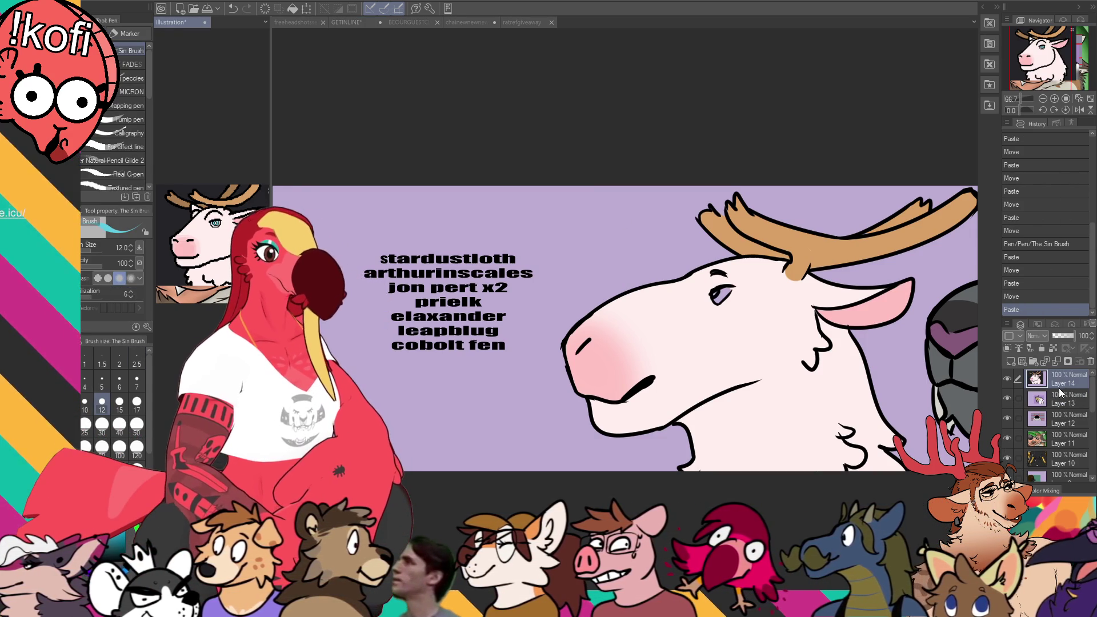
{"action": "key", "text": "ctrl+Tab"}
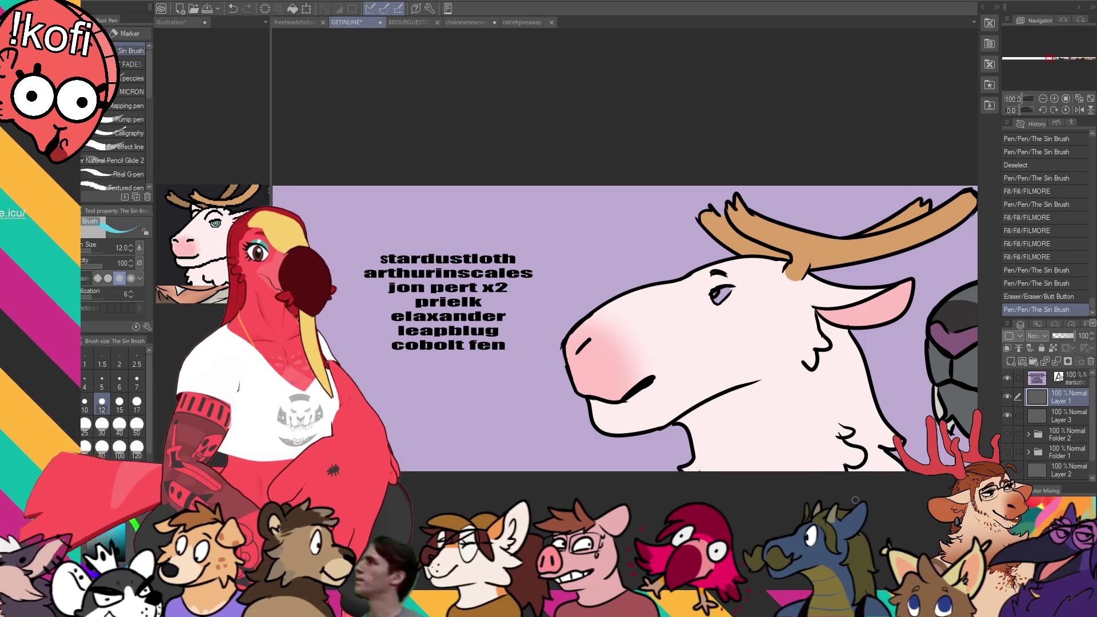
{"action": "left_click_drag", "start_coordinate": [855, 500], "coordinate": [861, 510]}
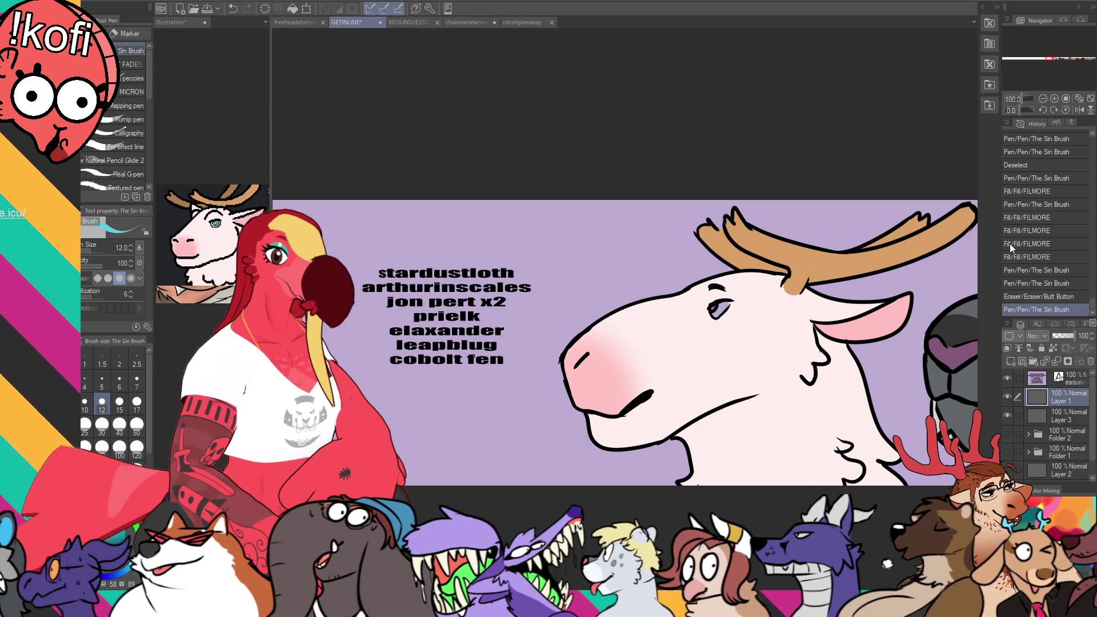
{"action": "left_click", "coordinate": [896, 382], "text": "alt"}
Step: Draw pink detail strokes inside the moose's eye on Layer 3, then open the name list for text editing
{"action": "left_click_drag", "start_coordinate": [708, 303], "coordinate": [725, 320]}
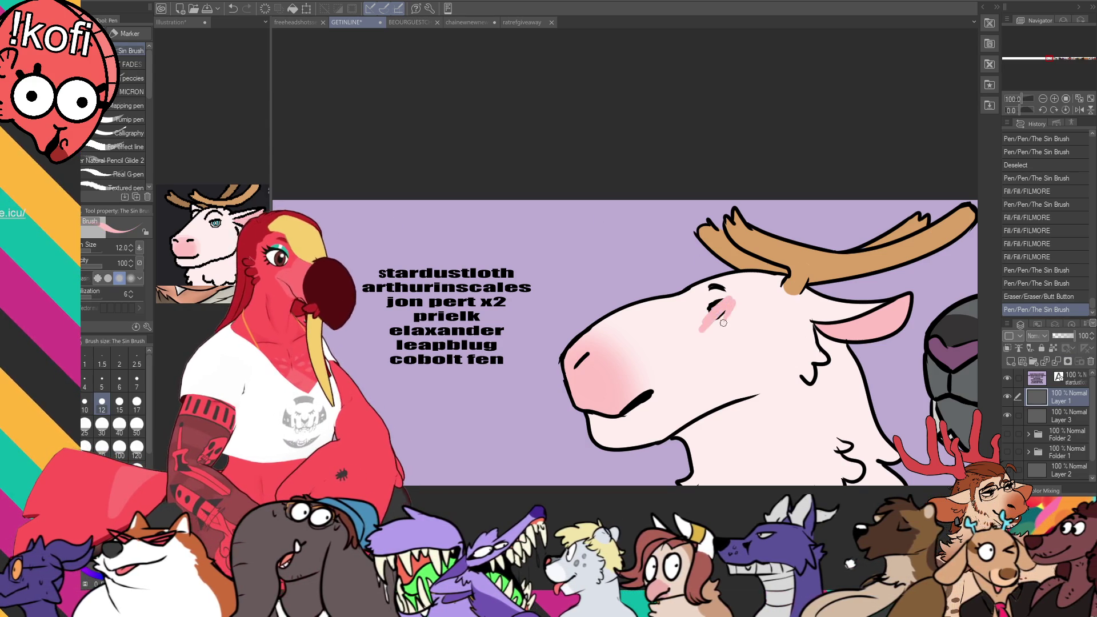
{"action": "key", "text": "ctrl+z"}
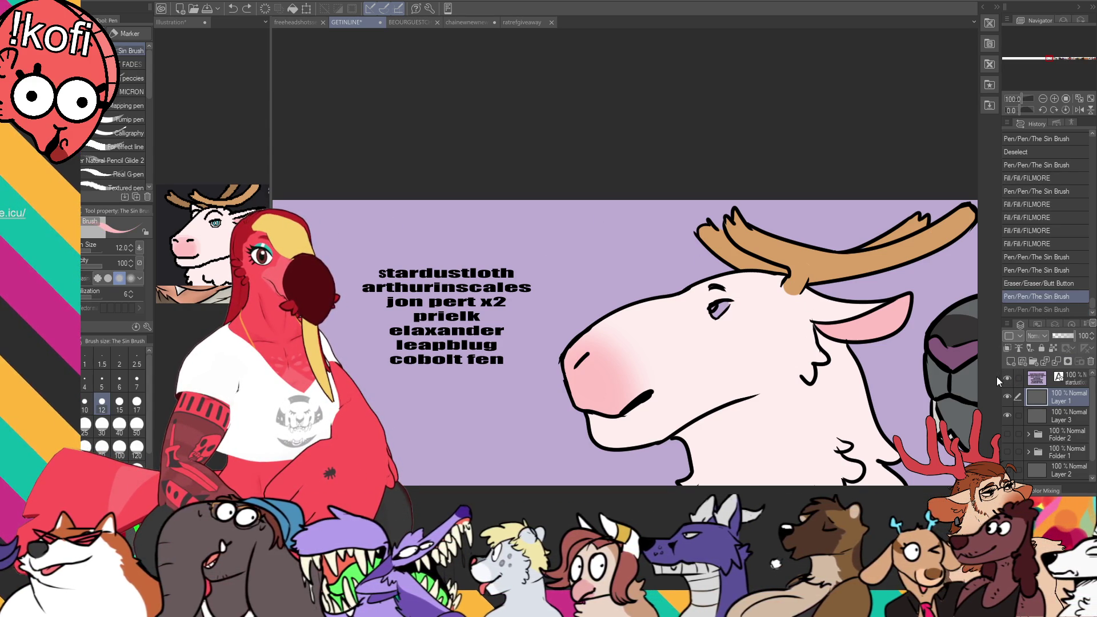
{"action": "left_click", "coordinate": [1069, 415]}
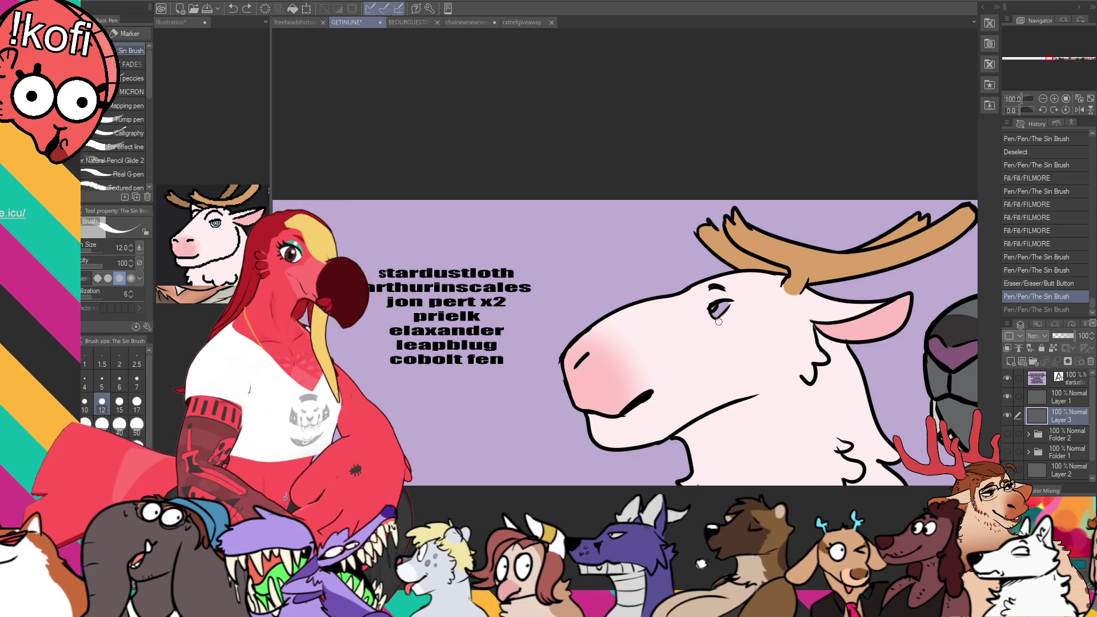
{"action": "mouse_move", "coordinate": [713, 315]}
{"action": "left_mouse_down"}
{"action": "mouse_move", "coordinate": [730, 302]}
{"action": "mouse_move", "coordinate": [719, 305]}
{"action": "left_mouse_up"}
{"action": "left_click_drag", "start_coordinate": [869, 381], "coordinate": [839, 371]}
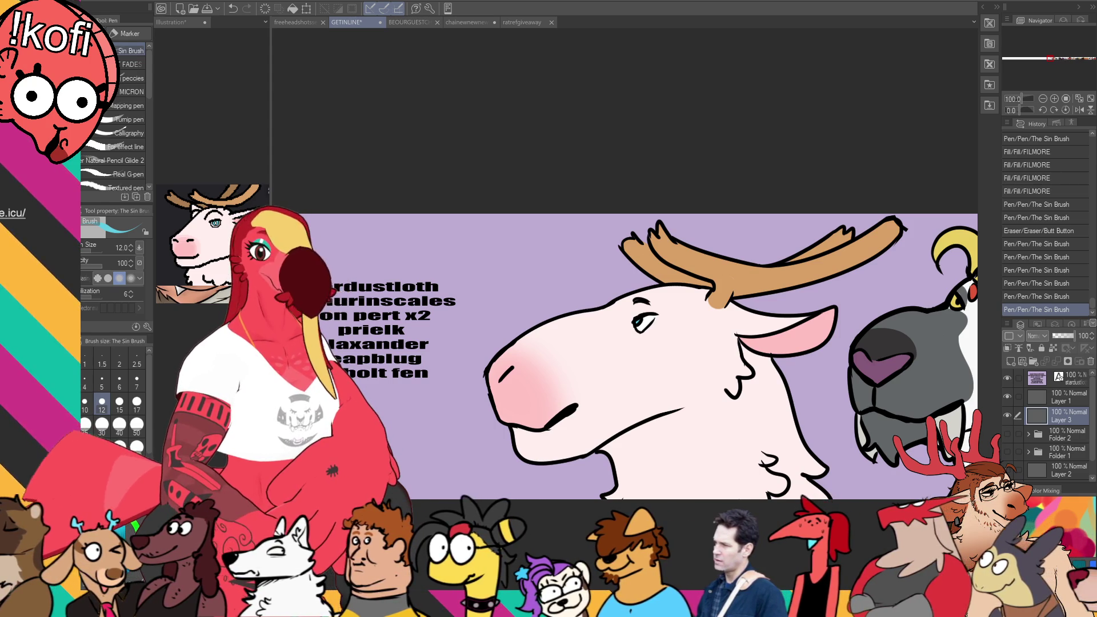
{"action": "key", "text": "t"}
{"action": "left_click", "coordinate": [430, 315]}
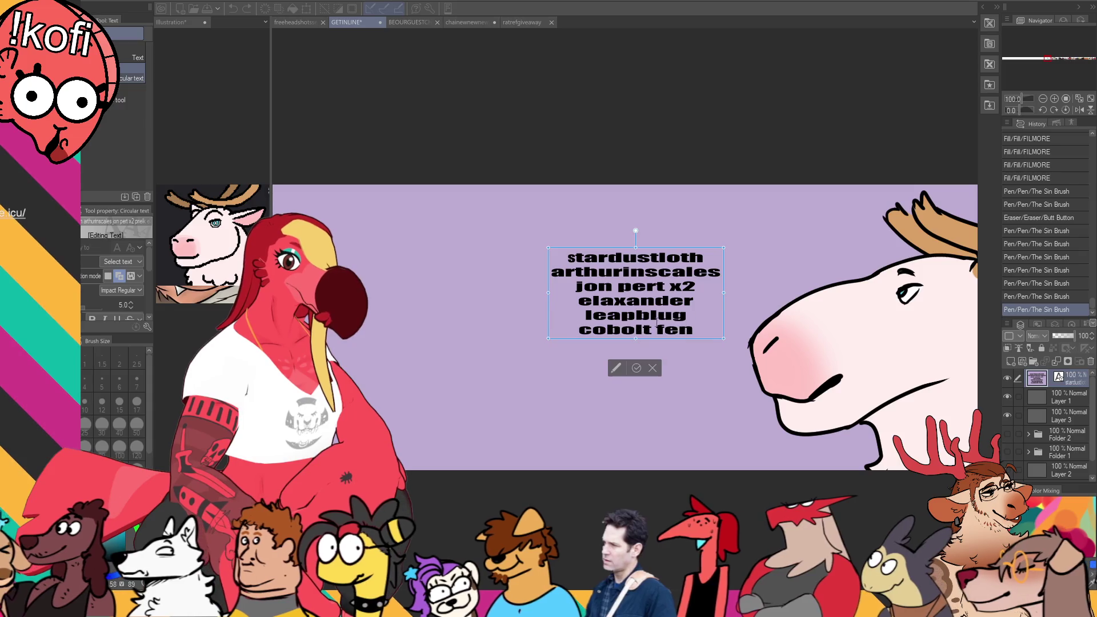
Step: Drag the name list's text box further left and commit the change
{"action": "left_click_drag", "start_coordinate": [698, 253], "coordinate": [418, 256]}
{"action": "left_click", "coordinate": [1062, 397]}
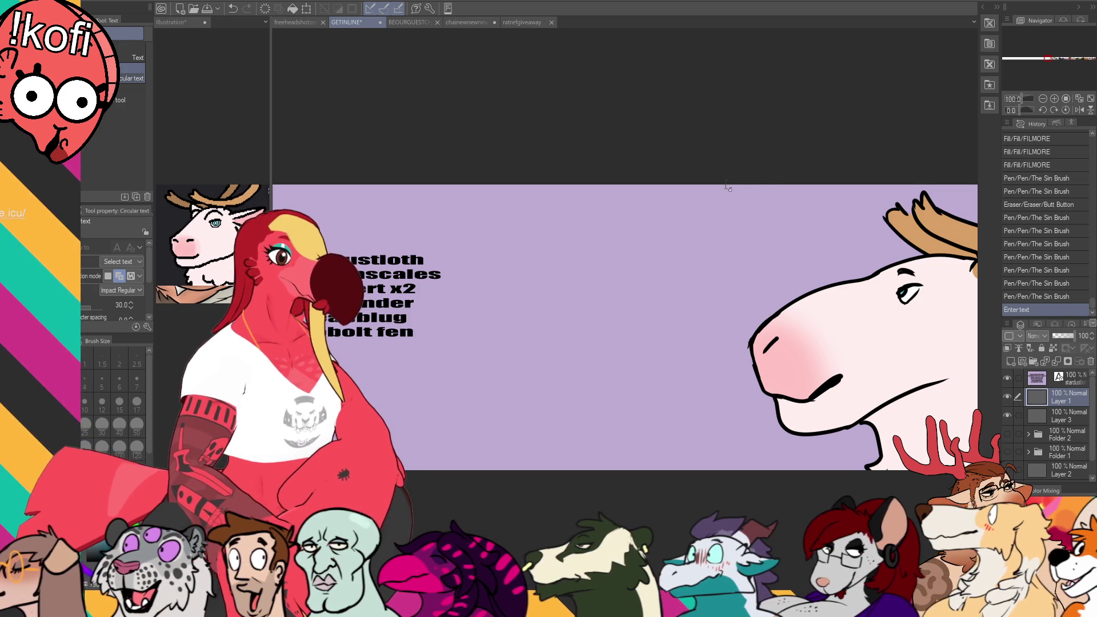
Step: At pen size 10, sketch the new head's ear curve and jaw line, erasing the middle curve
{"action": "key", "text": "p"}
{"action": "left_click_drag", "start_coordinate": [552, 284], "coordinate": [678, 273]}
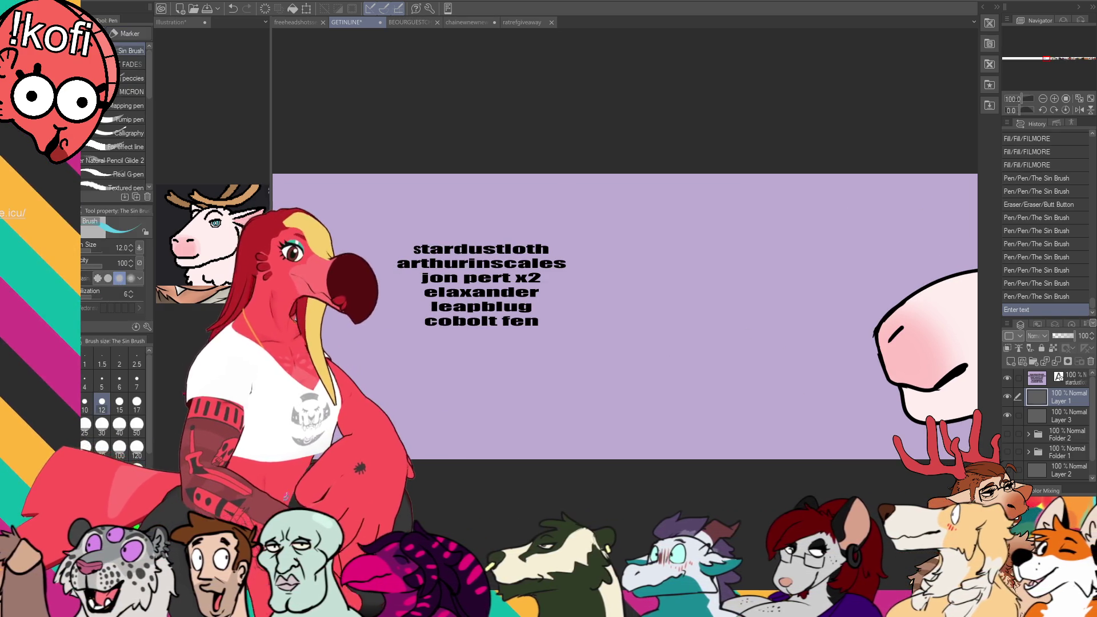
{"action": "key", "text": "bracketleft"}
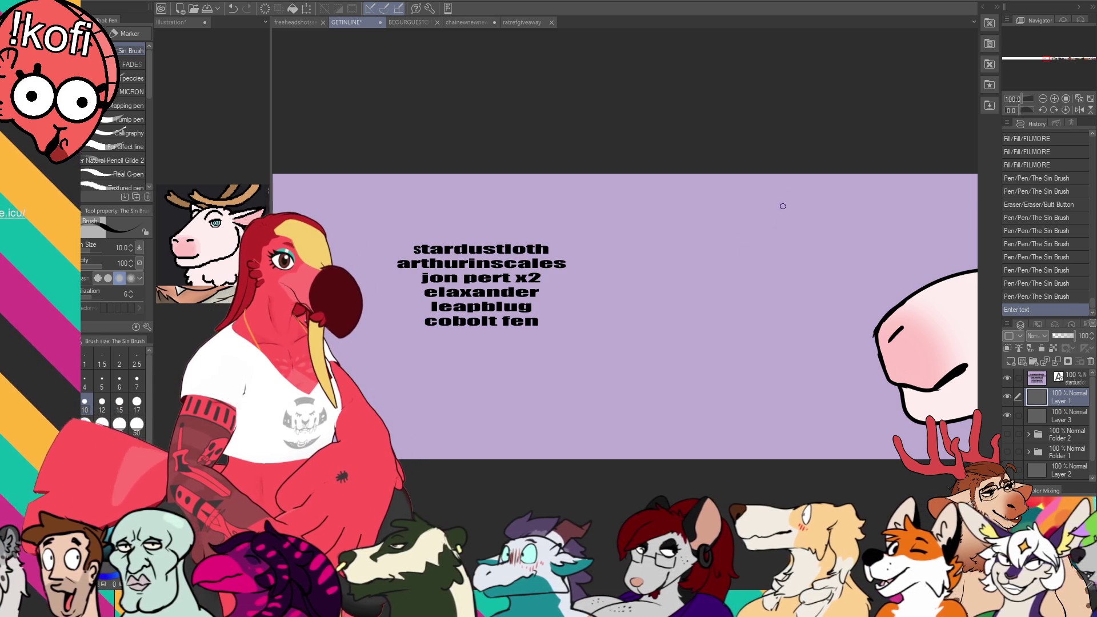
{"action": "left_click_drag", "start_coordinate": [693, 227], "coordinate": [744, 229]}
{"action": "key", "text": "ctrl+z"}
{"action": "mouse_move", "coordinate": [759, 274]}
{"action": "left_mouse_down"}
{"action": "mouse_move", "coordinate": [628, 357]}
{"action": "mouse_move", "coordinate": [668, 371]}
{"action": "left_mouse_up"}
{"action": "key", "text": "ctrl+z"}
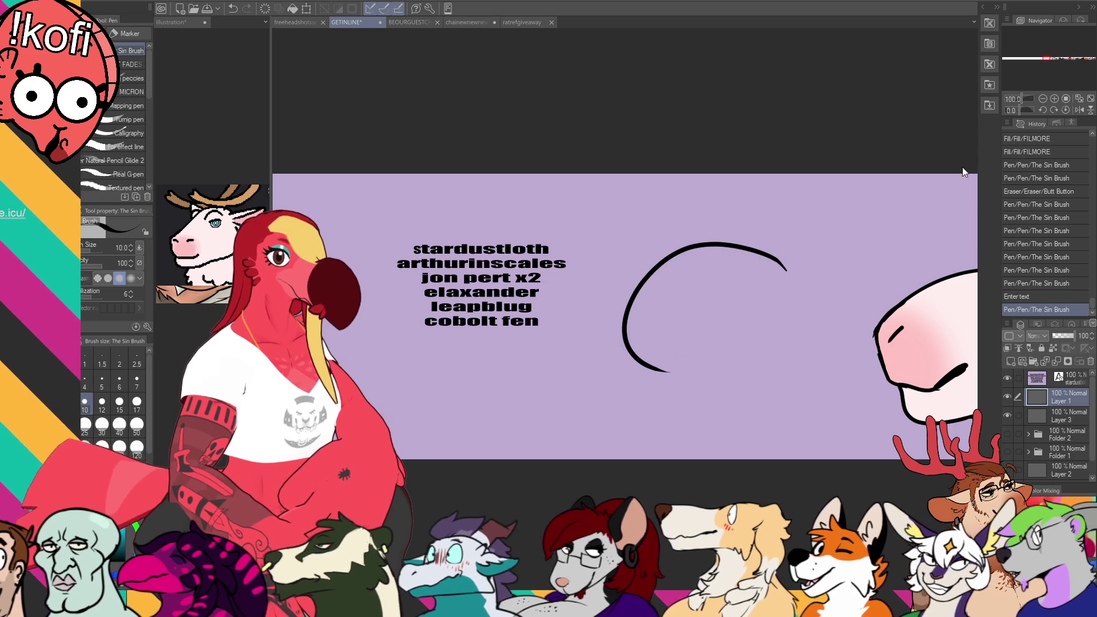
{"action": "mouse_move", "coordinate": [633, 292]}
{"action": "left_mouse_down"}
{"action": "mouse_move", "coordinate": [625, 283]}
{"action": "mouse_move", "coordinate": [594, 354]}
{"action": "mouse_move", "coordinate": [686, 345]}
{"action": "left_mouse_up"}
{"action": "left_click_drag", "start_coordinate": [594, 291], "coordinate": [628, 303]}
{"action": "key", "text": "e"}
{"action": "mouse_move", "coordinate": [627, 351]}
{"action": "left_mouse_down"}
{"action": "mouse_move", "coordinate": [622, 323]}
{"action": "mouse_move", "coordinate": [651, 281]}
{"action": "left_mouse_up"}
{"action": "key", "text": "p"}
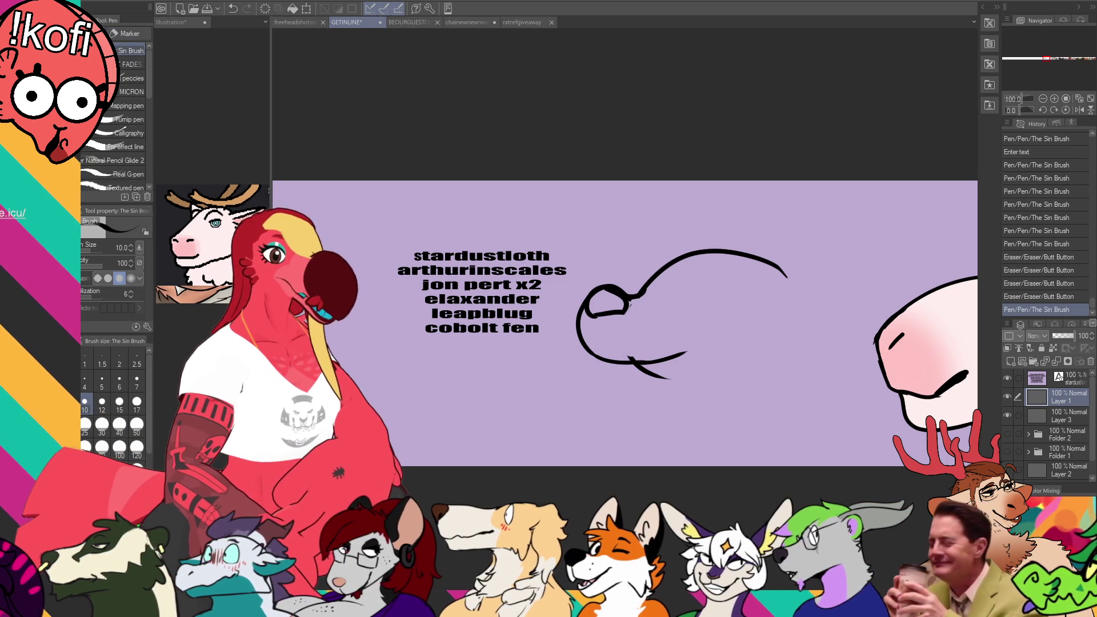
Step: Draw a swept-back ear above the new head, plus ear and jaw strokes beside it
{"action": "left_click_drag", "start_coordinate": [728, 243], "coordinate": [654, 265]}
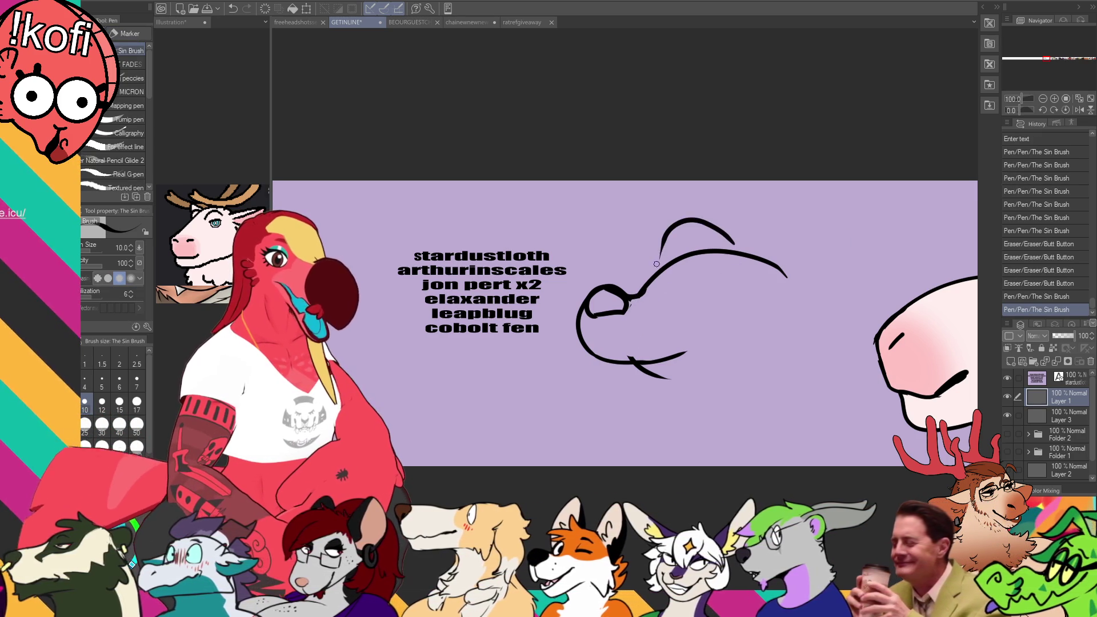
{"action": "key", "text": "ctrl+z"}
{"action": "left_click_drag", "start_coordinate": [728, 244], "coordinate": [626, 258]}
{"action": "key", "text": "ctrl+z"}
{"action": "mouse_move", "coordinate": [722, 245]}
{"action": "left_mouse_down"}
{"action": "mouse_move", "coordinate": [712, 236]}
{"action": "mouse_move", "coordinate": [616, 264]}
{"action": "left_mouse_up"}
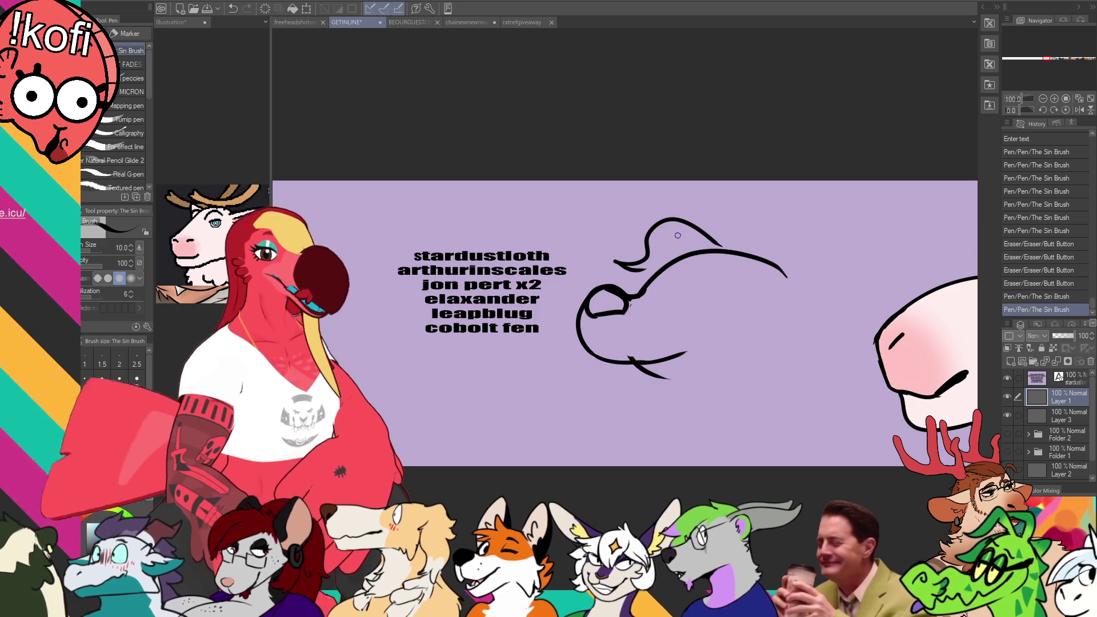
{"action": "mouse_move", "coordinate": [741, 224]}
{"action": "left_mouse_down"}
{"action": "mouse_move", "coordinate": [683, 300]}
{"action": "mouse_move", "coordinate": [727, 277]}
{"action": "left_mouse_up"}
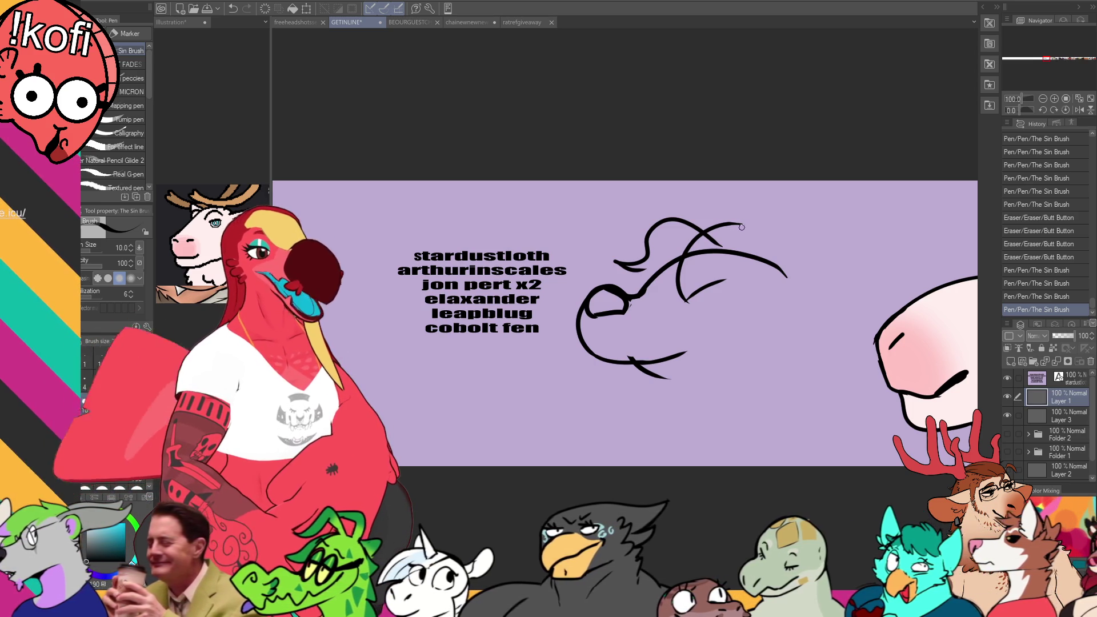
Step: Erase the short stray strokes around the new head's snout and the upper snout line
{"action": "key", "text": "e"}
{"action": "mouse_move", "coordinate": [721, 282]}
{"action": "left_mouse_down"}
{"action": "mouse_move", "coordinate": [696, 296]}
{"action": "mouse_move", "coordinate": [757, 267]}
{"action": "mouse_move", "coordinate": [687, 272]}
{"action": "mouse_move", "coordinate": [736, 234]}
{"action": "mouse_move", "coordinate": [757, 266]}
{"action": "left_mouse_up"}
{"action": "key", "text": "p"}
{"action": "key", "text": "ctrl+z"}
{"action": "key", "text": "e"}
{"action": "key", "text": "p"}
{"action": "key", "text": "e"}
{"action": "key", "text": "p"}
{"action": "left_click_drag", "start_coordinate": [683, 297], "coordinate": [757, 267]}
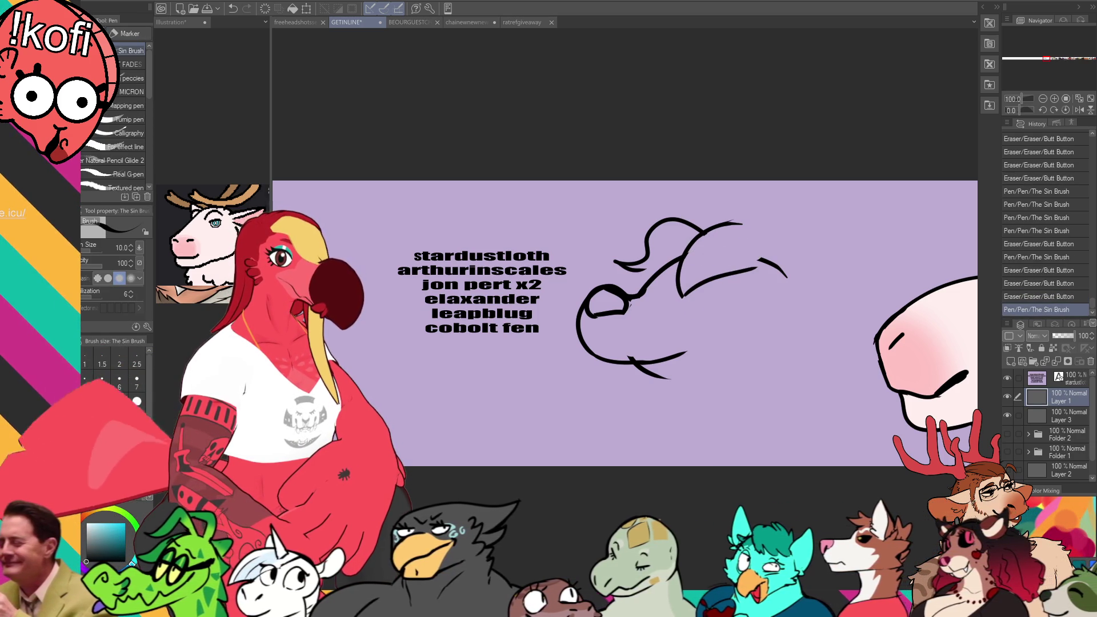
Step: Erase the old upper head line and redraw the upper head curve
{"action": "key", "text": "e"}
{"action": "mouse_move", "coordinate": [692, 222]}
{"action": "left_mouse_down"}
{"action": "mouse_move", "coordinate": [648, 231]}
{"action": "mouse_move", "coordinate": [704, 210]}
{"action": "left_mouse_up"}
{"action": "key", "text": "p"}
{"action": "key", "text": "ctrl+z"}
{"action": "mouse_move", "coordinate": [645, 235]}
{"action": "left_mouse_down"}
{"action": "mouse_move", "coordinate": [714, 221]}
{"action": "mouse_move", "coordinate": [773, 246]}
{"action": "mouse_move", "coordinate": [745, 225]}
{"action": "mouse_move", "coordinate": [794, 263]}
{"action": "left_mouse_up"}
{"action": "key", "text": "ctrl+z"}
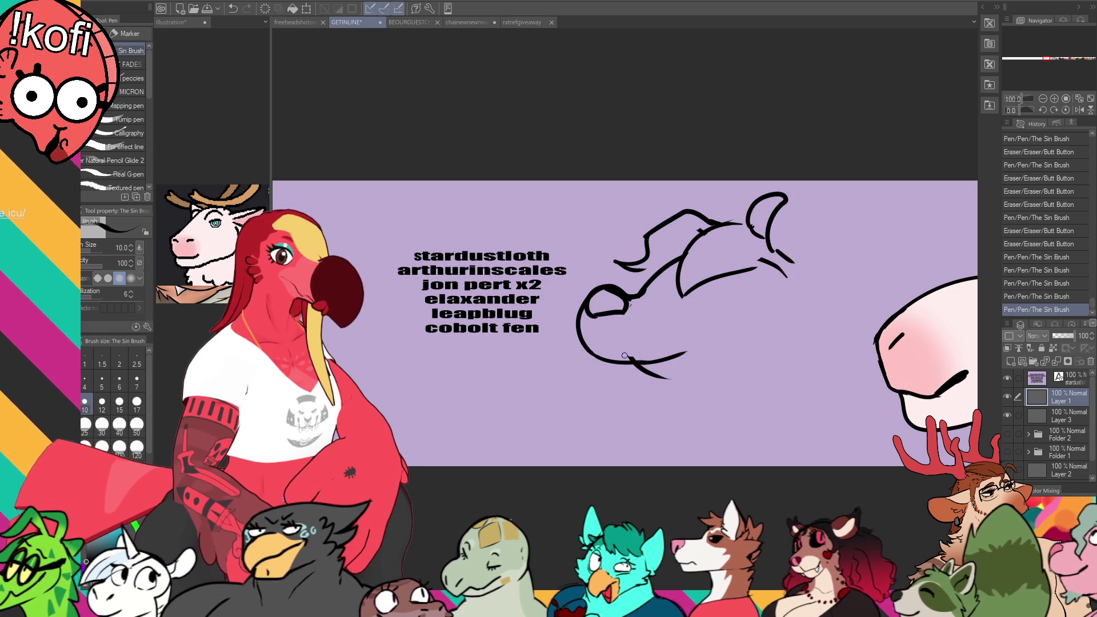
Step: Remove the crossing stroke and old jaw outline, then redraw the jaw outline
{"action": "key", "text": "e"}
{"action": "left_click_drag", "start_coordinate": [627, 356], "coordinate": [636, 363]}
{"action": "left_click_drag", "start_coordinate": [654, 289], "coordinate": [674, 275]}
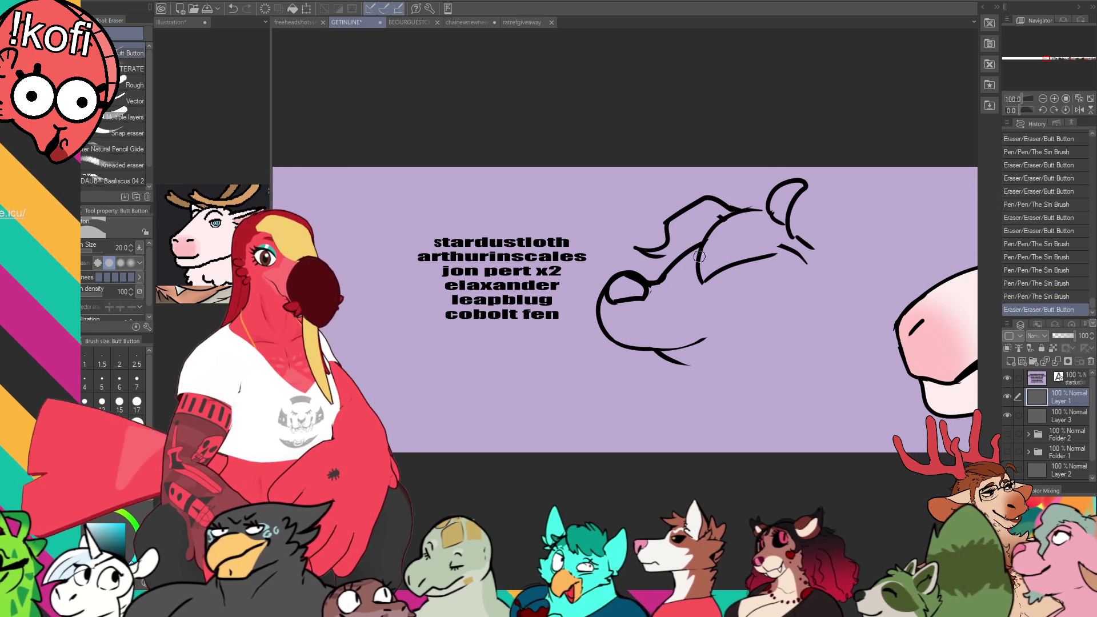
{"action": "left_click_drag", "start_coordinate": [594, 306], "coordinate": [599, 325]}
{"action": "left_click_drag", "start_coordinate": [605, 334], "coordinate": [615, 349]}
{"action": "mouse_move", "coordinate": [600, 311]}
{"action": "left_mouse_down"}
{"action": "mouse_move", "coordinate": [616, 341]}
{"action": "mouse_move", "coordinate": [662, 357]}
{"action": "mouse_move", "coordinate": [706, 339]}
{"action": "mouse_move", "coordinate": [686, 293]}
{"action": "left_mouse_up"}
{"action": "key", "text": "p"}
{"action": "key", "text": "e"}
{"action": "key", "text": "p"}
Step: Redraw the lower jaw line beneath the snout and shorten its right tail
{"action": "key", "text": "e"}
{"action": "mouse_move", "coordinate": [614, 329]}
{"action": "left_mouse_down"}
{"action": "mouse_move", "coordinate": [654, 350]}
{"action": "mouse_move", "coordinate": [664, 332]}
{"action": "mouse_move", "coordinate": [684, 337]}
{"action": "left_mouse_up"}
{"action": "key", "text": "p"}
{"action": "key", "text": "ctrl+z"}
{"action": "mouse_move", "coordinate": [610, 323]}
{"action": "left_mouse_down"}
{"action": "mouse_move", "coordinate": [699, 334]}
{"action": "mouse_move", "coordinate": [637, 329]}
{"action": "left_mouse_up"}
{"action": "key", "text": "e"}
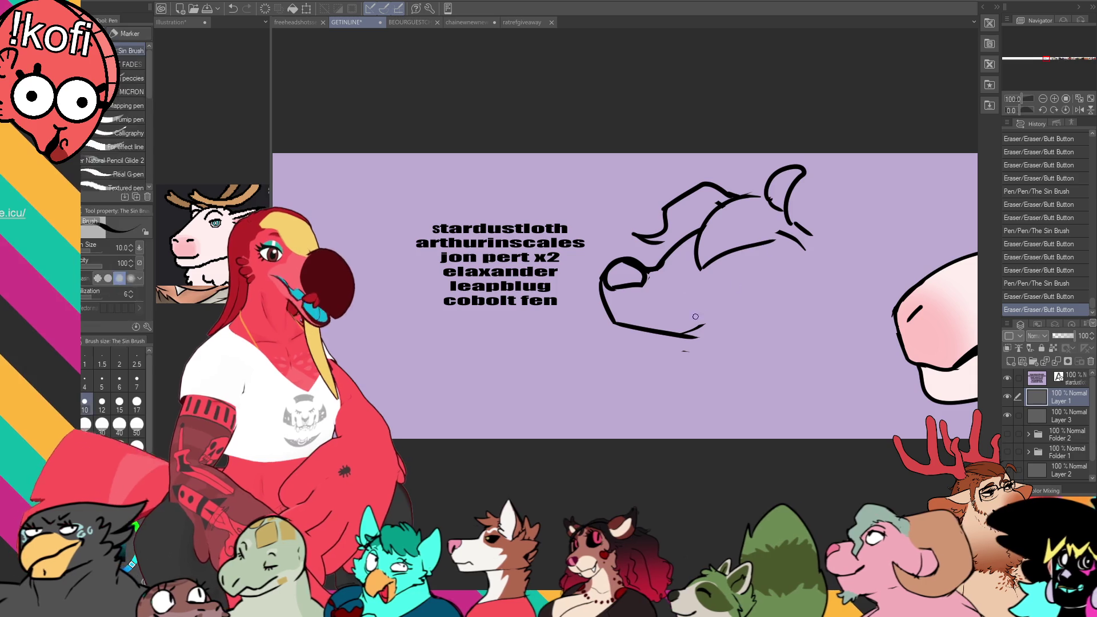
{"action": "key", "text": "p"}
{"action": "mouse_move", "coordinate": [706, 325]}
{"action": "left_mouse_down"}
{"action": "mouse_move", "coordinate": [682, 338]}
{"action": "mouse_move", "coordinate": [690, 349]}
{"action": "mouse_move", "coordinate": [685, 334]}
{"action": "left_mouse_up"}
{"action": "key", "text": "e"}
{"action": "left_click_drag", "start_coordinate": [700, 330], "coordinate": [714, 311]}
{"action": "key", "text": "p"}
{"action": "key", "text": "ctrl+z"}
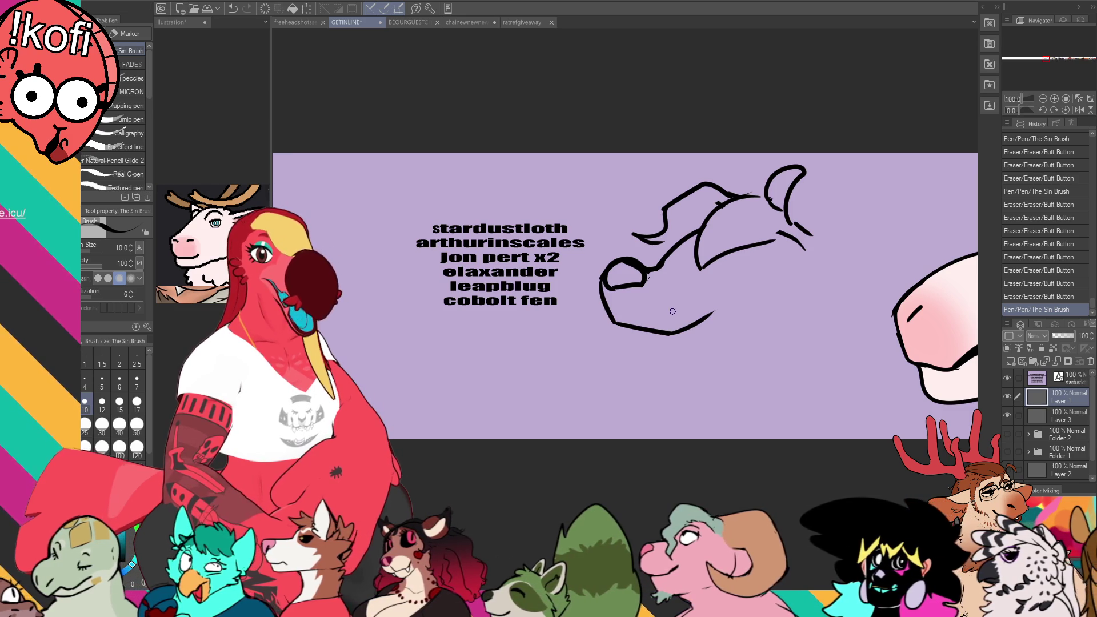
Step: Thin the jaw line near its end and trim the chin stroke's left tip
{"action": "key", "text": "e"}
{"action": "mouse_move", "coordinate": [684, 326]}
{"action": "left_mouse_down"}
{"action": "mouse_move", "coordinate": [714, 312]}
{"action": "mouse_move", "coordinate": [690, 326]}
{"action": "mouse_move", "coordinate": [698, 319]}
{"action": "left_mouse_up"}
{"action": "key", "text": "p"}
{"action": "key", "text": "e"}
{"action": "key", "text": "p"}
{"action": "key", "text": "ctrl+z"}
{"action": "key", "text": "ctrl+y"}
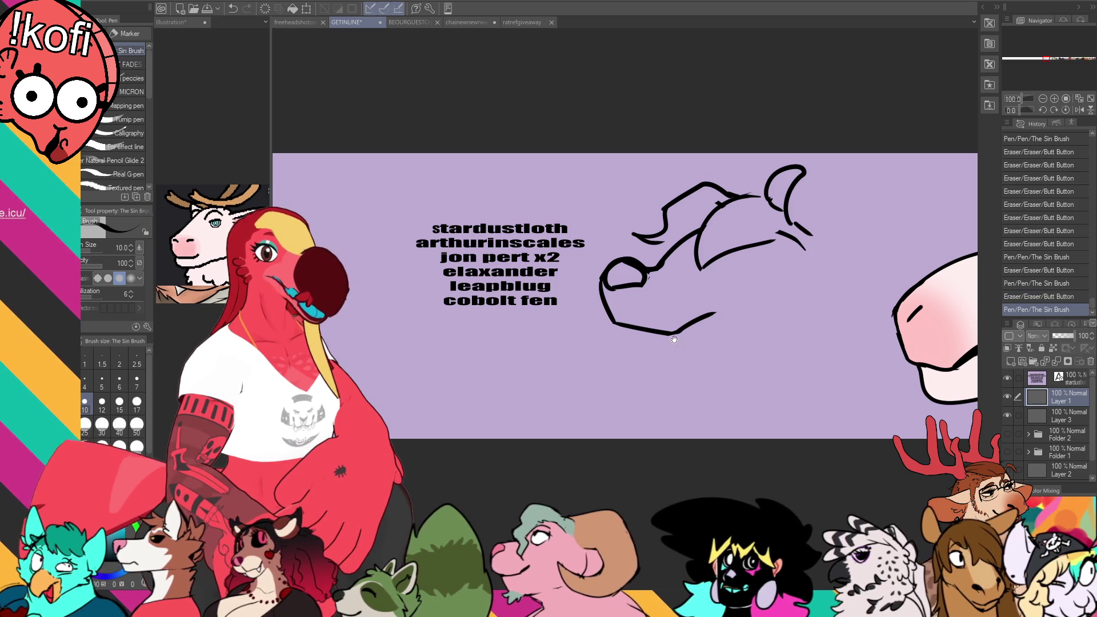
{"action": "left_click_drag", "start_coordinate": [674, 340], "coordinate": [679, 340]}
{"action": "key", "text": "e"}
{"action": "left_click_drag", "start_coordinate": [634, 234], "coordinate": [674, 234]}
{"action": "key", "text": "p"}
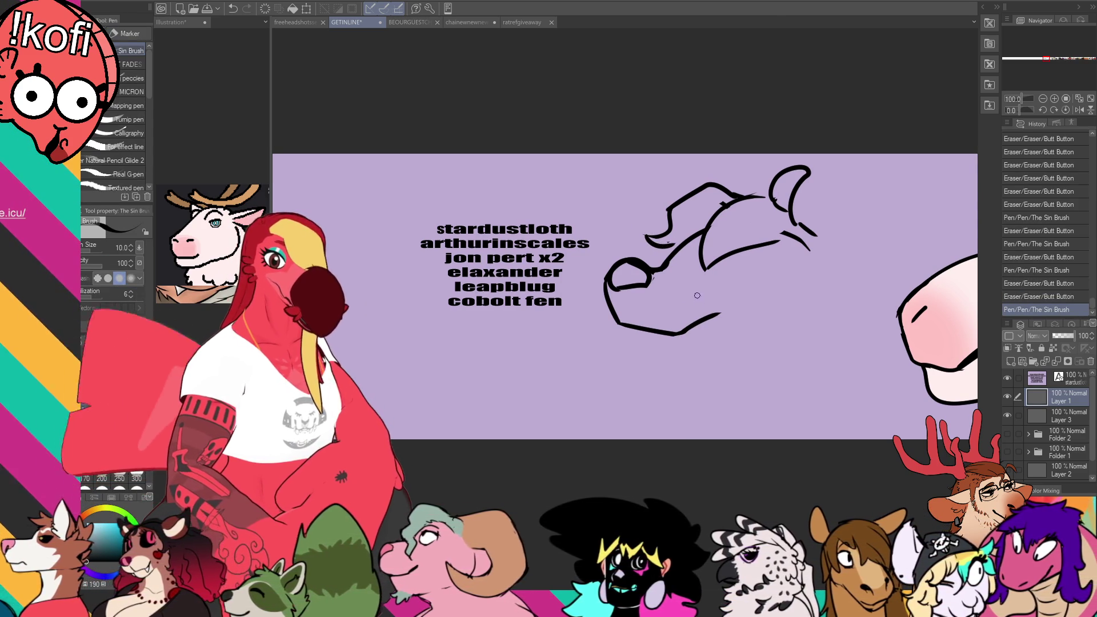
Step: Rework the line under the brim and move the lower head stroke higher
{"action": "scroll", "coordinate": [731, 286], "scroll_direction": "up", "scroll_amount": 1}
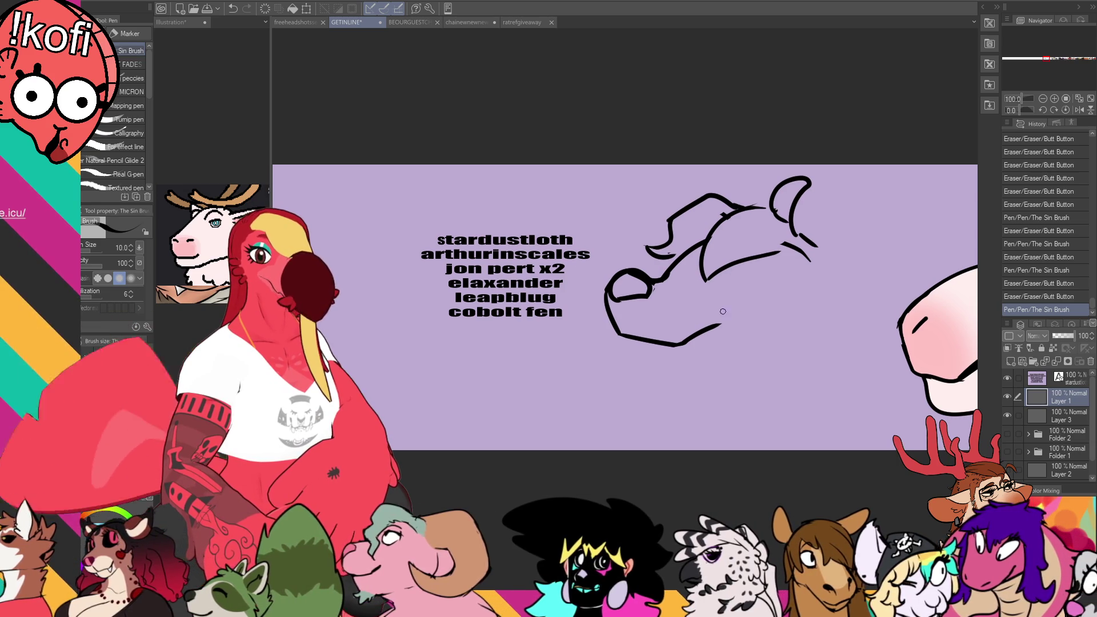
{"action": "scroll", "coordinate": [710, 302], "scroll_direction": "up", "scroll_amount": 1}
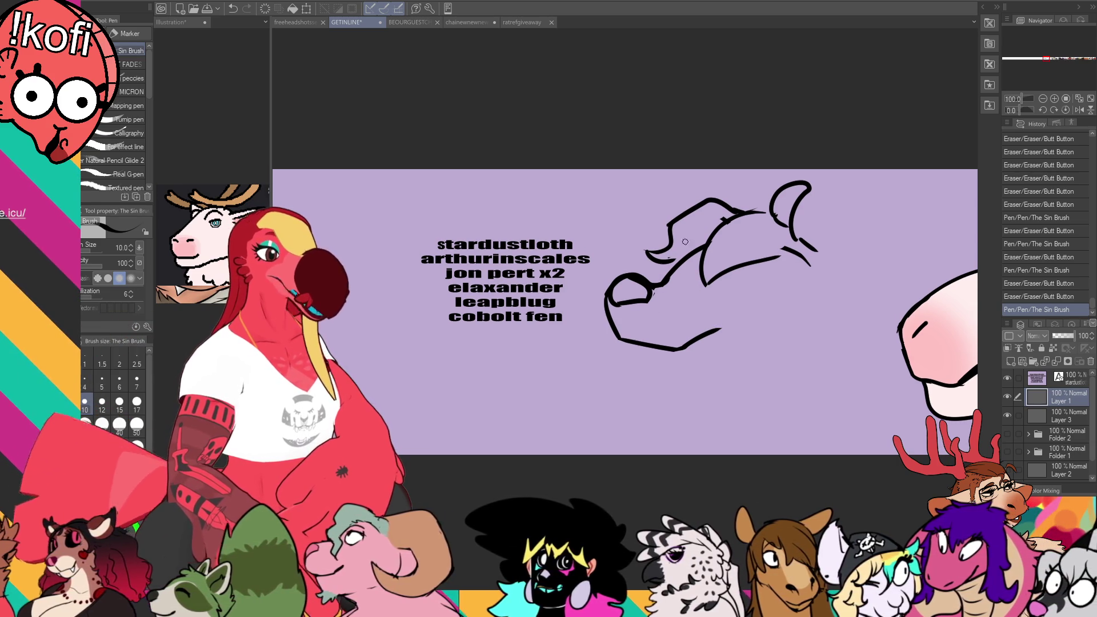
{"action": "left_click_drag", "start_coordinate": [651, 255], "coordinate": [671, 260]}
{"action": "mouse_move", "coordinate": [657, 256]}
{"action": "left_mouse_down"}
{"action": "mouse_move", "coordinate": [684, 270]}
{"action": "mouse_move", "coordinate": [675, 285]}
{"action": "mouse_move", "coordinate": [683, 264]}
{"action": "mouse_move", "coordinate": [672, 274]}
{"action": "left_mouse_up"}
{"action": "mouse_move", "coordinate": [654, 262]}
{"action": "left_mouse_down"}
{"action": "mouse_move", "coordinate": [672, 278]}
{"action": "mouse_move", "coordinate": [777, 256]}
{"action": "left_mouse_up"}
{"action": "left_click_drag", "start_coordinate": [698, 277], "coordinate": [709, 284]}
{"action": "mouse_move", "coordinate": [708, 281]}
{"action": "left_mouse_down"}
{"action": "mouse_move", "coordinate": [768, 246]}
{"action": "mouse_move", "coordinate": [737, 257]}
{"action": "left_mouse_up"}
{"action": "mouse_move", "coordinate": [746, 211]}
{"action": "left_mouse_down"}
{"action": "mouse_move", "coordinate": [733, 221]}
{"action": "mouse_move", "coordinate": [758, 208]}
{"action": "mouse_move", "coordinate": [749, 213]}
{"action": "mouse_move", "coordinate": [787, 221]}
{"action": "mouse_move", "coordinate": [777, 216]}
{"action": "mouse_move", "coordinate": [802, 241]}
{"action": "left_mouse_up"}
Step: Clean up the head-line junction with alternating pen and eraser touches
{"action": "key", "text": "p"}
{"action": "key", "text": "e"}
{"action": "key", "text": "p"}
{"action": "key", "text": "e"}
{"action": "key", "text": "p"}
{"action": "key", "text": "e"}
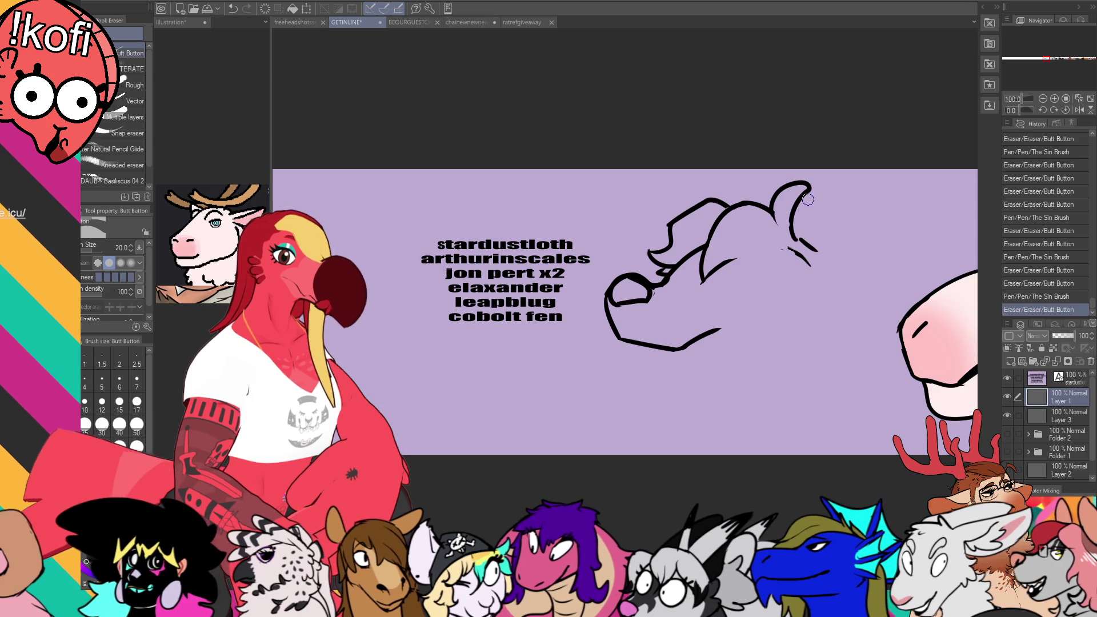
{"action": "key", "text": "p"}
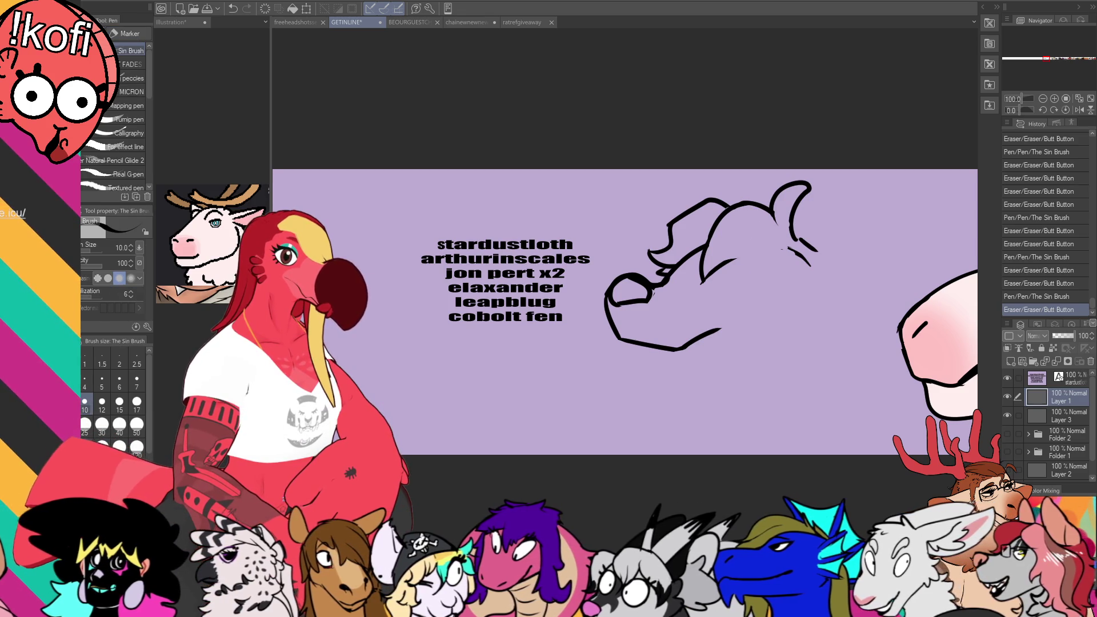
Step: Draw the eye circles on the head and a dark pupil in the left eye
{"action": "mouse_move", "coordinate": [672, 268]}
{"action": "left_mouse_down"}
{"action": "mouse_move", "coordinate": [693, 283]}
{"action": "mouse_move", "coordinate": [691, 273]}
{"action": "mouse_move", "coordinate": [737, 278]}
{"action": "left_mouse_up"}
{"action": "mouse_move", "coordinate": [735, 280]}
{"action": "left_mouse_down"}
{"action": "mouse_move", "coordinate": [718, 272]}
{"action": "mouse_move", "coordinate": [757, 272]}
{"action": "left_mouse_up"}
{"action": "key", "text": "ctrl+z"}
{"action": "key", "text": "ctrl+z"}
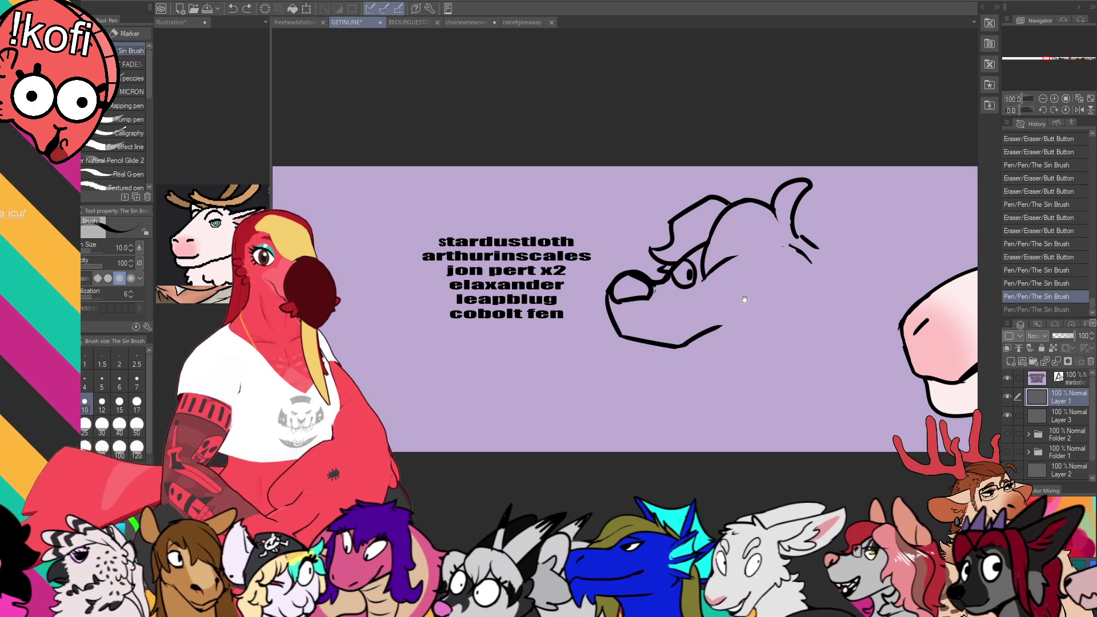
{"action": "mouse_move", "coordinate": [718, 284]}
{"action": "left_mouse_down"}
{"action": "mouse_move", "coordinate": [766, 282]}
{"action": "mouse_move", "coordinate": [772, 258]}
{"action": "mouse_move", "coordinate": [758, 286]}
{"action": "mouse_move", "coordinate": [761, 273]}
{"action": "left_mouse_up"}
{"action": "key", "text": "ctrl+z"}
{"action": "key", "text": "ctrl+z"}
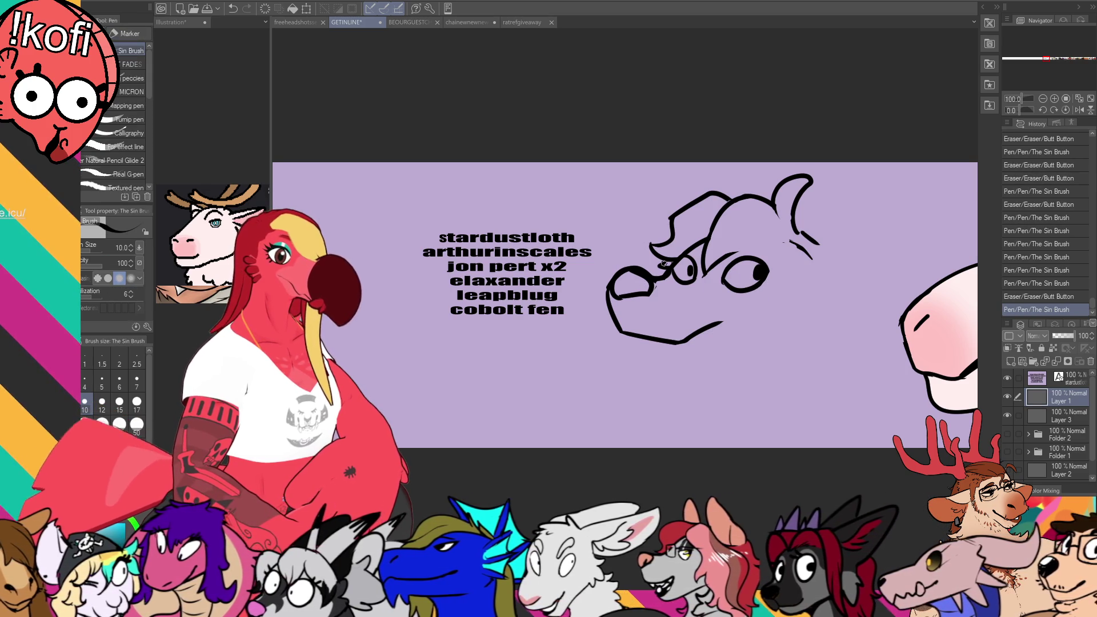
{"action": "mouse_move", "coordinate": [688, 275]}
{"action": "left_mouse_down"}
{"action": "mouse_move", "coordinate": [695, 258]}
{"action": "mouse_move", "coordinate": [747, 267]}
{"action": "left_mouse_up"}
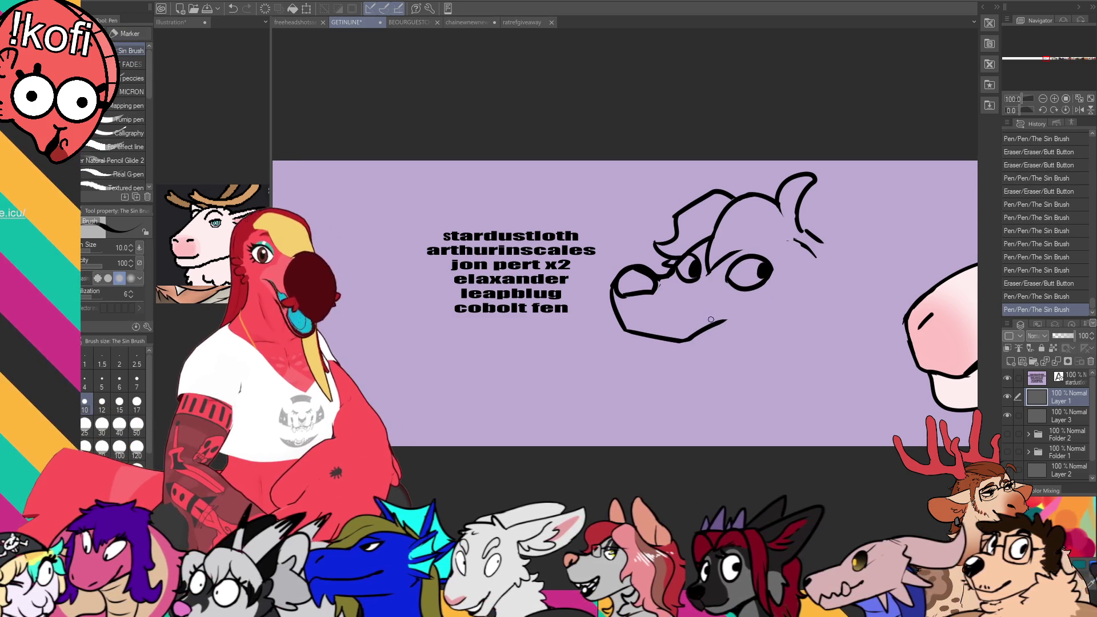
Step: Erase a stray line on the head and draw brows above the right eye
{"action": "left_click_drag", "start_coordinate": [743, 274], "coordinate": [753, 273]}
{"action": "left_click_drag", "start_coordinate": [766, 232], "coordinate": [734, 251]}
{"action": "key", "text": "e"}
{"action": "key", "text": "p"}
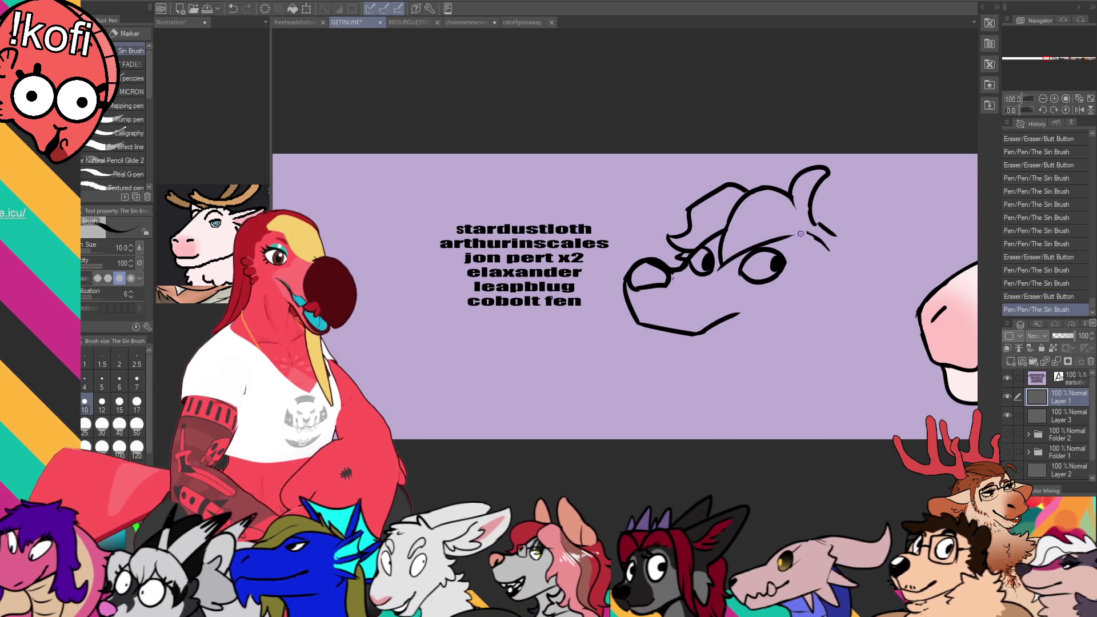
{"action": "mouse_move", "coordinate": [800, 230]}
{"action": "left_mouse_down"}
{"action": "mouse_move", "coordinate": [791, 263]}
{"action": "mouse_move", "coordinate": [805, 209]}
{"action": "mouse_move", "coordinate": [802, 230]}
{"action": "mouse_move", "coordinate": [818, 214]}
{"action": "mouse_move", "coordinate": [827, 219]}
{"action": "mouse_move", "coordinate": [812, 210]}
{"action": "left_mouse_up"}
Step: Draw two ears atop the head, then clear the whole sketch from Layer 1
{"action": "key", "text": "e"}
{"action": "key", "text": "p"}
{"action": "key", "text": "e"}
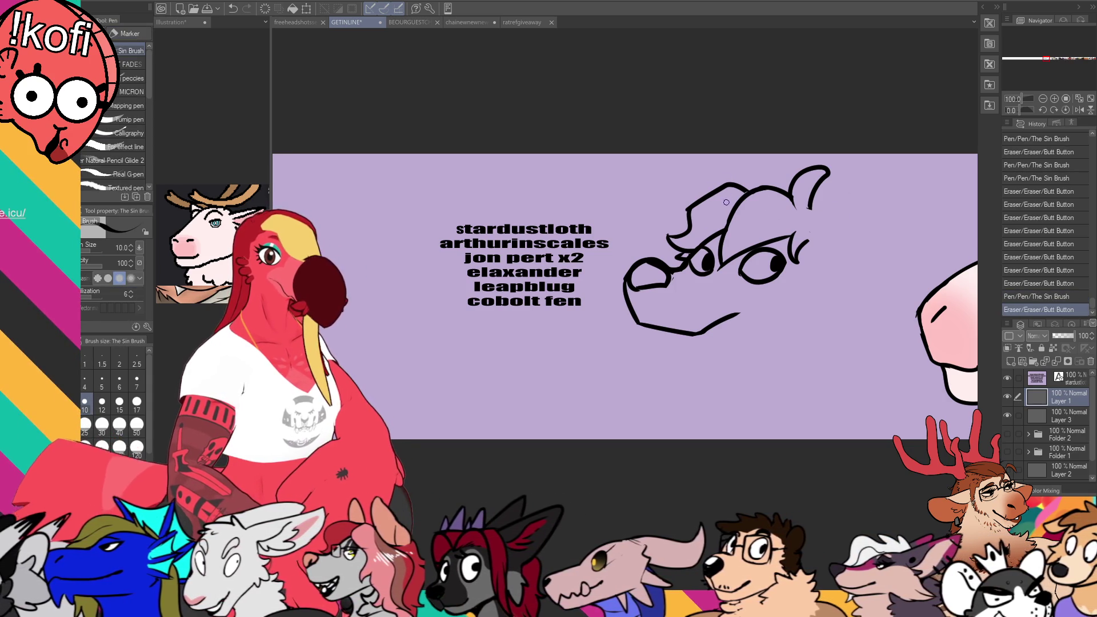
{"action": "left_click_drag", "start_coordinate": [763, 241], "coordinate": [755, 254]}
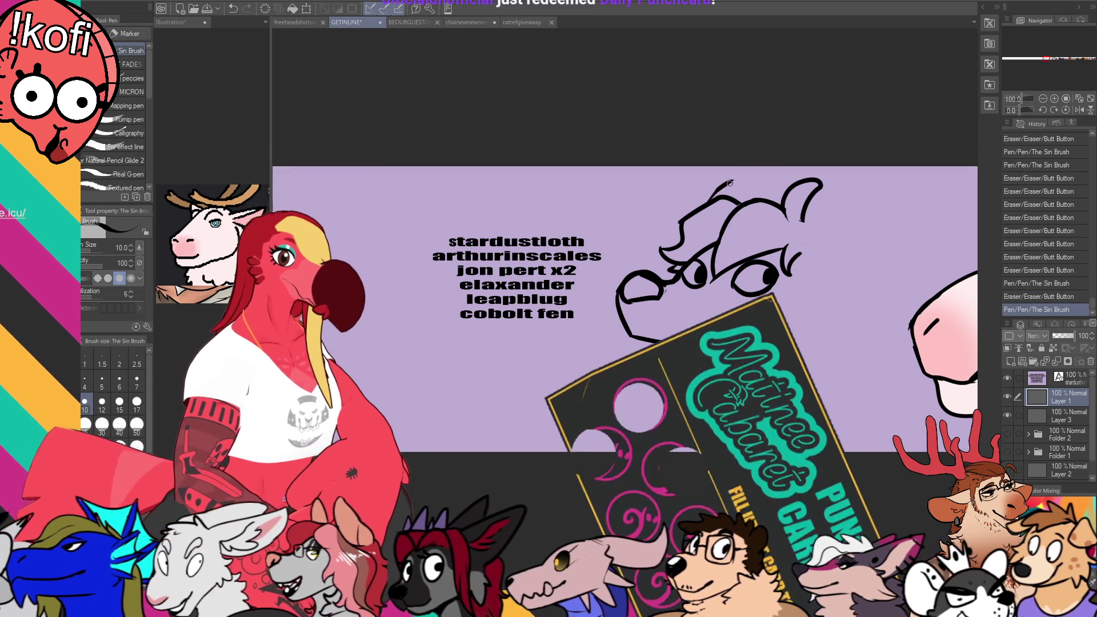
{"action": "left_click_drag", "start_coordinate": [707, 198], "coordinate": [750, 206]}
{"action": "key", "text": "e"}
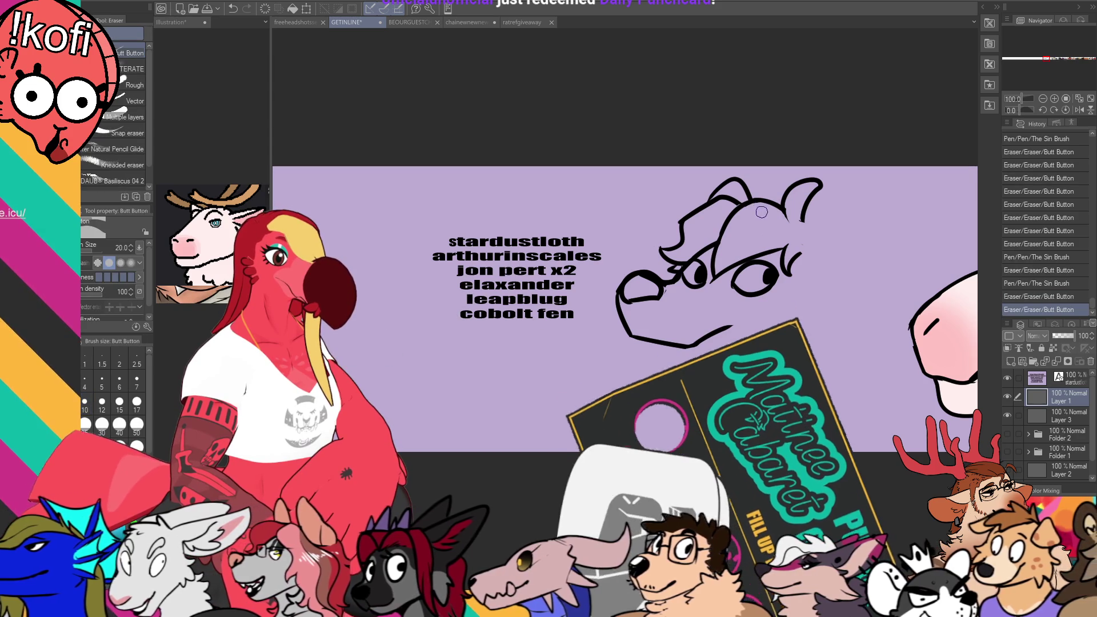
{"action": "key", "text": "p"}
{"action": "mouse_move", "coordinate": [803, 220]}
{"action": "left_mouse_down"}
{"action": "mouse_move", "coordinate": [857, 240]}
{"action": "mouse_move", "coordinate": [843, 266]}
{"action": "left_mouse_up"}
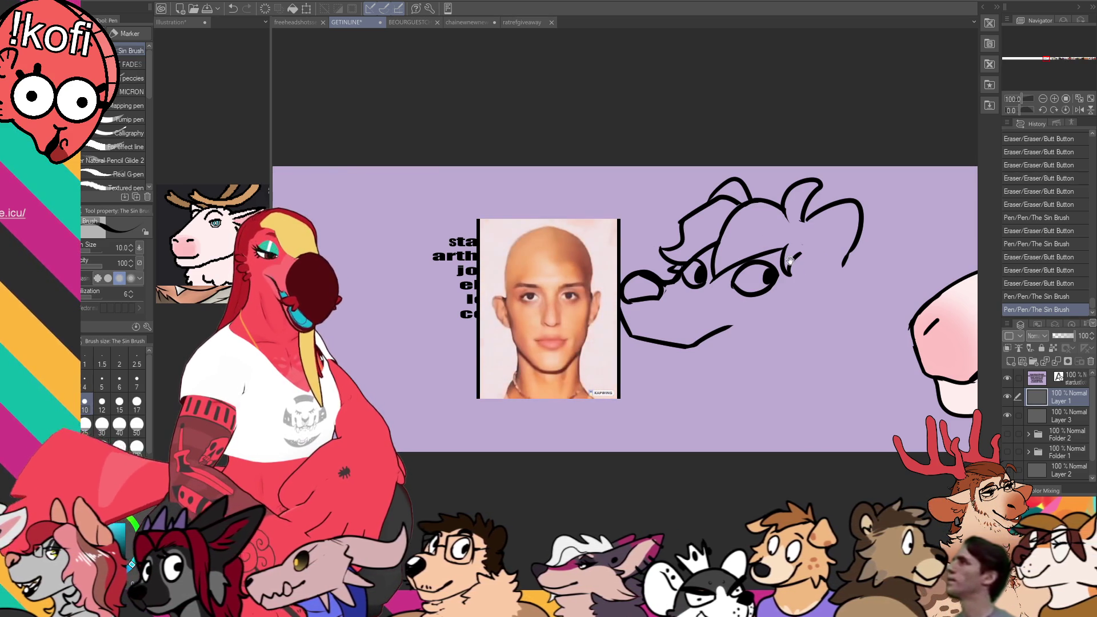
{"action": "key", "text": "Delete"}
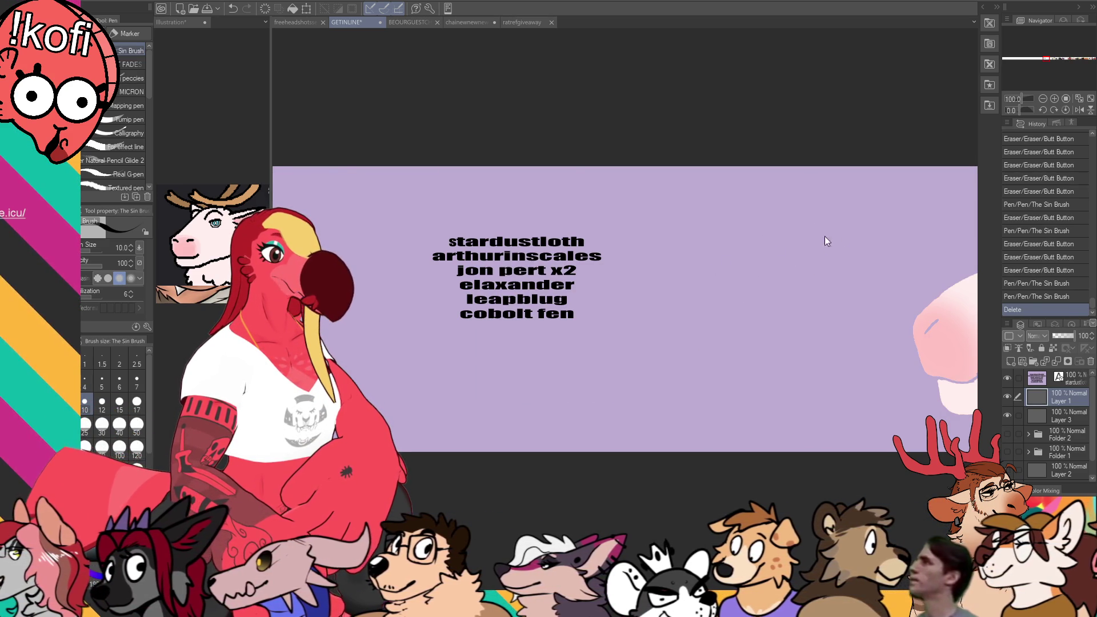
Step: Restore the deleted head sketch from the last Pen history entry and save the banner
{"action": "left_click", "coordinate": [857, 231]}
{"action": "key", "text": "ctrl+z"}
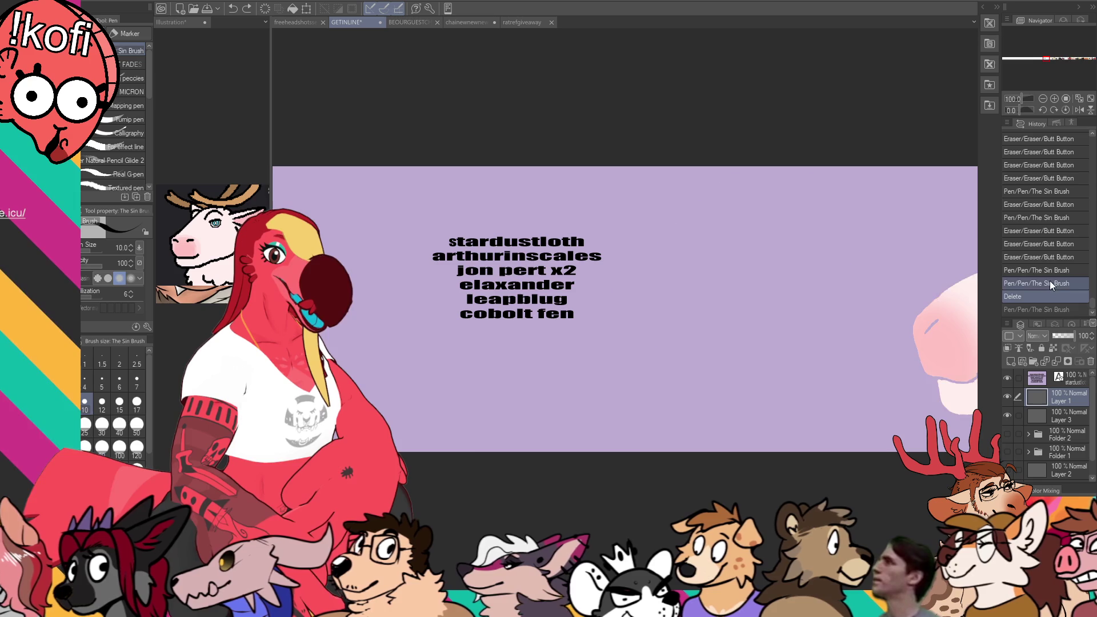
{"action": "left_click", "coordinate": [1050, 283]}
{"action": "left_click_drag", "start_coordinate": [822, 429], "coordinate": [781, 447]}
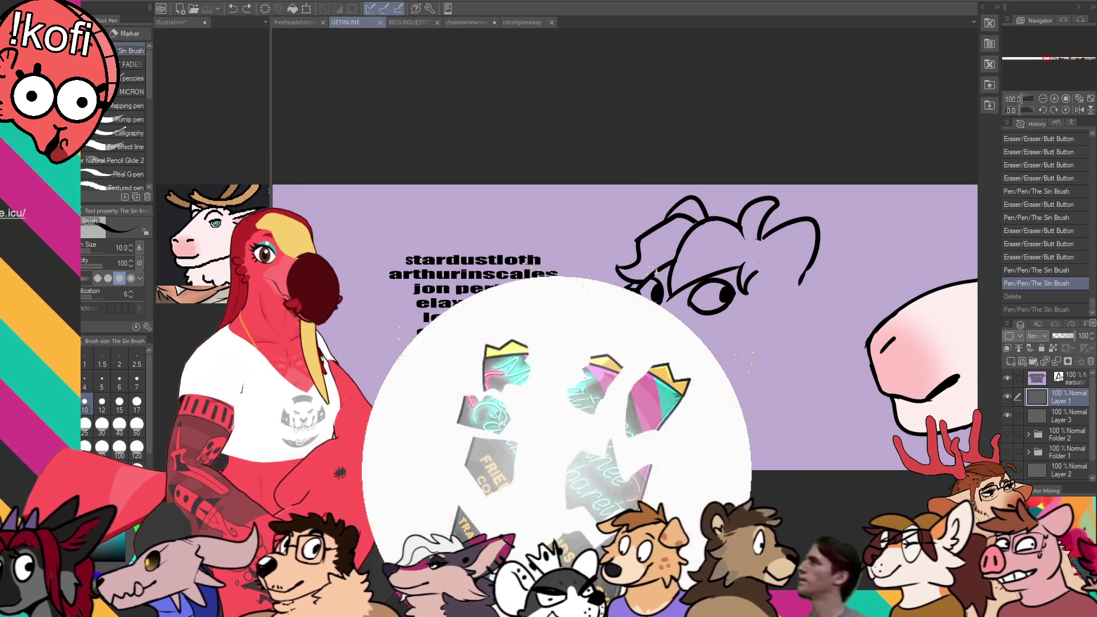
{"action": "key", "text": "ctrl+y"}
{"action": "key", "text": "ctrl+y"}
{"action": "key", "text": "ctrl+y"}
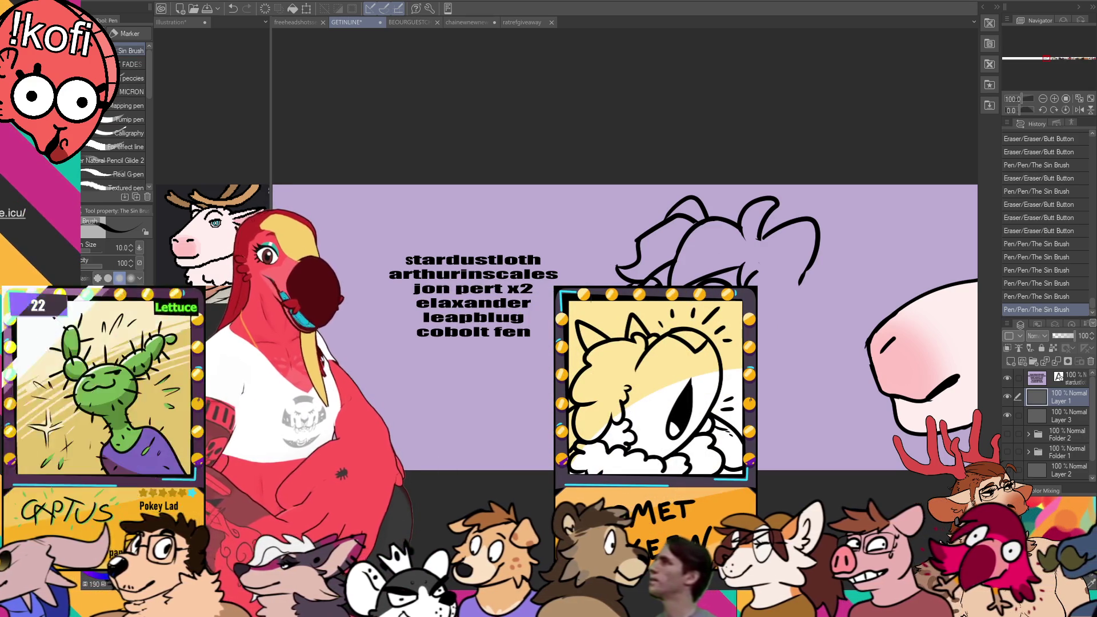
{"action": "key", "text": "ctrl+s"}
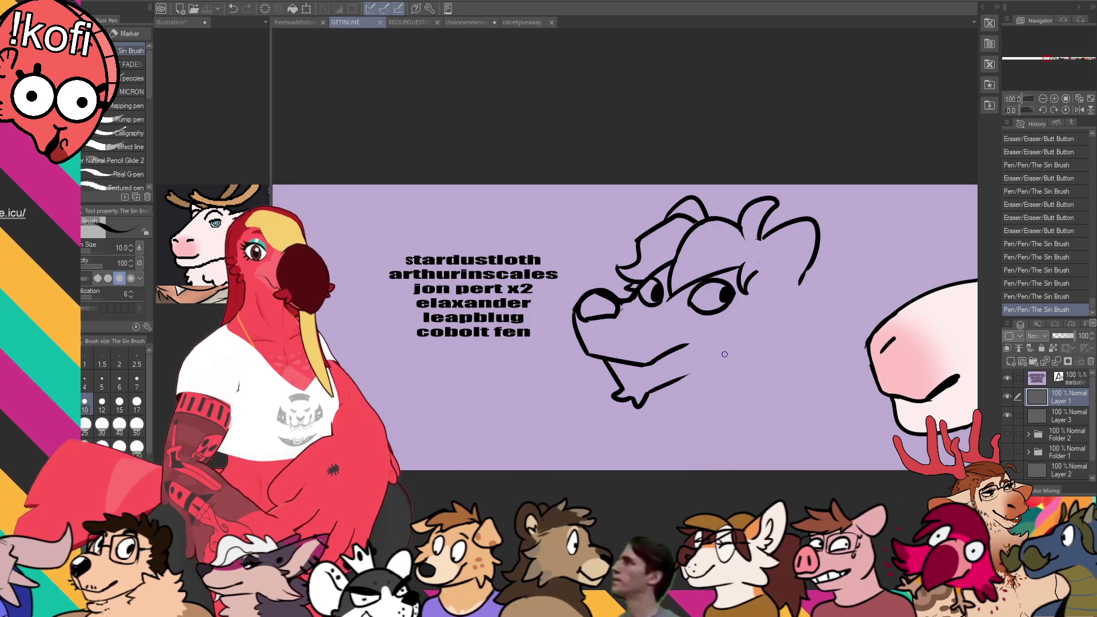
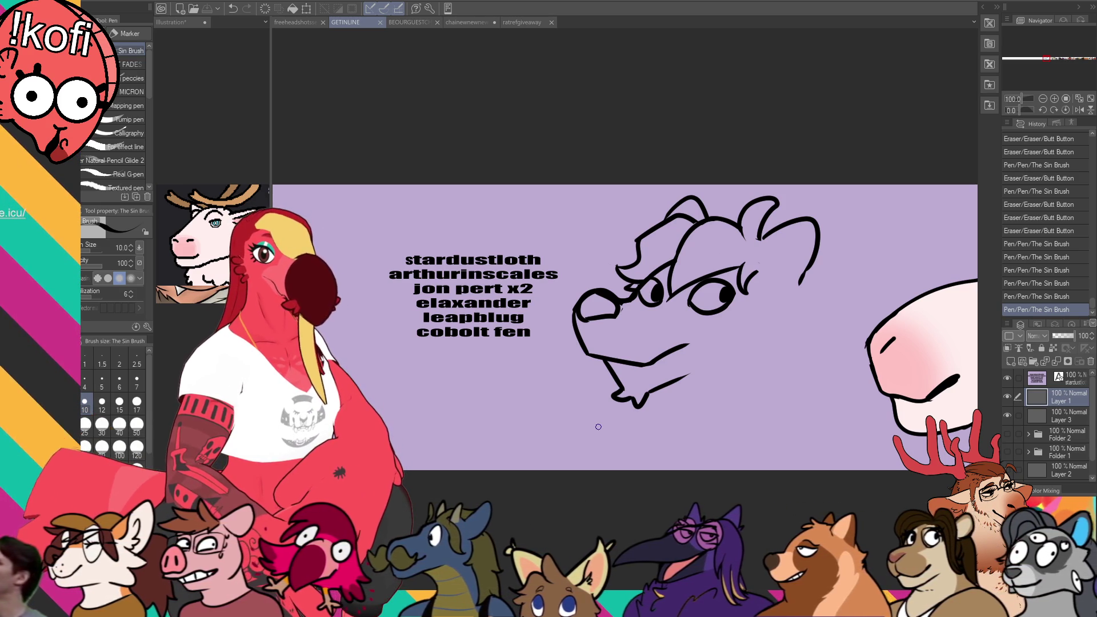
Step: Try out jaw and cheek strokes on the wolf head, undoing the failed attempts
{"action": "left_click_drag", "start_coordinate": [957, 268], "coordinate": [885, 478]}
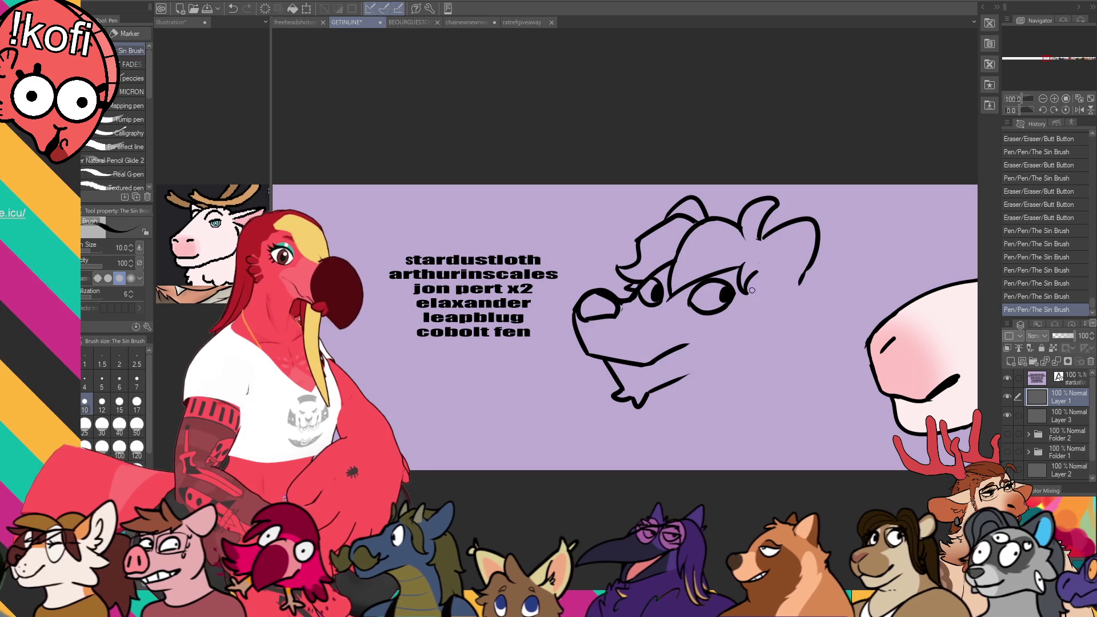
{"action": "key", "text": "ctrl+z"}
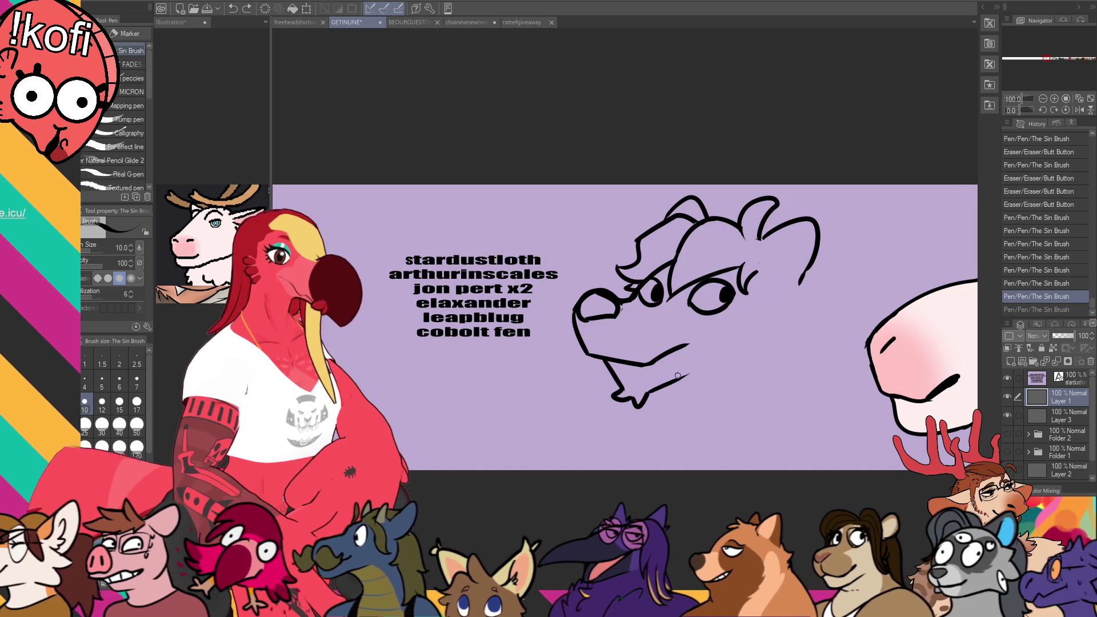
{"action": "left_click_drag", "start_coordinate": [678, 375], "coordinate": [744, 345]}
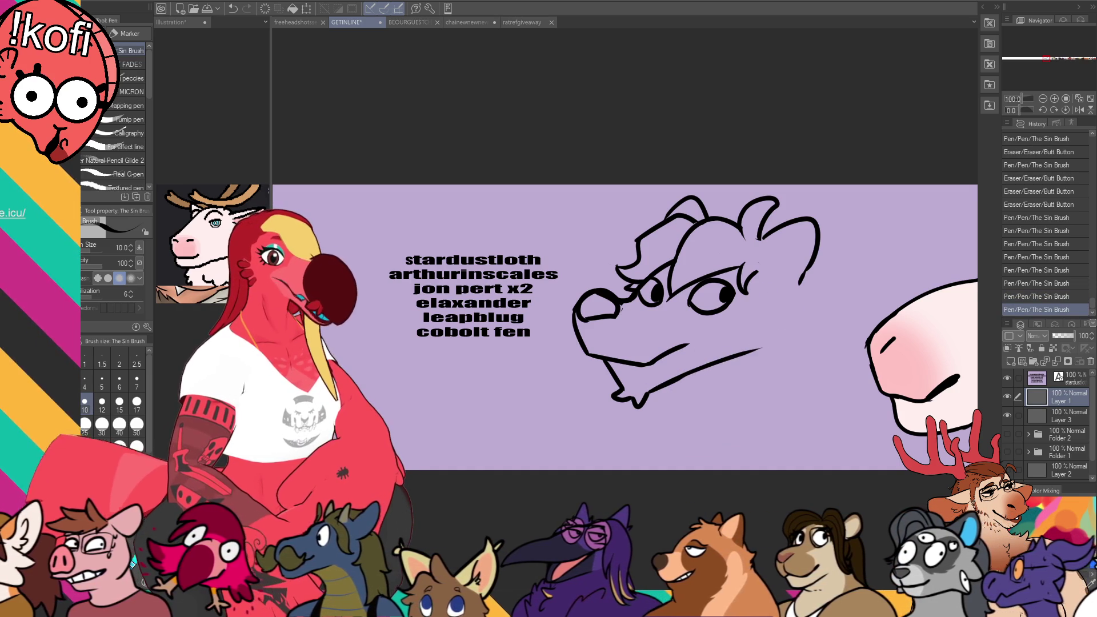
{"action": "key", "text": "ctrl+z"}
{"action": "mouse_move", "coordinate": [790, 274]}
{"action": "left_mouse_down"}
{"action": "mouse_move", "coordinate": [826, 302]}
{"action": "mouse_move", "coordinate": [756, 354]}
{"action": "mouse_move", "coordinate": [799, 347]}
{"action": "mouse_move", "coordinate": [805, 334]}
{"action": "left_mouse_up"}
{"action": "key", "text": "ctrl+z"}
Step: Erase the broken jaw segment and redraw the jaw as one continuous line
{"action": "key", "text": "ctrl+z"}
{"action": "key", "text": "ctrl+z"}
{"action": "left_click_drag", "start_coordinate": [742, 354], "coordinate": [797, 337]}
{"action": "key", "text": "e"}
{"action": "left_click_drag", "start_coordinate": [703, 354], "coordinate": [801, 337]}
{"action": "key", "text": "p"}
{"action": "left_click_drag", "start_coordinate": [731, 357], "coordinate": [774, 352]}
{"action": "key", "text": "ctrl+z"}
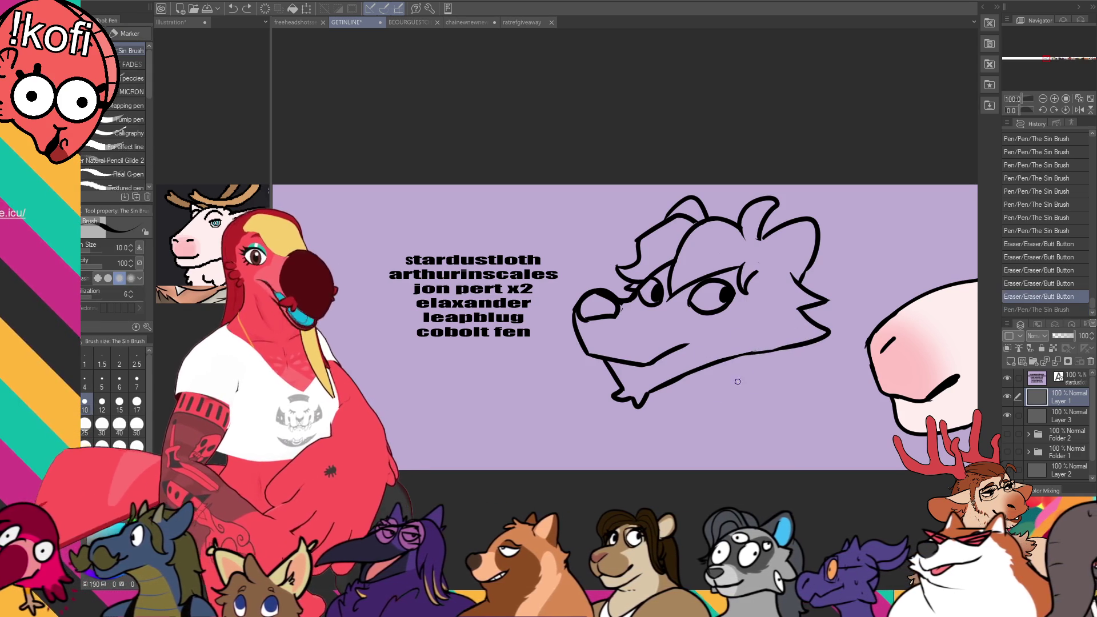
{"action": "left_click_drag", "start_coordinate": [683, 372], "coordinate": [802, 338]}
{"action": "key", "text": "ctrl+z"}
{"action": "key", "text": "ctrl+z"}
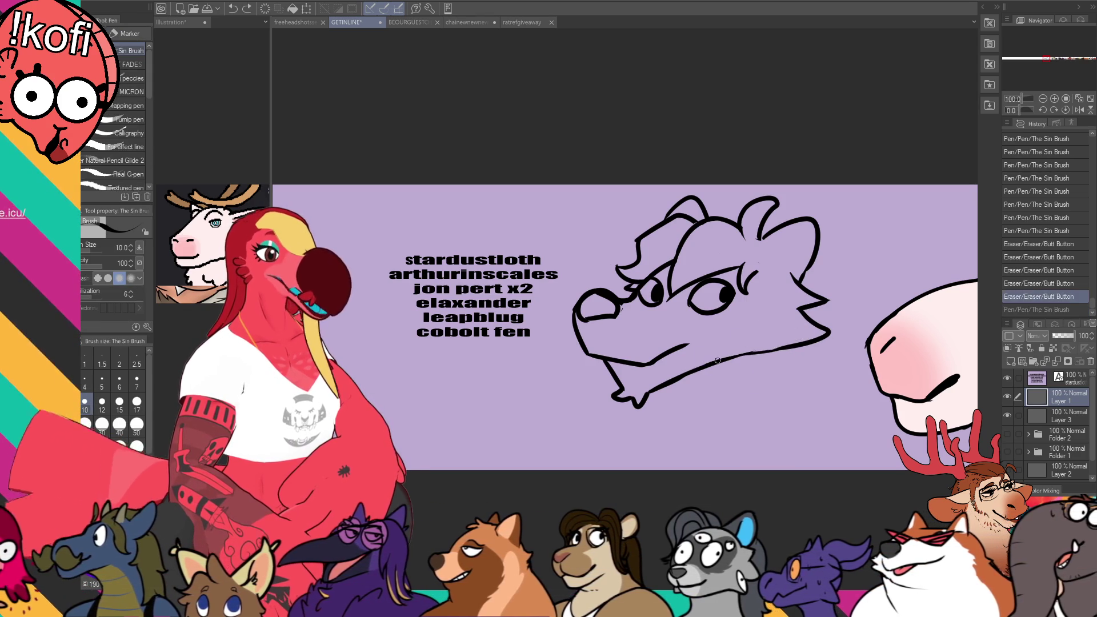
{"action": "left_click_drag", "start_coordinate": [714, 360], "coordinate": [795, 343]}
Step: Erase the top of the right ear and redraw its outline, trimming the line ends
{"action": "scroll", "coordinate": [782, 346], "scroll_direction": "up", "scroll_amount": 1}
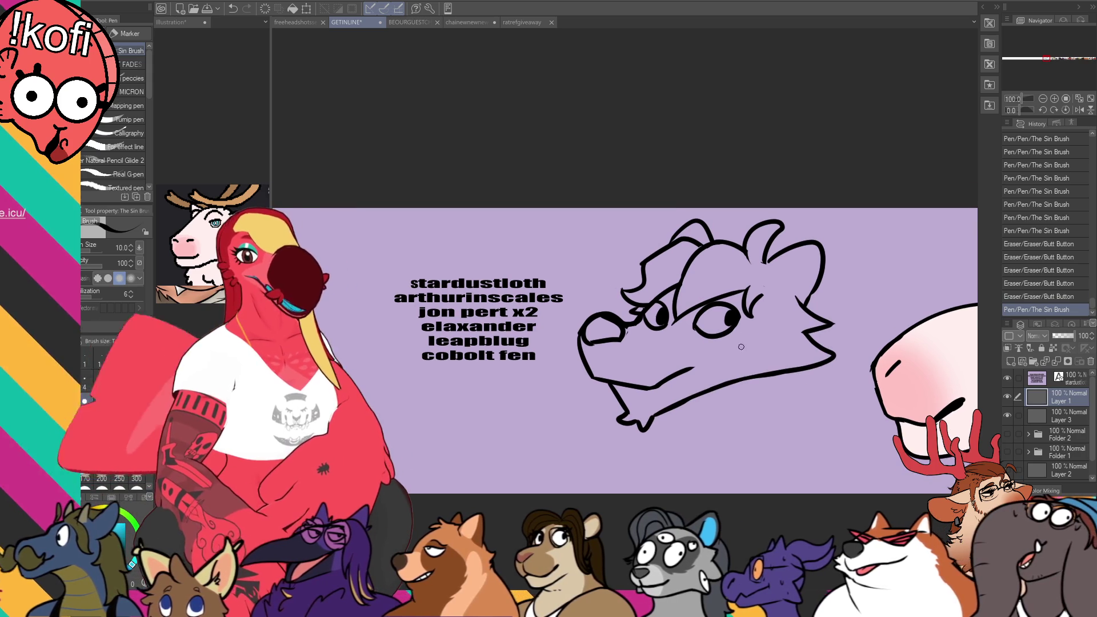
{"action": "key", "text": "e"}
{"action": "mouse_move", "coordinate": [794, 237]}
{"action": "left_mouse_down"}
{"action": "mouse_move", "coordinate": [813, 255]}
{"action": "mouse_move", "coordinate": [808, 245]}
{"action": "mouse_move", "coordinate": [820, 244]}
{"action": "mouse_move", "coordinate": [814, 311]}
{"action": "left_mouse_up"}
{"action": "key", "text": "p"}
{"action": "key", "text": "ctrl+z"}
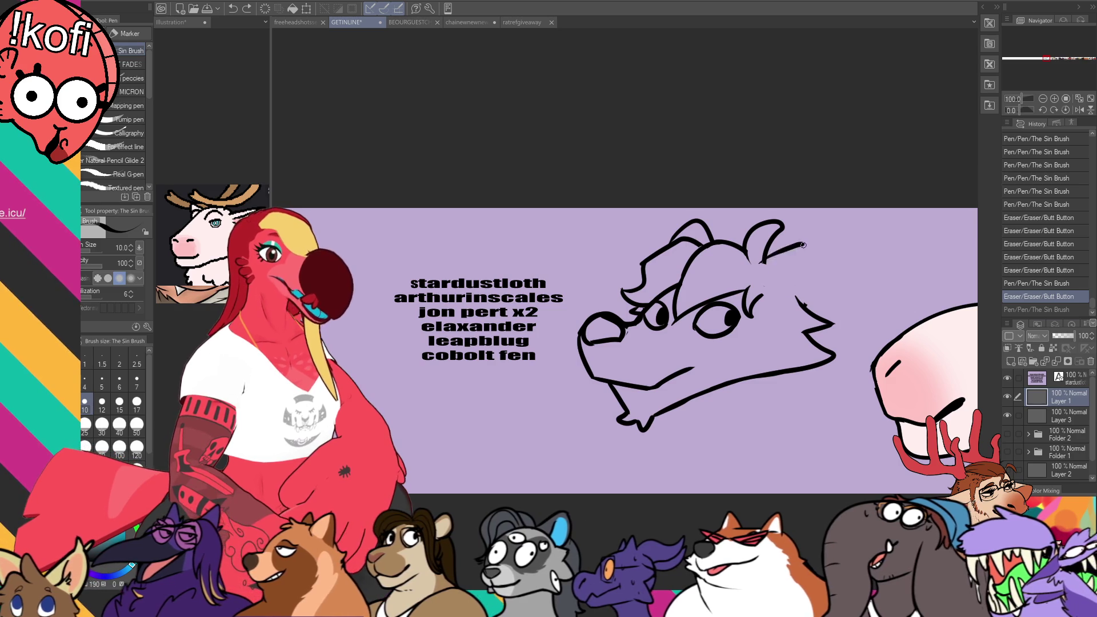
{"action": "left_click_drag", "start_coordinate": [764, 263], "coordinate": [807, 303]}
{"action": "key", "text": "e"}
{"action": "left_click_drag", "start_coordinate": [802, 303], "coordinate": [814, 309]}
{"action": "key", "text": "p"}
{"action": "key", "text": "ctrl+z"}
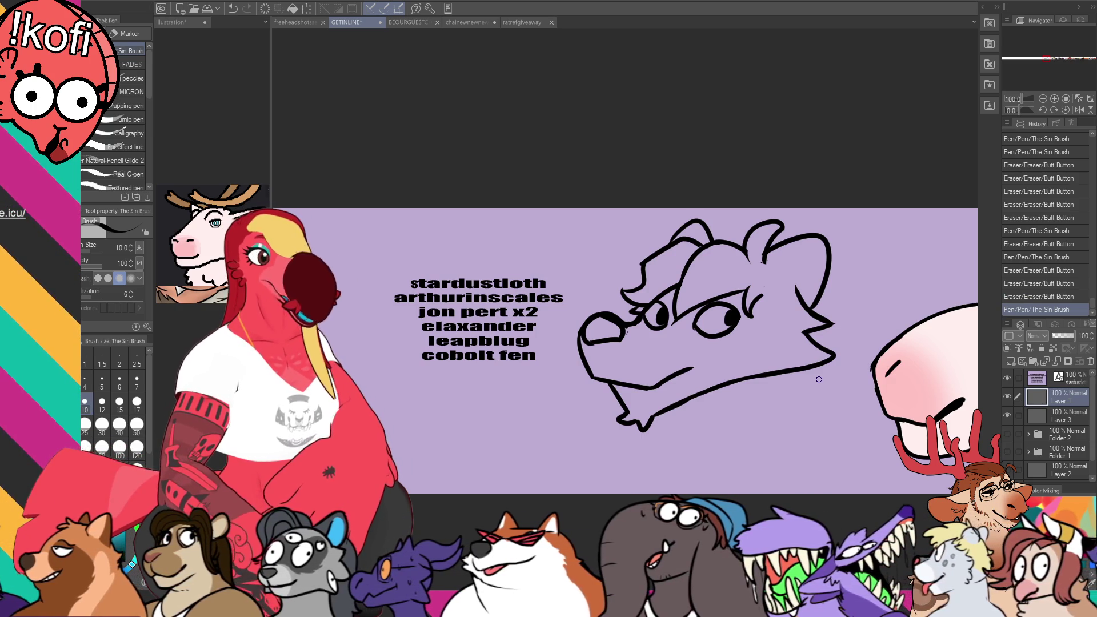
{"action": "left_click_drag", "start_coordinate": [800, 286], "coordinate": [828, 321]}
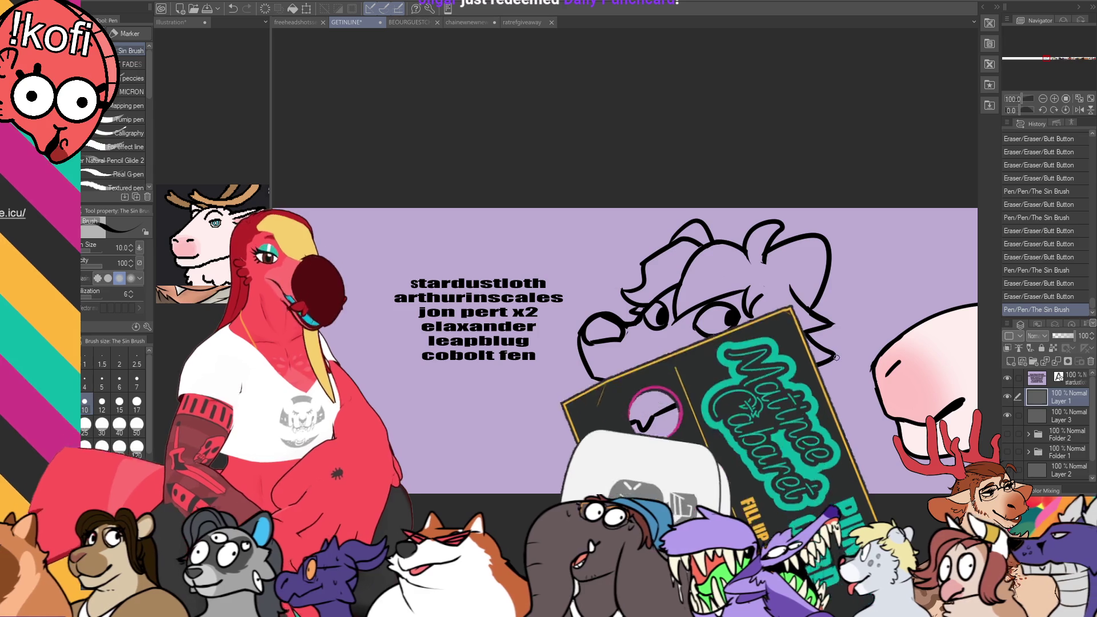
Step: Draw two short inner-ear strokes inside the wolf's right ear with The Sin Brush
{"action": "left_click_drag", "start_coordinate": [791, 245], "coordinate": [797, 286]}
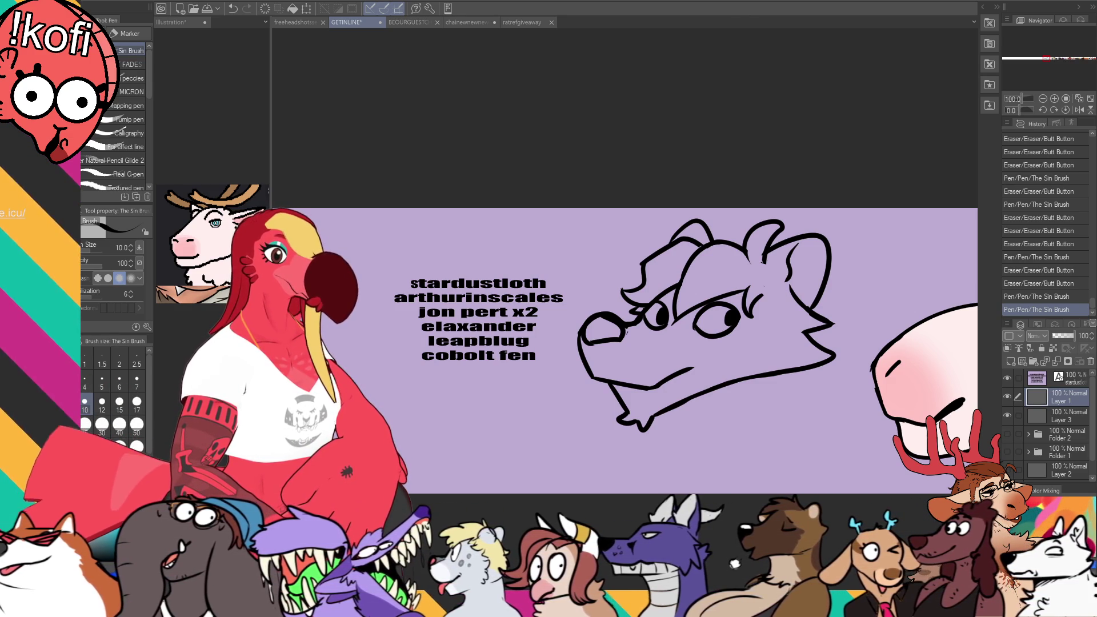
{"action": "left_click_drag", "start_coordinate": [788, 244], "coordinate": [792, 279]}
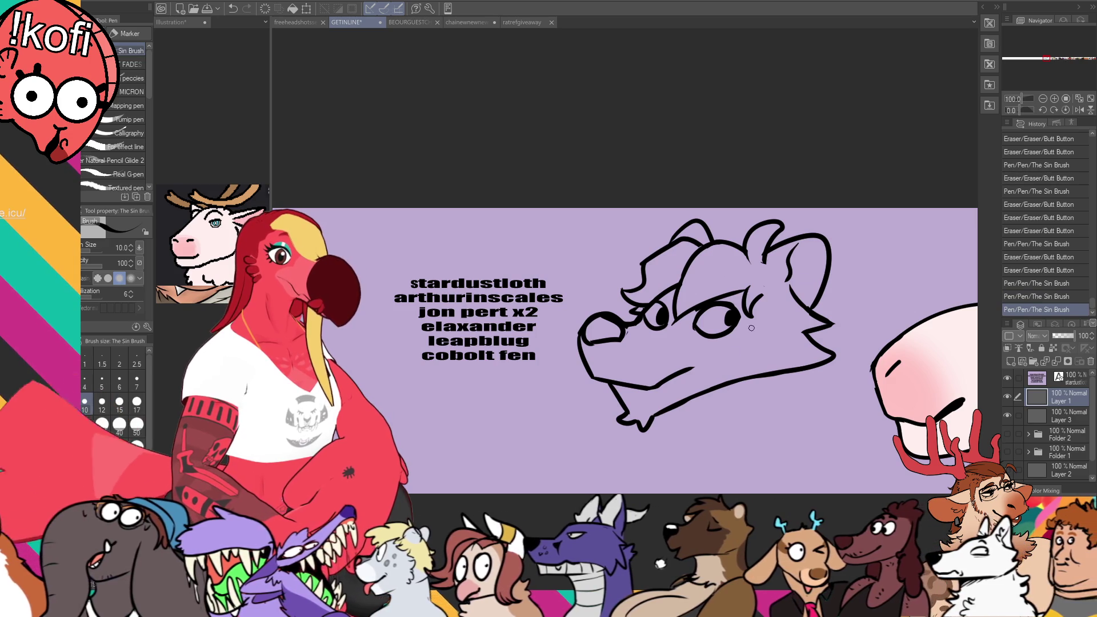
Step: Draw the chin tuft and the left neck line below the jaw, undoing rejected strokes
{"action": "left_click_drag", "start_coordinate": [682, 410], "coordinate": [658, 492]}
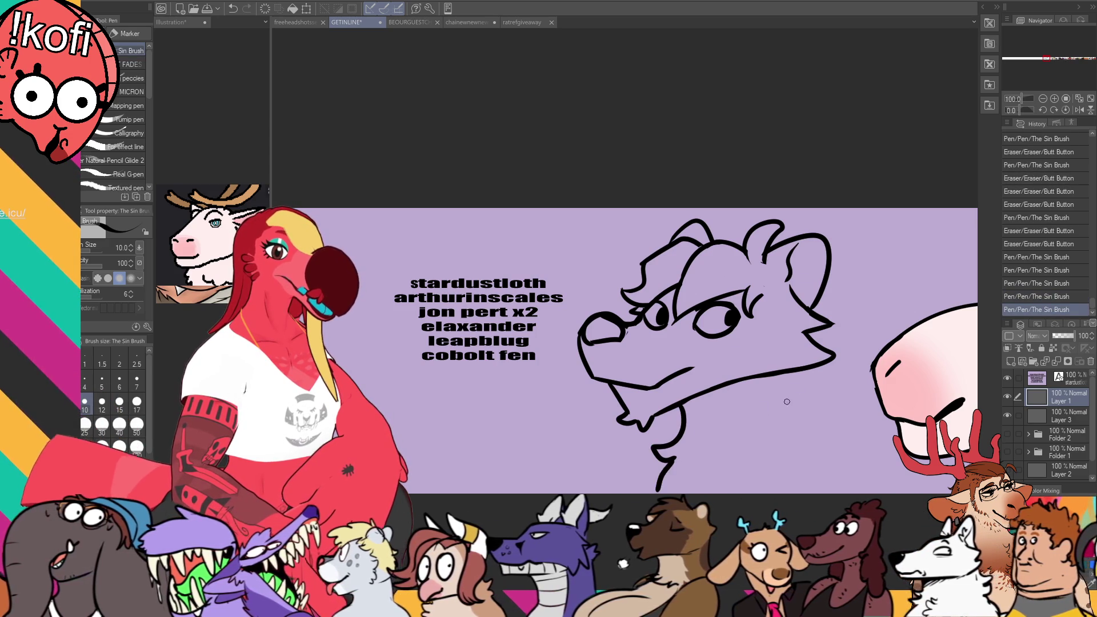
{"action": "key", "text": "ctrl+z"}
{"action": "left_click_drag", "start_coordinate": [796, 372], "coordinate": [796, 386]}
{"action": "left_click_drag", "start_coordinate": [794, 423], "coordinate": [799, 439]}
{"action": "key", "text": "ctrl+z"}
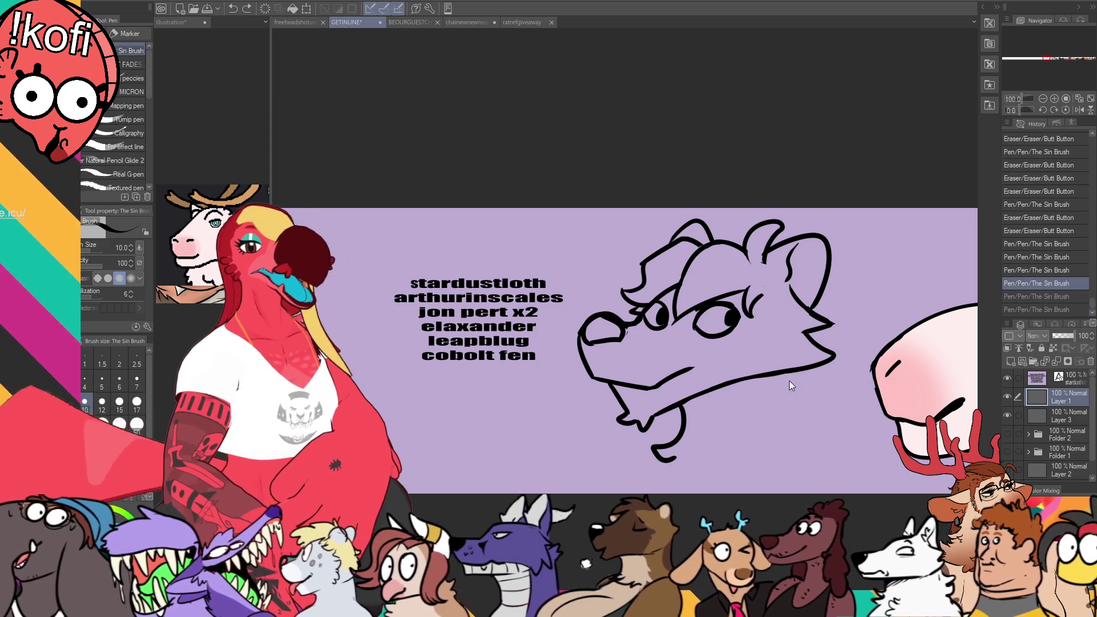
{"action": "mouse_move", "coordinate": [768, 364]}
{"action": "left_mouse_down"}
{"action": "mouse_move", "coordinate": [766, 415]}
{"action": "mouse_move", "coordinate": [841, 444]}
{"action": "mouse_move", "coordinate": [847, 486]}
{"action": "left_mouse_up"}
{"action": "key", "text": "ctrl+z"}
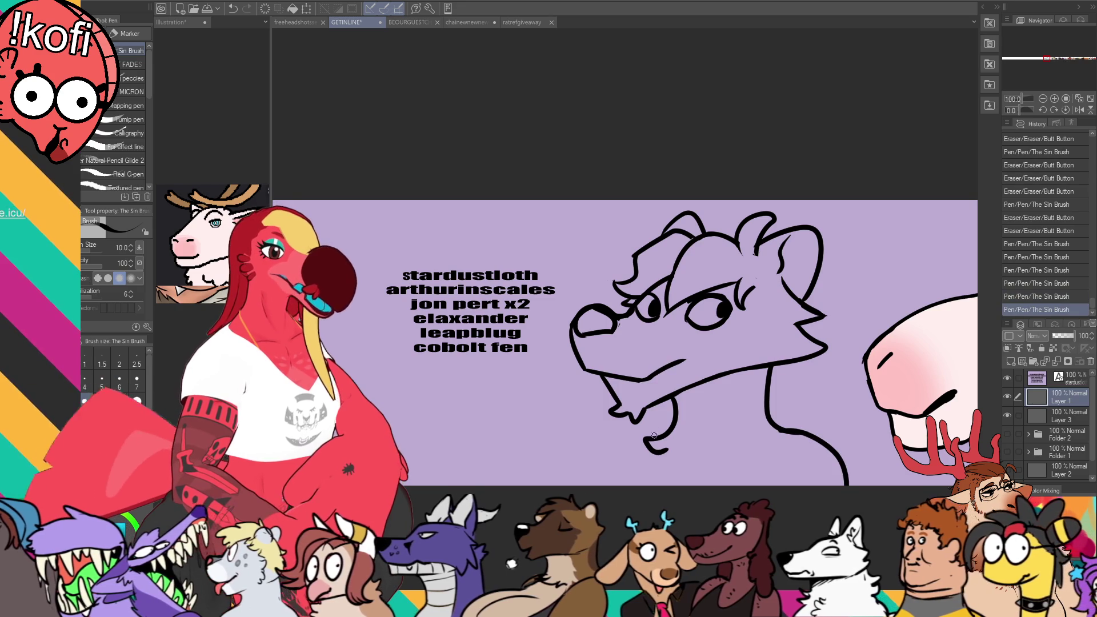
{"action": "left_click_drag", "start_coordinate": [666, 429], "coordinate": [617, 492]}
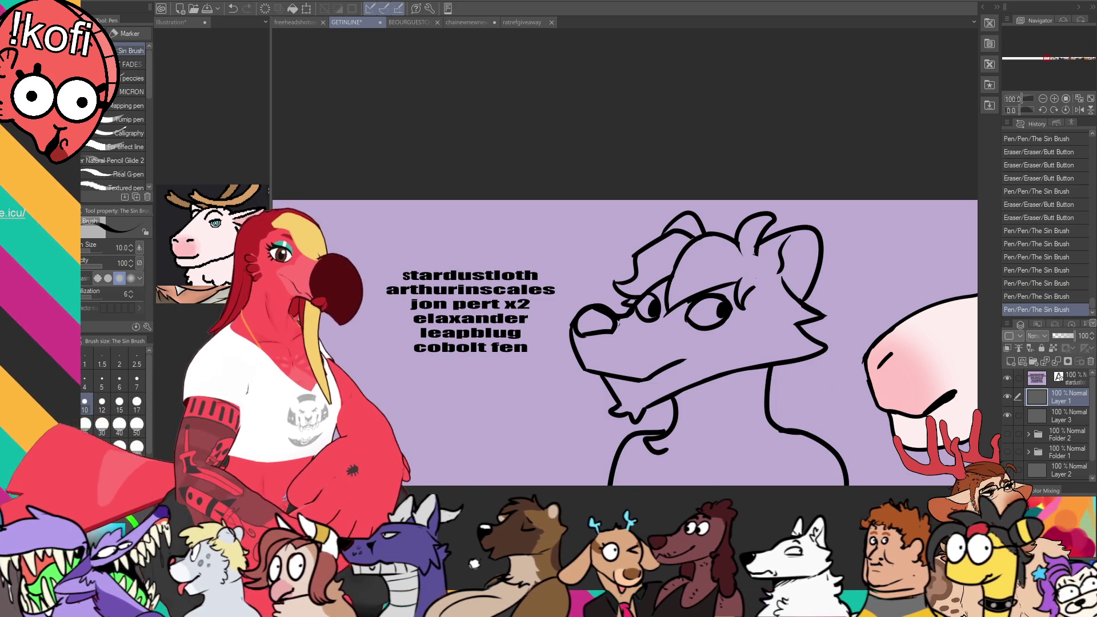
Step: Clean up the small marks around the nose, alternating between eraser and pen
{"action": "key", "text": "e"}
{"action": "left_click", "coordinate": [587, 342]}
{"action": "left_click", "coordinate": [588, 342]}
{"action": "key", "text": "p"}
{"action": "left_click", "coordinate": [590, 341]}
{"action": "key", "text": "e"}
{"action": "left_click", "coordinate": [590, 342]}
{"action": "key", "text": "p"}
{"action": "left_click", "coordinate": [591, 341]}
{"action": "key", "text": "e"}
{"action": "left_click", "coordinate": [591, 341]}
{"action": "key", "text": "p"}
Step: Redraw the nose line and the chin line
{"action": "mouse_move", "coordinate": [582, 311]}
{"action": "left_mouse_down"}
{"action": "mouse_move", "coordinate": [621, 325]}
{"action": "mouse_move", "coordinate": [603, 303]}
{"action": "mouse_move", "coordinate": [663, 306]}
{"action": "left_mouse_up"}
{"action": "key", "text": "e"}
{"action": "key", "text": "p"}
{"action": "mouse_move", "coordinate": [592, 343]}
{"action": "left_mouse_down"}
{"action": "mouse_move", "coordinate": [618, 365]}
{"action": "mouse_move", "coordinate": [620, 325]}
{"action": "left_mouse_up"}
Step: Add a neck stroke and the chest line below the neck
{"action": "left_click_drag", "start_coordinate": [742, 427], "coordinate": [730, 453]}
{"action": "left_click_drag", "start_coordinate": [657, 440], "coordinate": [649, 450]}
{"action": "left_click_drag", "start_coordinate": [828, 369], "coordinate": [832, 372]}
{"action": "left_click_drag", "start_coordinate": [879, 455], "coordinate": [874, 421]}
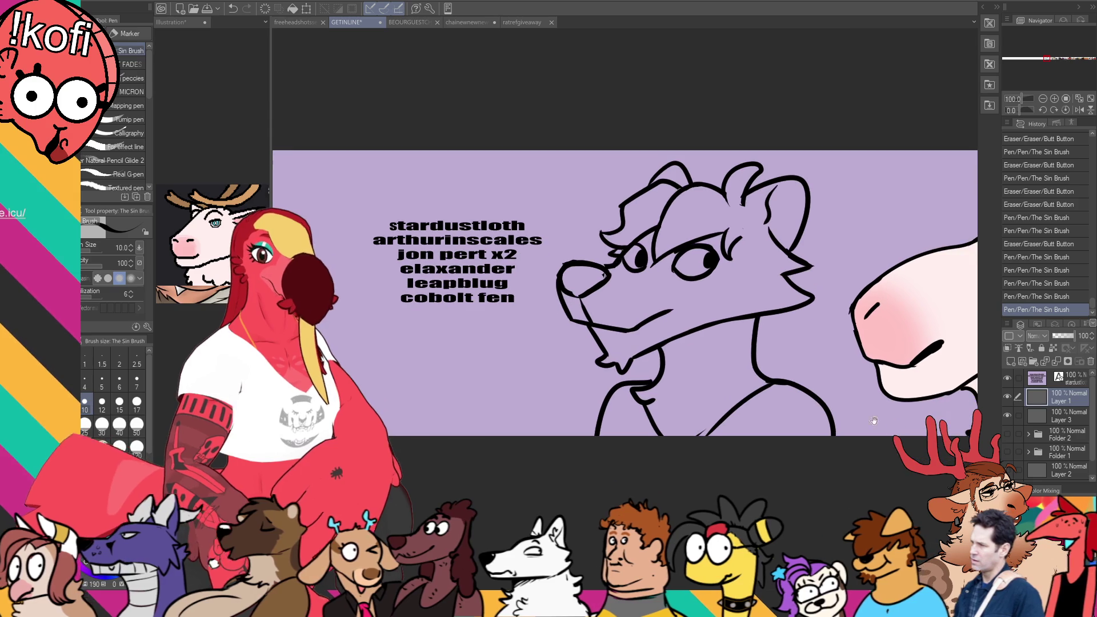
Step: On Layer 1, add fur lines at the right cheek and redraw the chest stroke
{"action": "left_click", "coordinate": [1065, 411]}
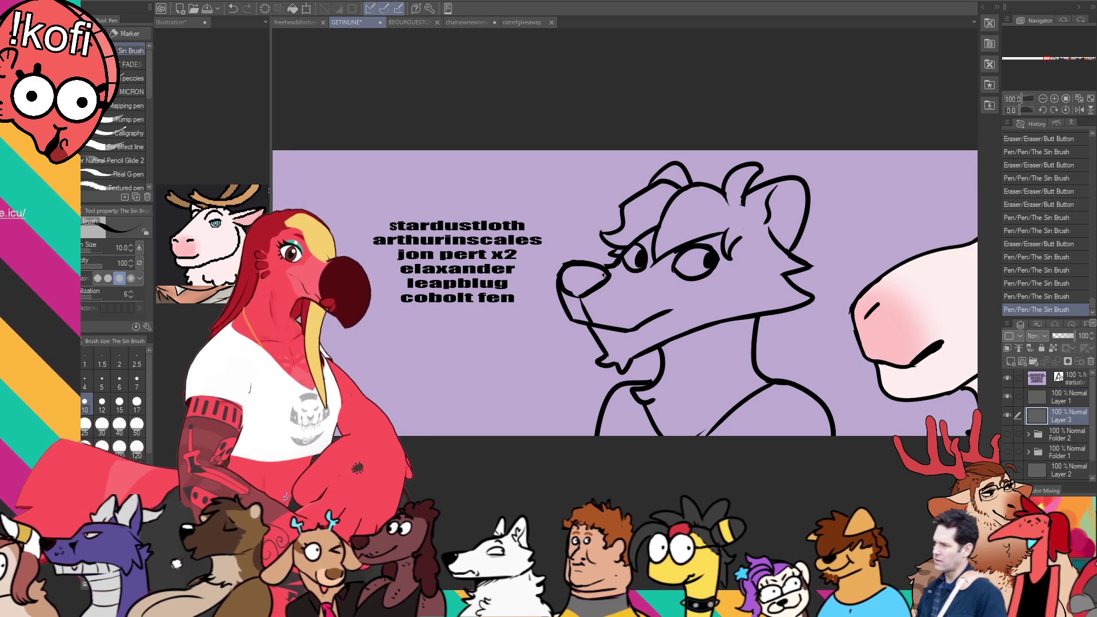
{"action": "left_click", "coordinate": [1064, 400]}
{"action": "mouse_move", "coordinate": [814, 247]}
{"action": "left_mouse_down"}
{"action": "mouse_move", "coordinate": [849, 323]}
{"action": "mouse_move", "coordinate": [768, 336]}
{"action": "mouse_move", "coordinate": [774, 355]}
{"action": "mouse_move", "coordinate": [789, 358]}
{"action": "mouse_move", "coordinate": [764, 383]}
{"action": "left_mouse_up"}
{"action": "key", "text": "ctrl+z"}
{"action": "left_click_drag", "start_coordinate": [682, 365], "coordinate": [712, 348]}
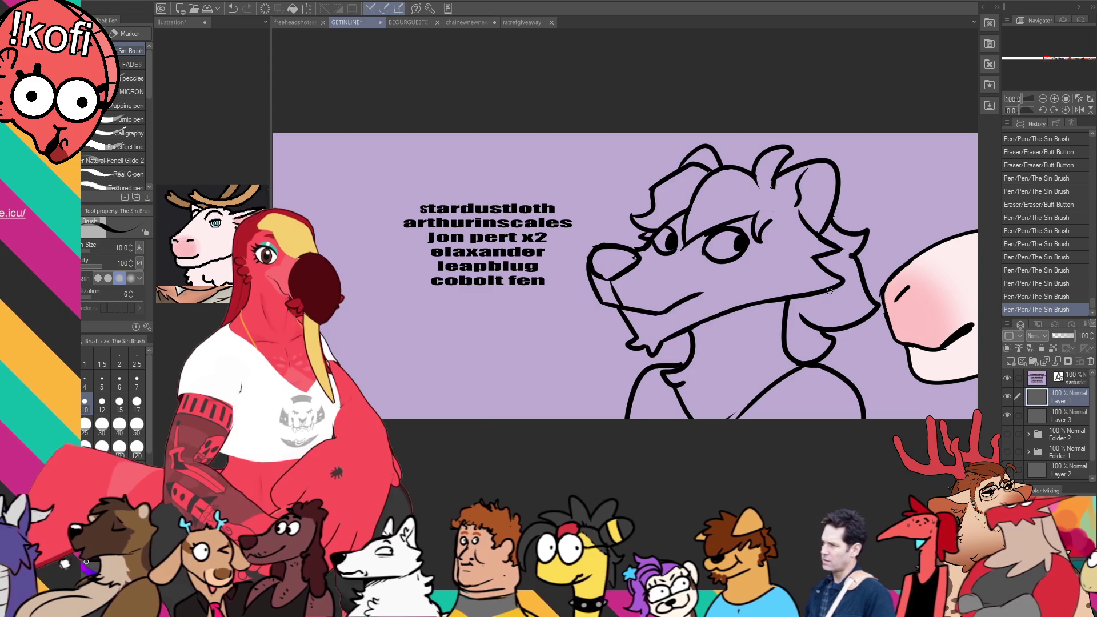
{"action": "left_click", "coordinate": [807, 252]}
{"action": "key", "text": "ctrl+z"}
{"action": "left_click_drag", "start_coordinate": [788, 355], "coordinate": [771, 371]}
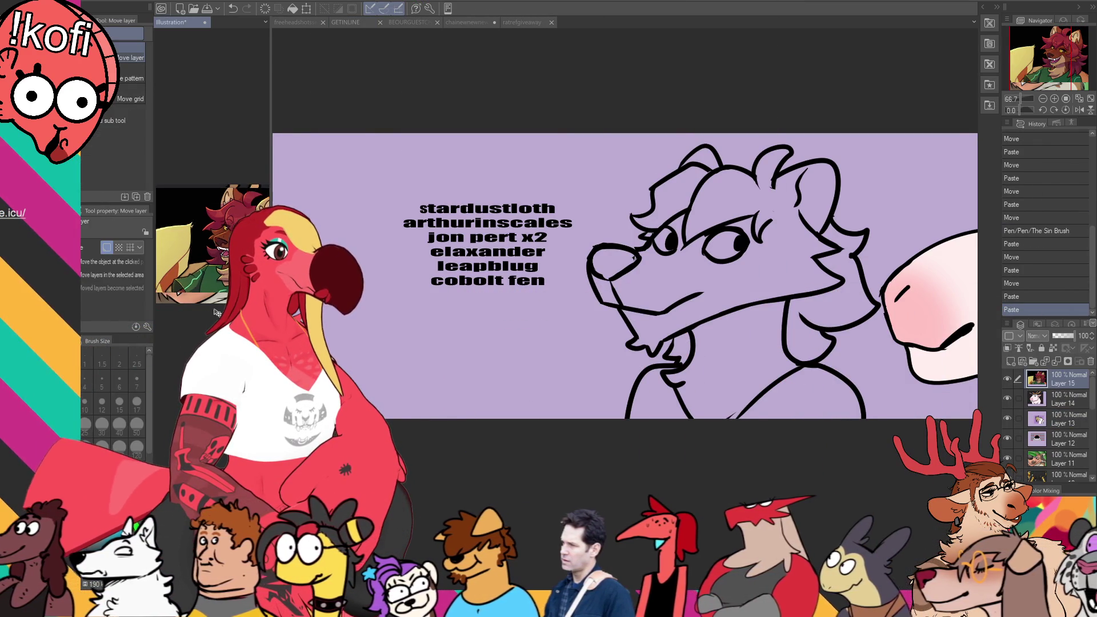
Step: Fill the wolf's face, neck and the gap near the lower snout with brown
{"action": "left_click", "coordinate": [171, 22]}
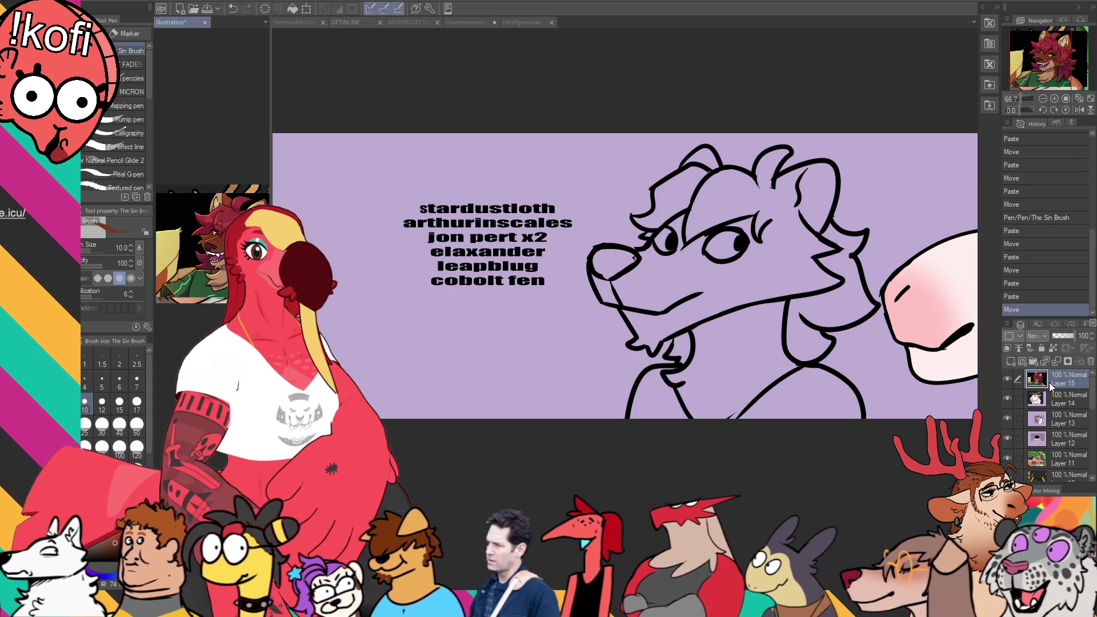
{"action": "left_click", "coordinate": [345, 22]}
{"action": "mouse_move", "coordinate": [761, 336]}
{"action": "left_mouse_down"}
{"action": "mouse_move", "coordinate": [632, 352]}
{"action": "mouse_move", "coordinate": [723, 364]}
{"action": "left_mouse_up"}
{"action": "left_click_drag", "start_coordinate": [724, 285], "coordinate": [627, 280]}
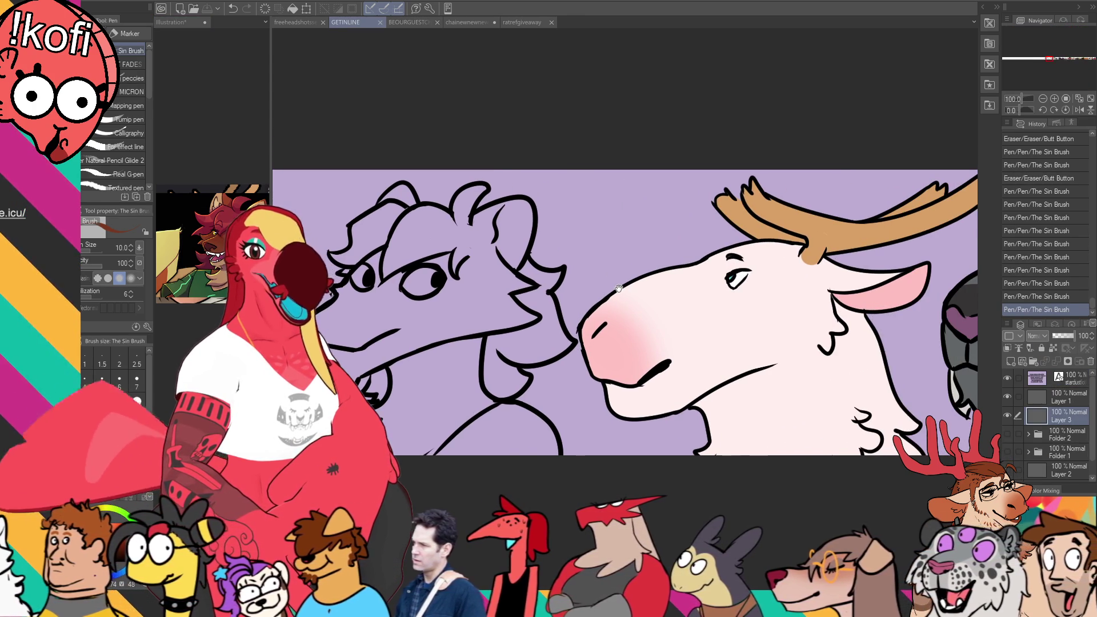
{"action": "left_click_drag", "start_coordinate": [716, 354], "coordinate": [885, 337]}
{"action": "key", "text": "g"}
{"action": "left_click", "coordinate": [600, 217]}
{"action": "key", "text": "ctrl+z"}
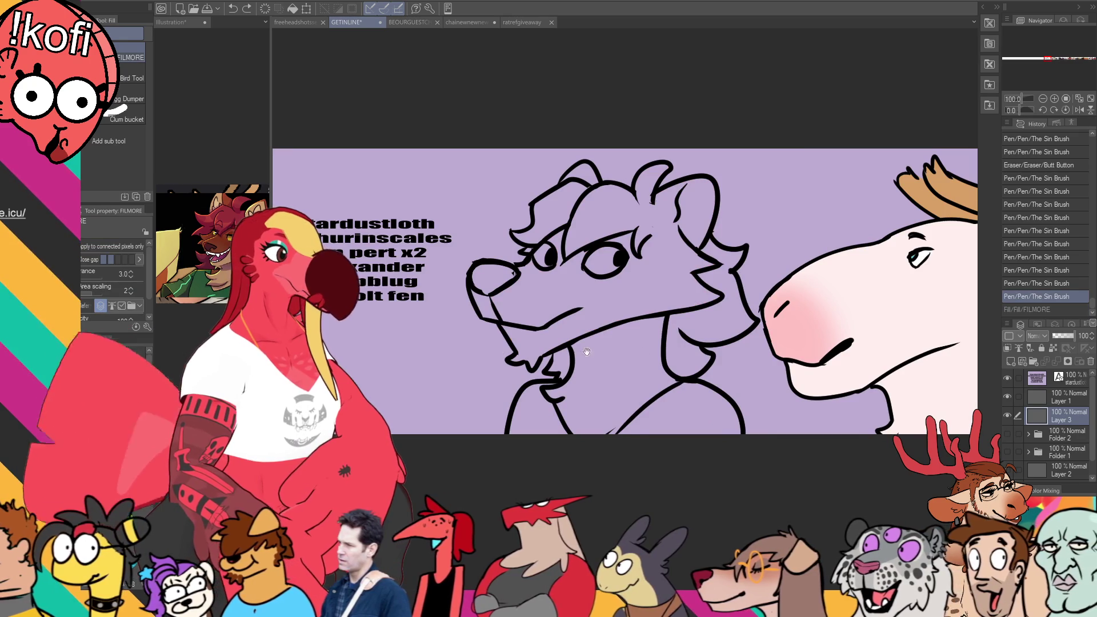
{"action": "left_click", "coordinate": [611, 275]}
{"action": "left_click", "coordinate": [617, 337]}
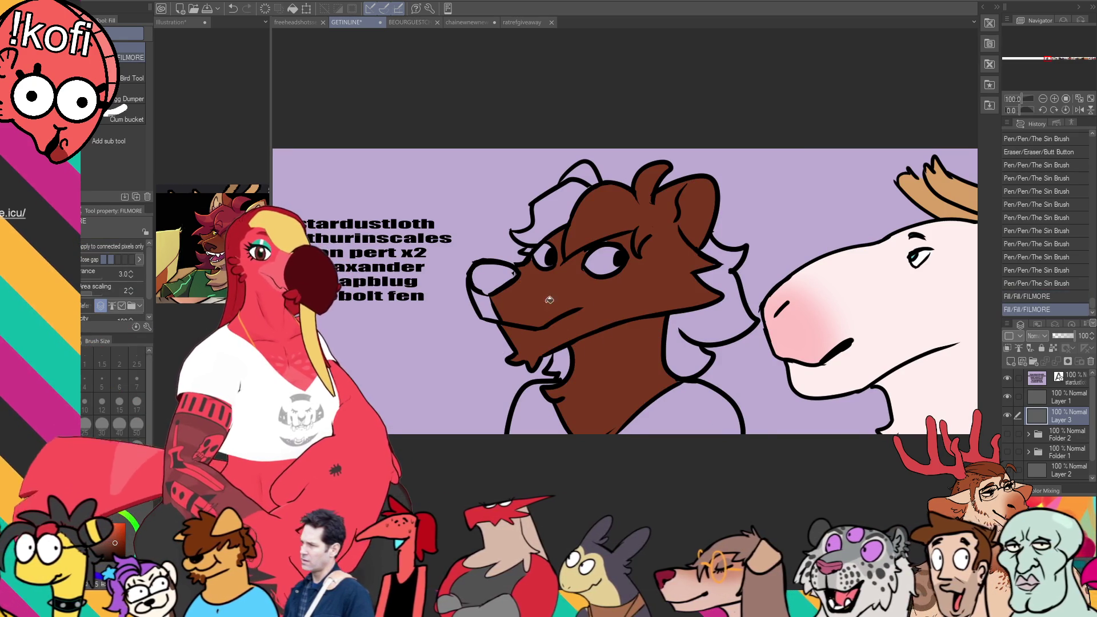
{"action": "left_click", "coordinate": [485, 305]}
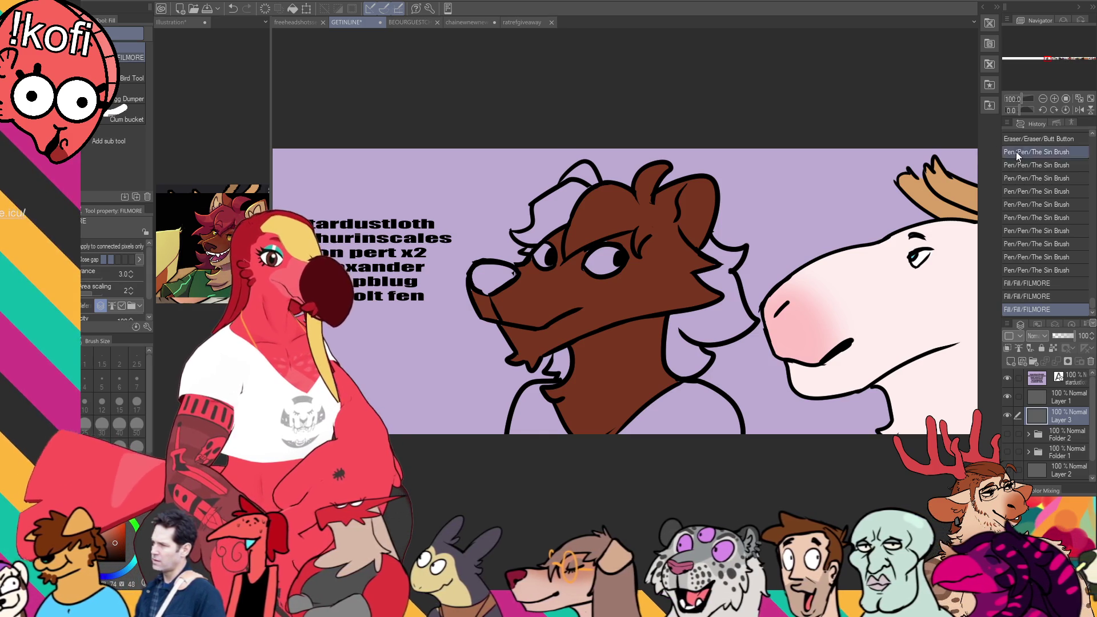
Step: Make Layer 1 active, check the reference illustration, and begin filling the hair red
{"action": "left_click", "coordinate": [1053, 399]}
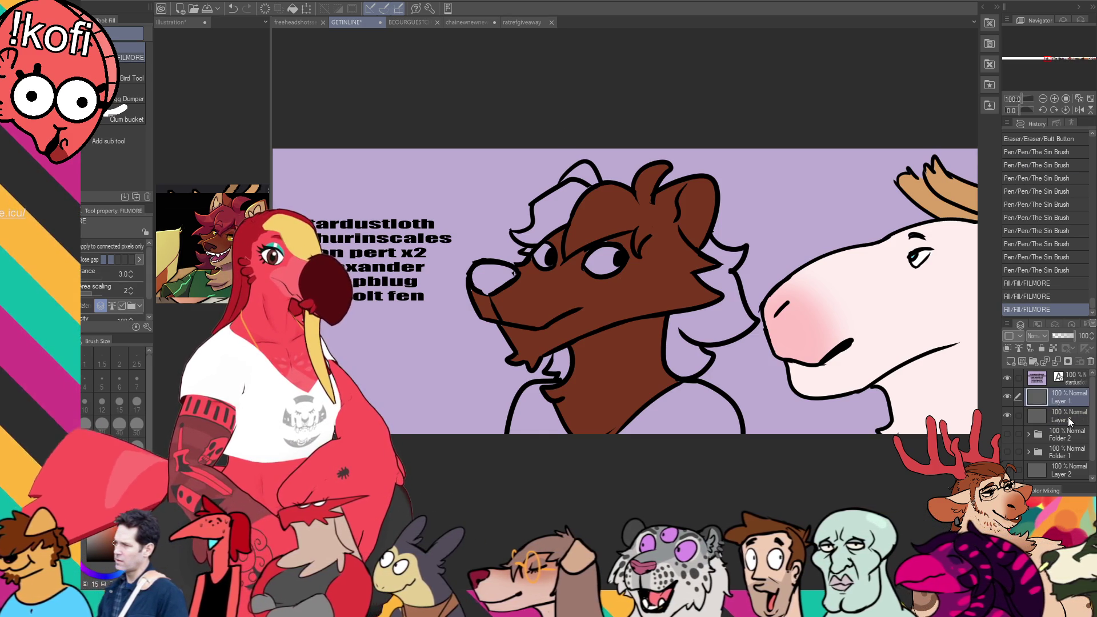
{"action": "left_click", "coordinate": [240, 206]}
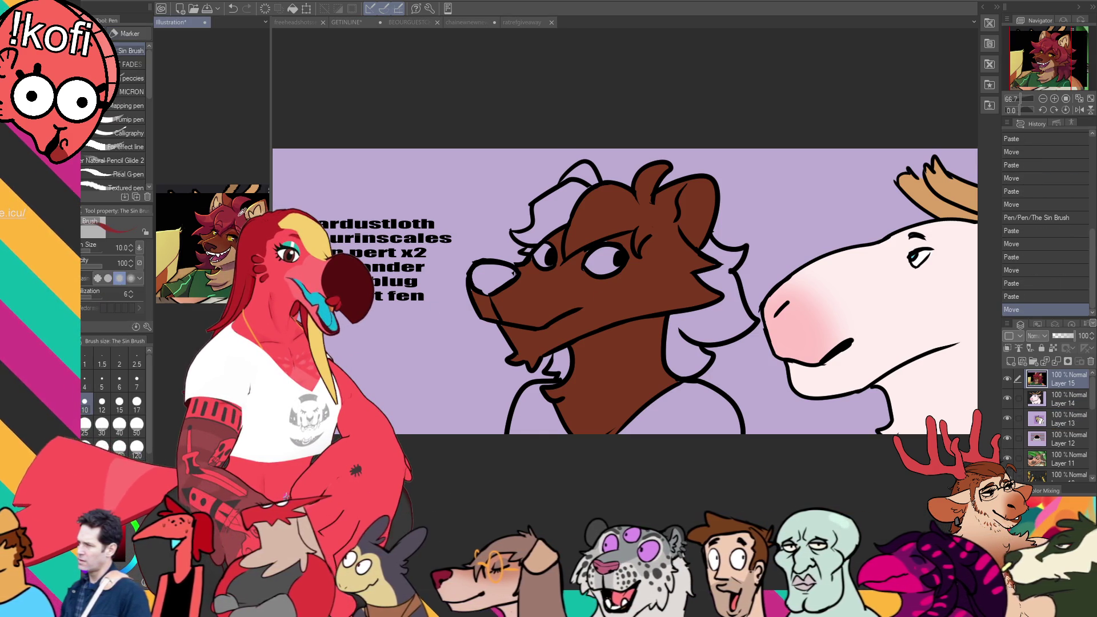
{"action": "key", "text": "ctrl+Tab"}
{"action": "key", "text": "g"}
{"action": "left_click", "coordinate": [694, 337]}
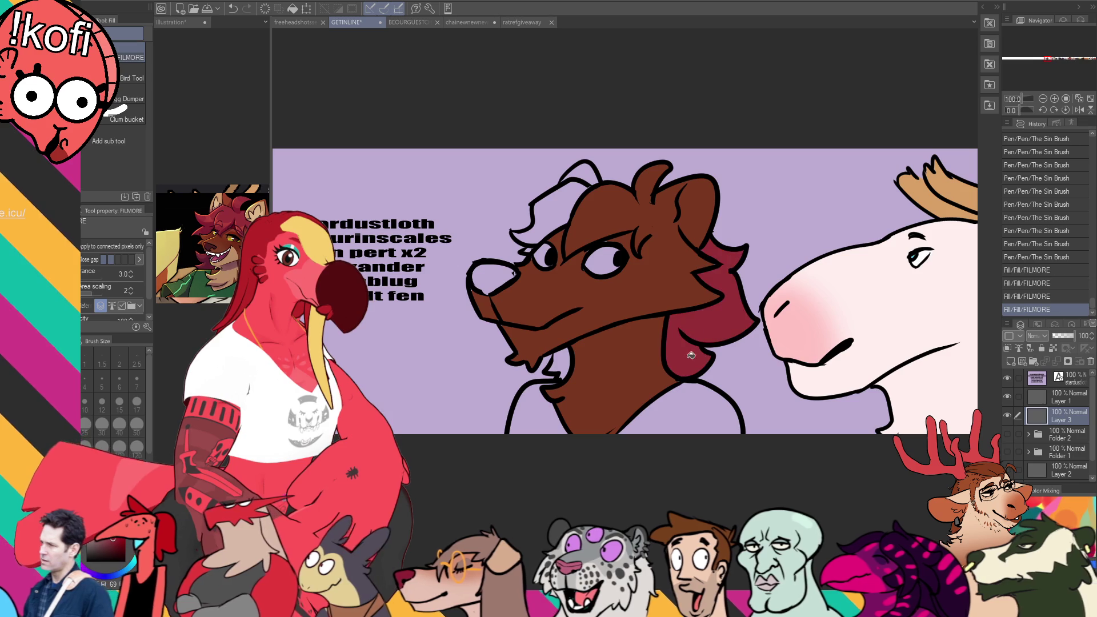
Step: Fill the remaining hair sections and top of the head crimson red, painting in small gaps
{"action": "left_click", "coordinate": [558, 366]}
{"action": "left_click", "coordinate": [543, 217]}
{"action": "left_click", "coordinate": [589, 170]}
{"action": "left_click", "coordinate": [589, 169]}
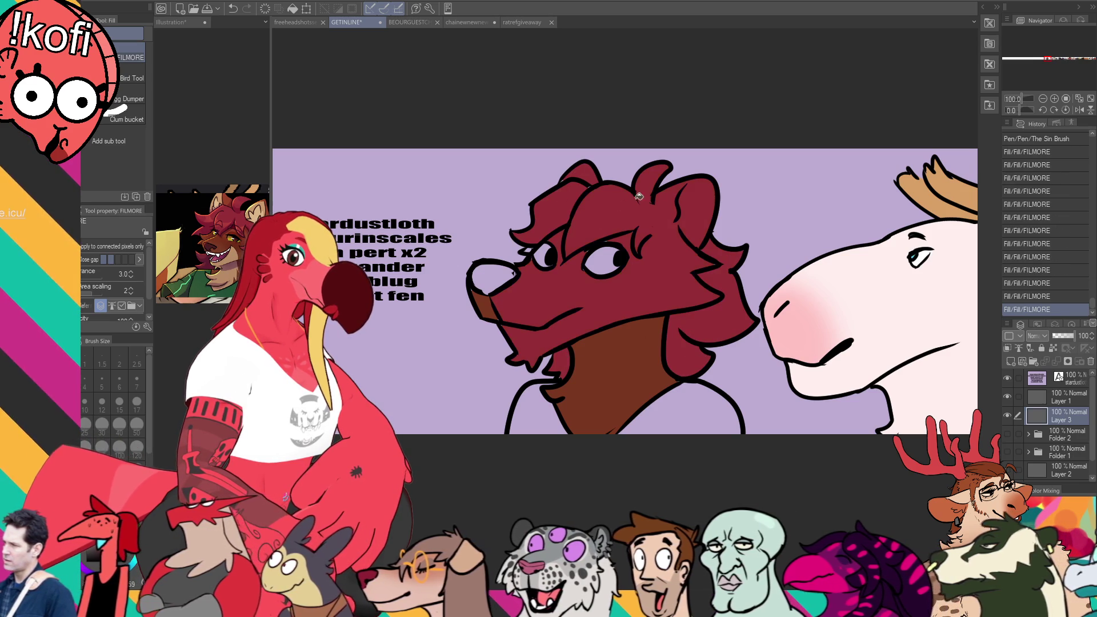
{"action": "key", "text": "p"}
{"action": "left_click_drag", "start_coordinate": [657, 234], "coordinate": [680, 228]}
{"action": "key", "text": "g"}
{"action": "left_click", "coordinate": [674, 227]}
{"action": "left_click", "coordinate": [675, 205]}
{"action": "key", "text": "p"}
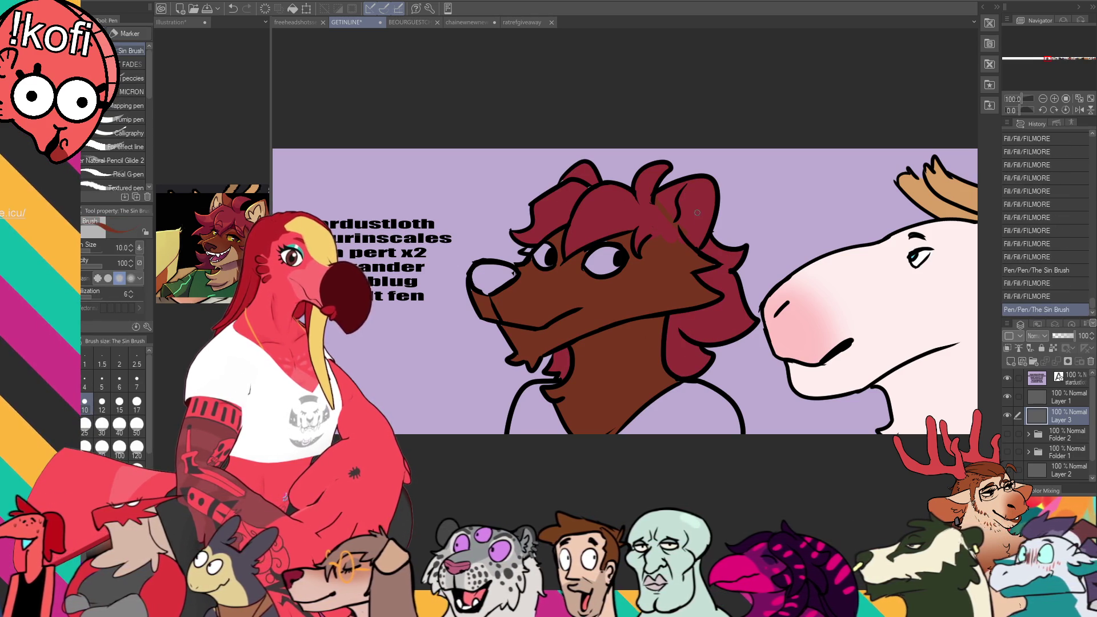
{"action": "key", "text": "g"}
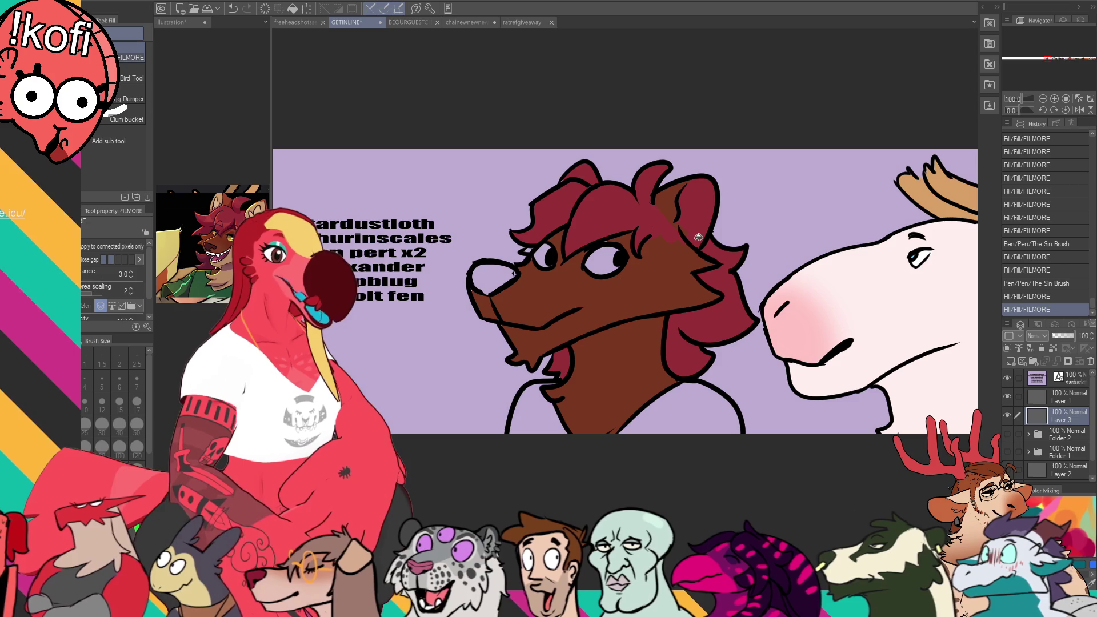
Step: After checking the reference, fill the right ear tan and touch up its edges
{"action": "key", "text": "p"}
{"action": "key", "text": "ctrl+shift+Tab"}
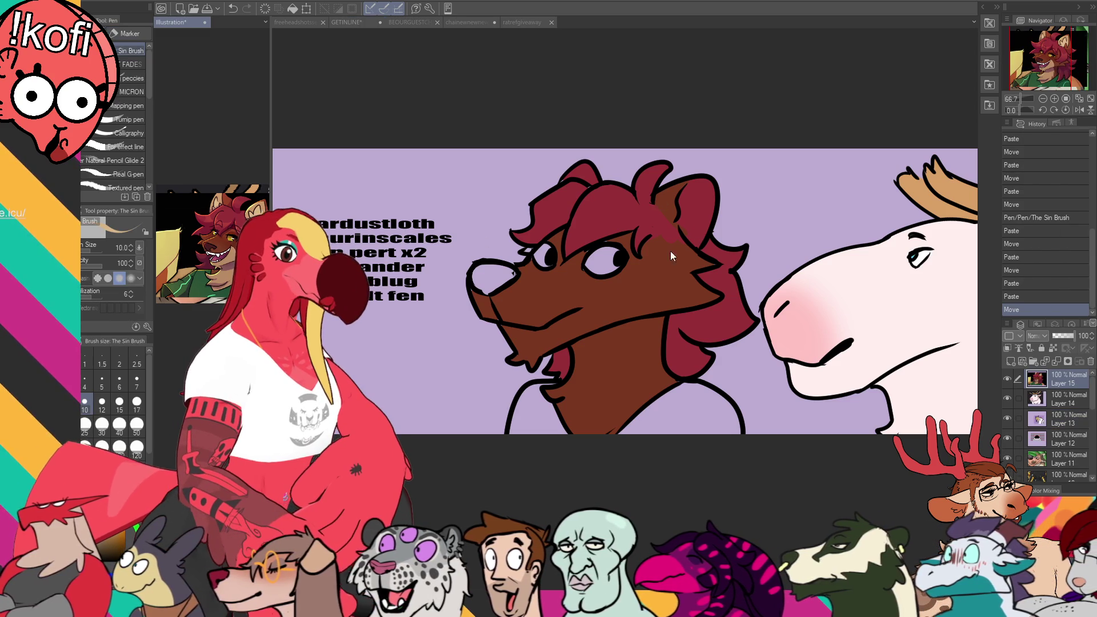
{"action": "key", "text": "ctrl+Tab"}
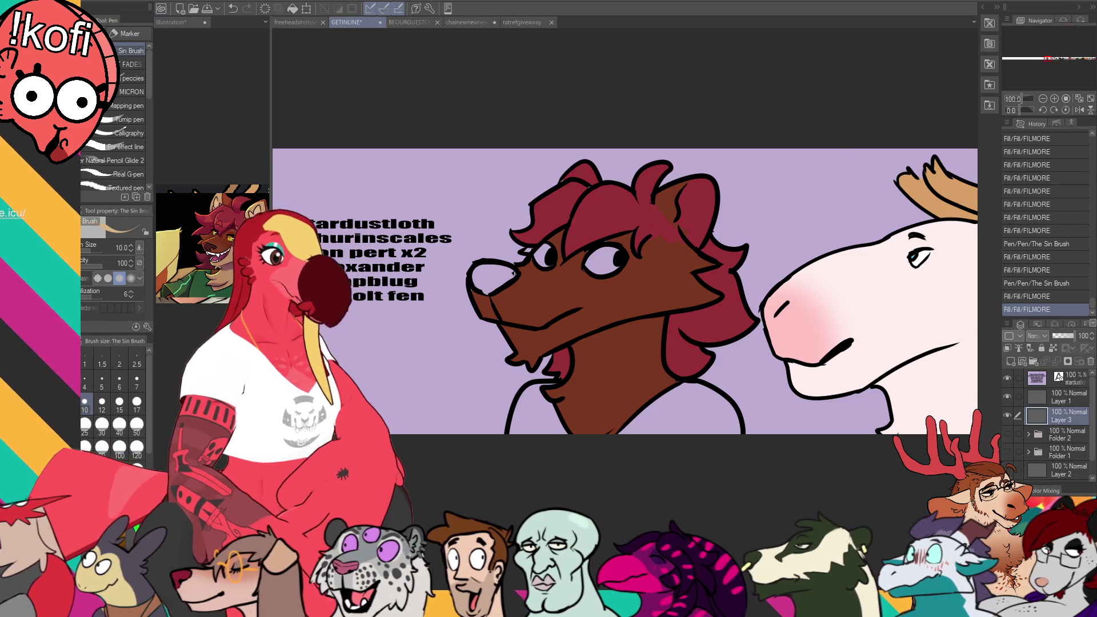
{"action": "key", "text": "g"}
{"action": "left_click", "coordinate": [699, 231]}
{"action": "key", "text": "p"}
{"action": "mouse_move", "coordinate": [699, 231]}
{"action": "left_mouse_down"}
{"action": "mouse_move", "coordinate": [690, 280]}
{"action": "mouse_move", "coordinate": [632, 286]}
{"action": "left_mouse_up"}
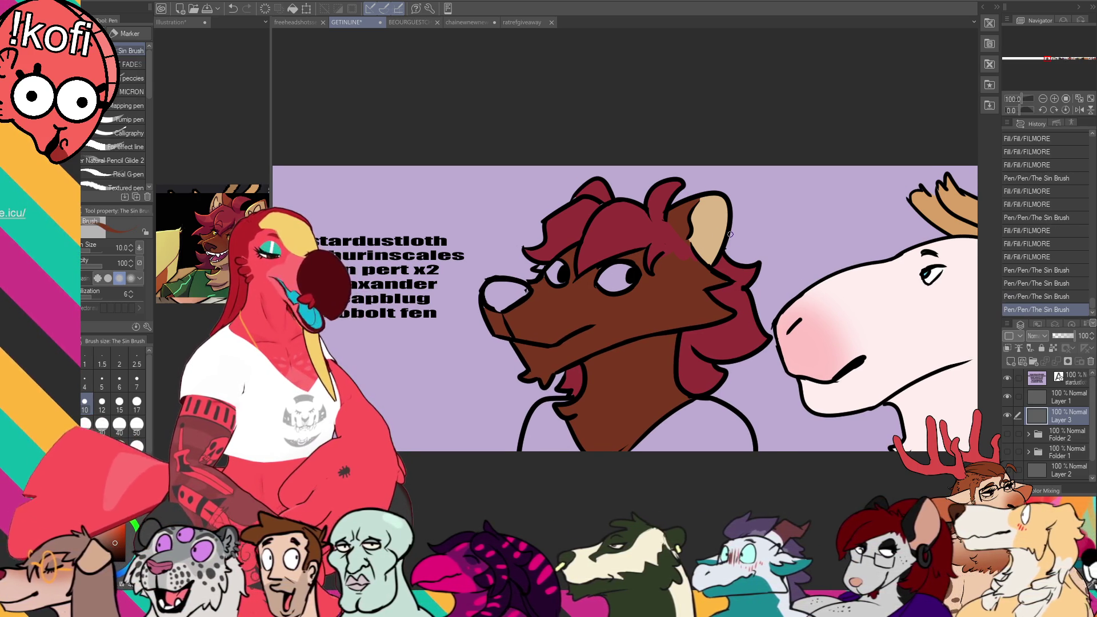
Step: Touch up the hair with small strokes, then fill the wolf's nose dark maroon
{"action": "left_click_drag", "start_coordinate": [722, 239], "coordinate": [718, 242]}
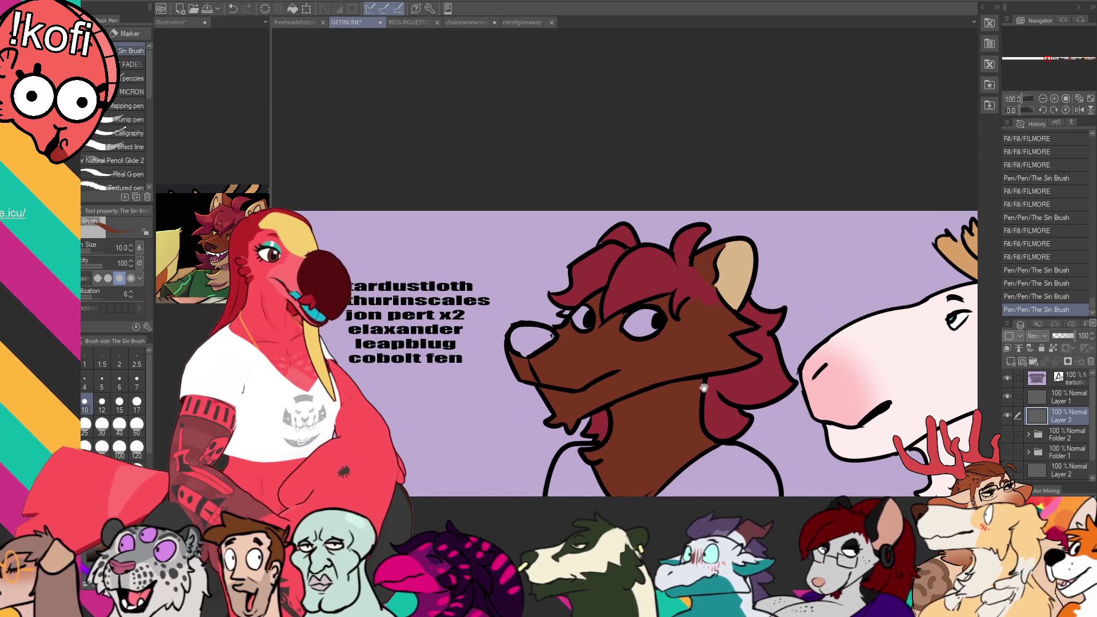
{"action": "left_click_drag", "start_coordinate": [583, 293], "coordinate": [594, 289]}
{"action": "left_click_drag", "start_coordinate": [662, 271], "coordinate": [669, 264]}
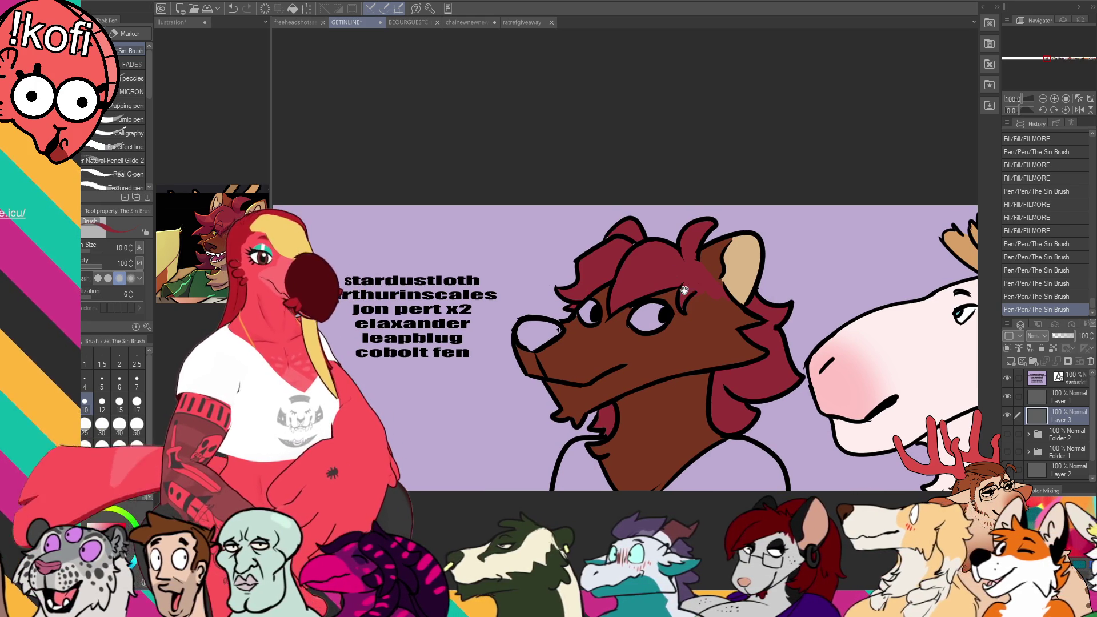
{"action": "key", "text": "ctrl+shift+Tab"}
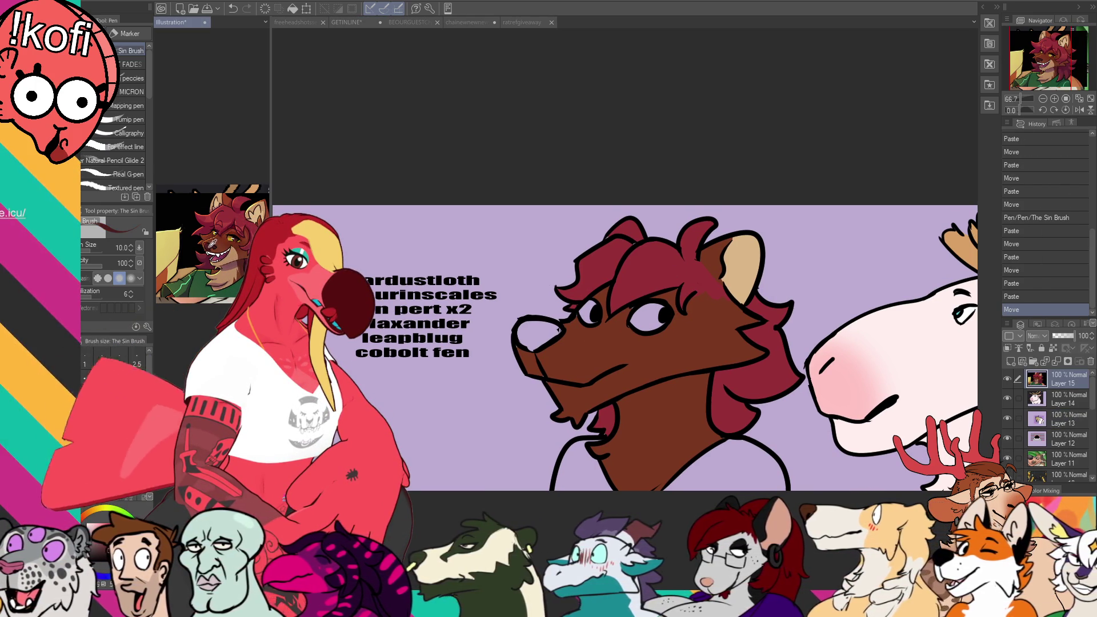
{"action": "key", "text": "ctrl+Tab"}
{"action": "key", "text": "g"}
{"action": "left_click", "coordinate": [534, 338]}
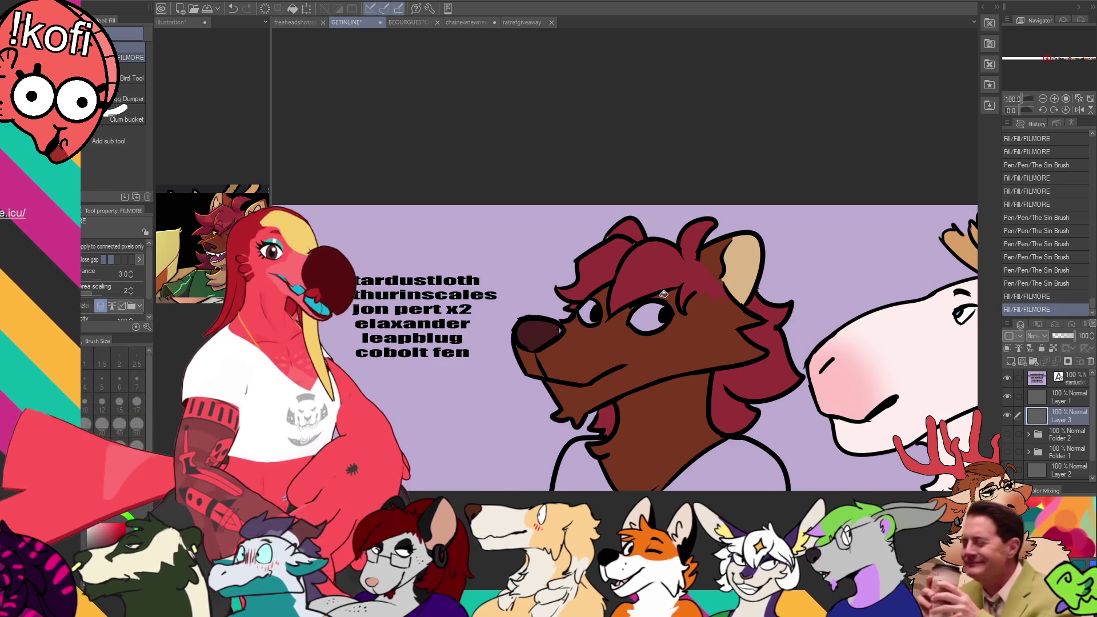
Step: Paint dark touch-up strokes on the hair near the ear and across the face
{"action": "key", "text": "p"}
{"action": "mouse_move", "coordinate": [691, 303]}
{"action": "left_mouse_down"}
{"action": "mouse_move", "coordinate": [714, 291]}
{"action": "mouse_move", "coordinate": [717, 270]}
{"action": "left_mouse_up"}
{"action": "left_click_drag", "start_coordinate": [711, 276], "coordinate": [719, 256]}
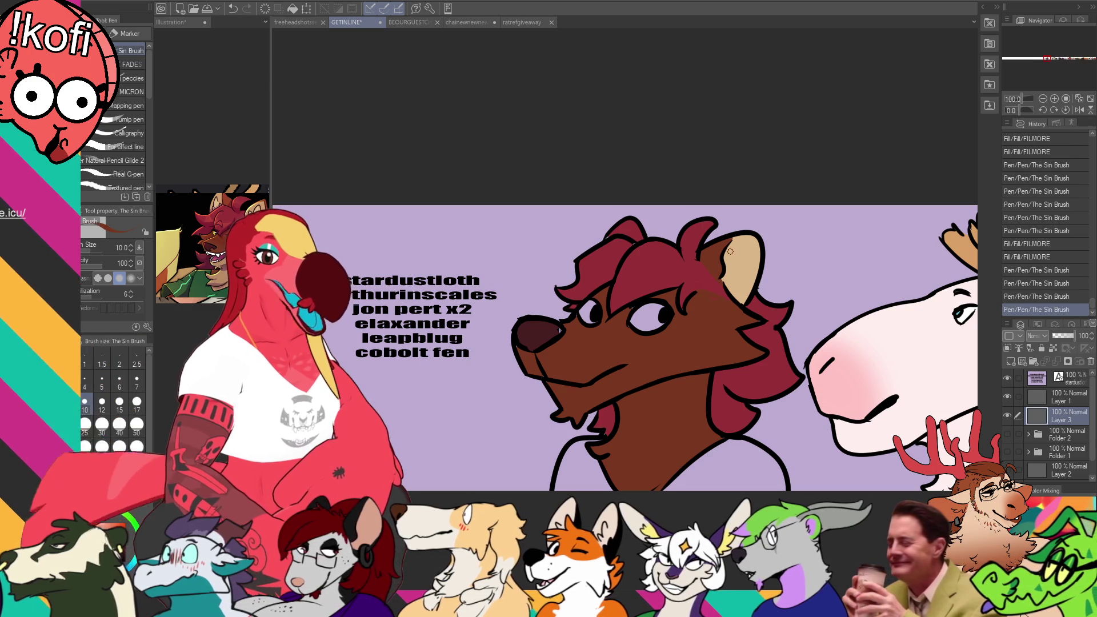
{"action": "scroll", "coordinate": [735, 315], "scroll_direction": "up", "scroll_amount": 1}
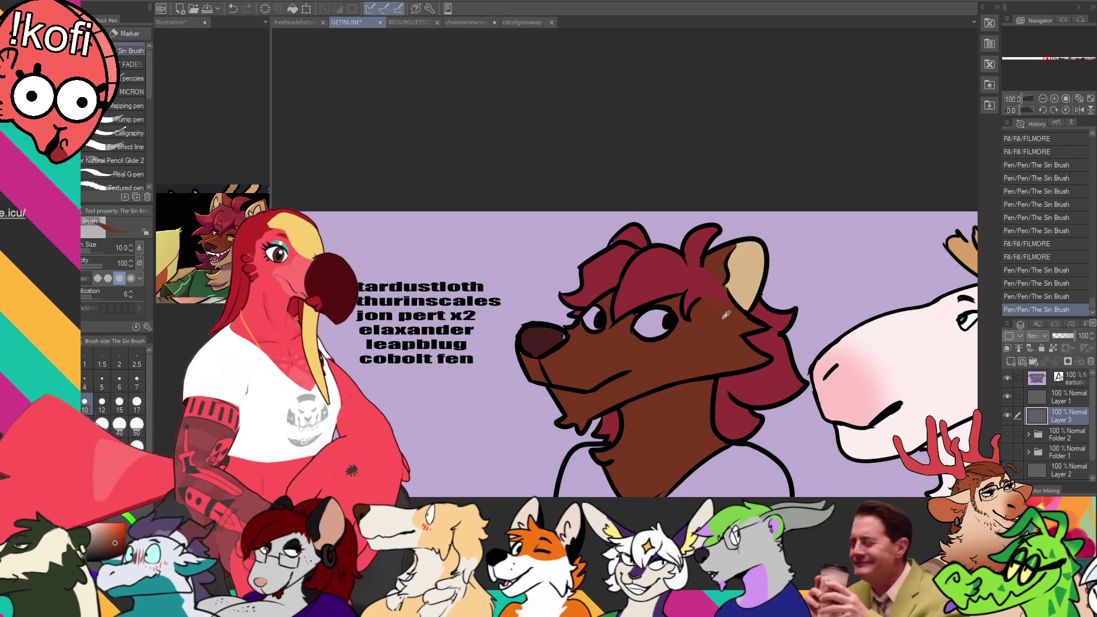
{"action": "left_click_drag", "start_coordinate": [710, 269], "coordinate": [717, 263]}
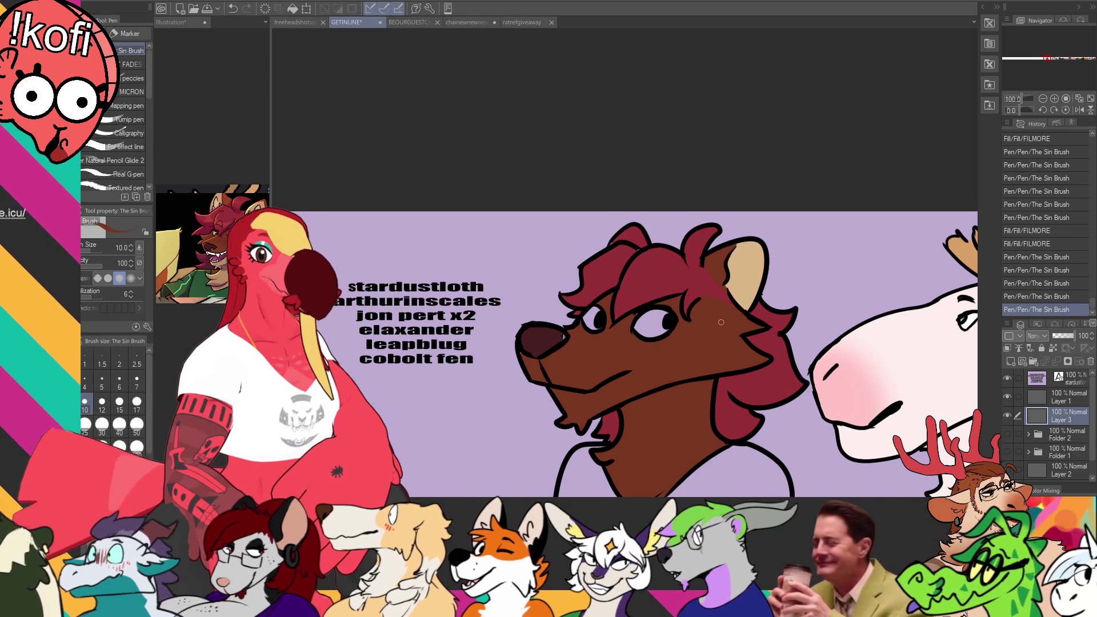
{"action": "left_click_drag", "start_coordinate": [719, 322], "coordinate": [731, 329]}
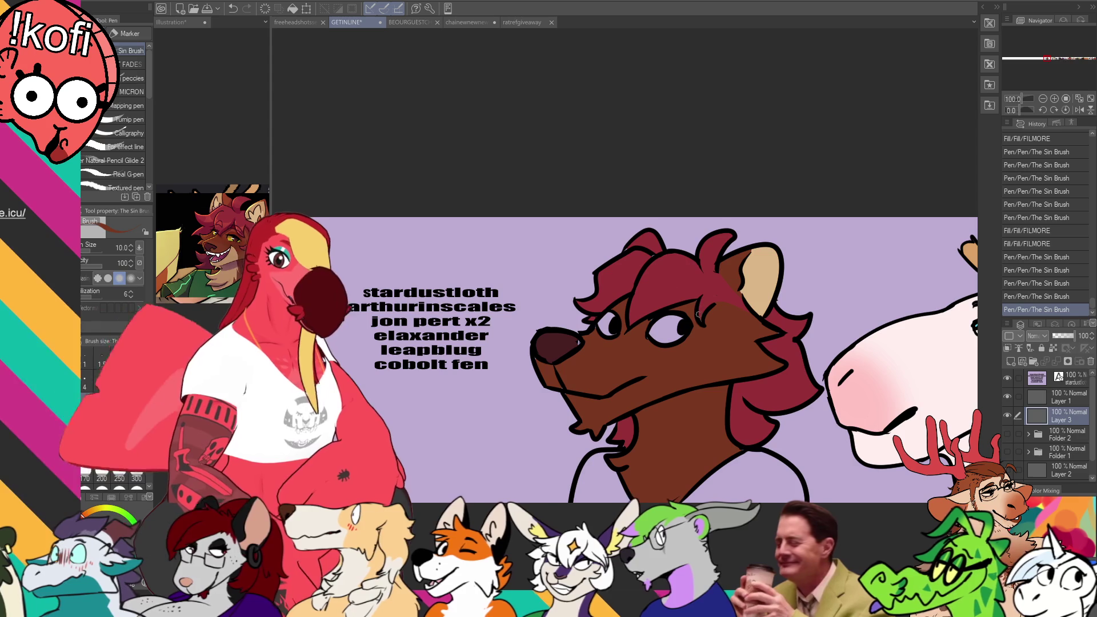
{"action": "left_click_drag", "start_coordinate": [654, 321], "coordinate": [611, 315]}
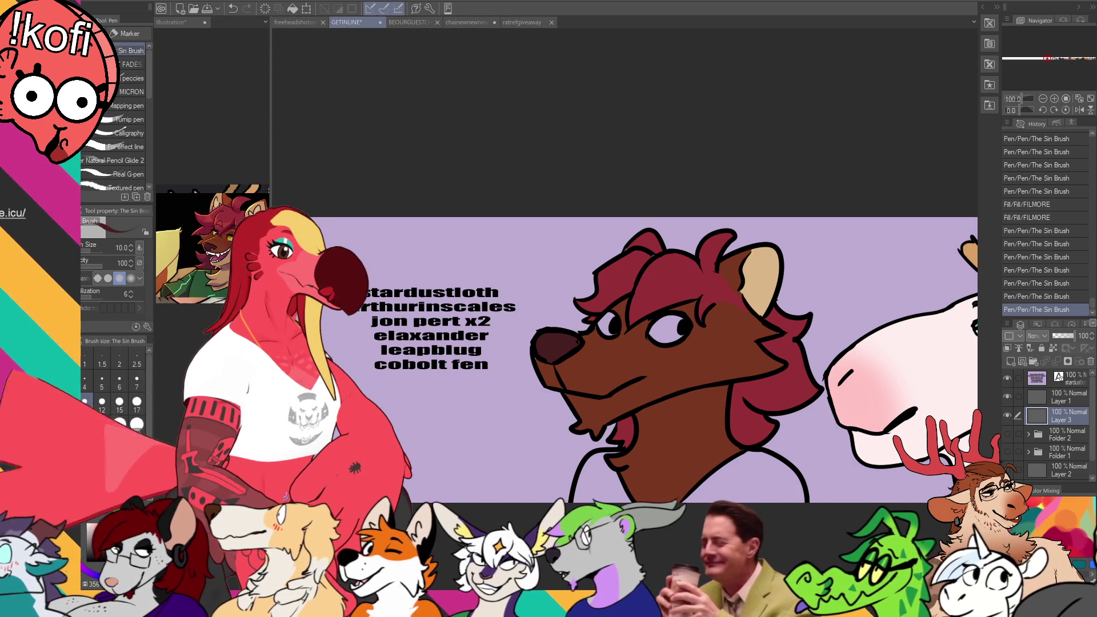
Step: Fill both of the wolf's eyes yellow
{"action": "left_click", "coordinate": [171, 22]}
{"action": "key", "text": "ctrl+Tab"}
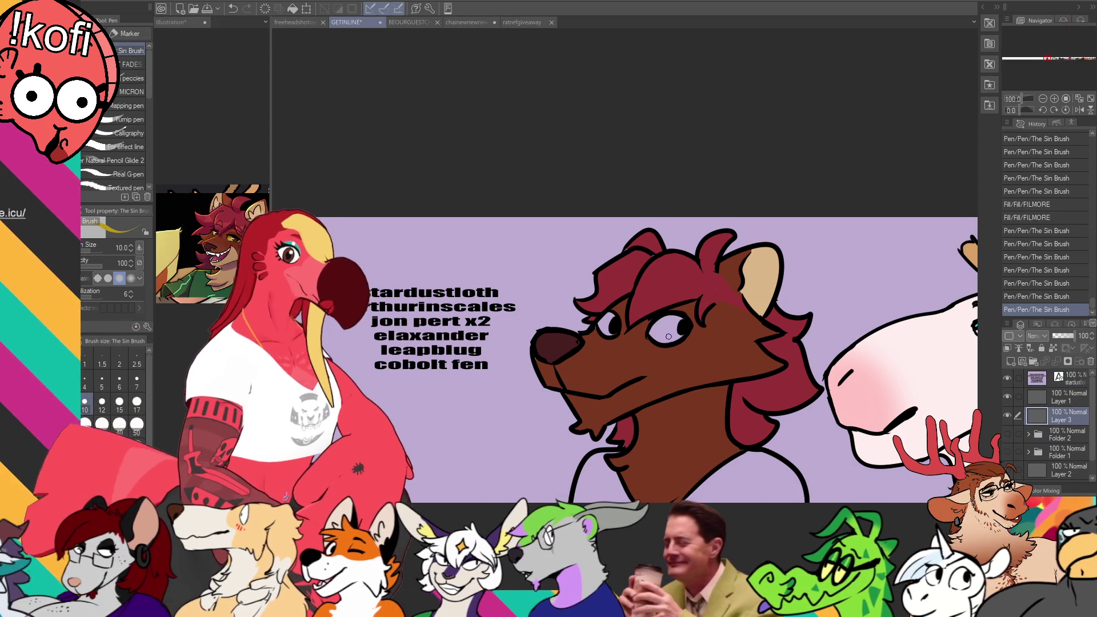
{"action": "key", "text": "g"}
{"action": "left_click", "coordinate": [665, 327]}
{"action": "left_click", "coordinate": [610, 316]}
{"action": "left_click", "coordinate": [644, 315]}
Step: Redraw the snout line extending right, then fill the lower muzzle and chin tan
{"action": "key", "text": "p"}
{"action": "left_click_drag", "start_coordinate": [543, 366], "coordinate": [568, 390]}
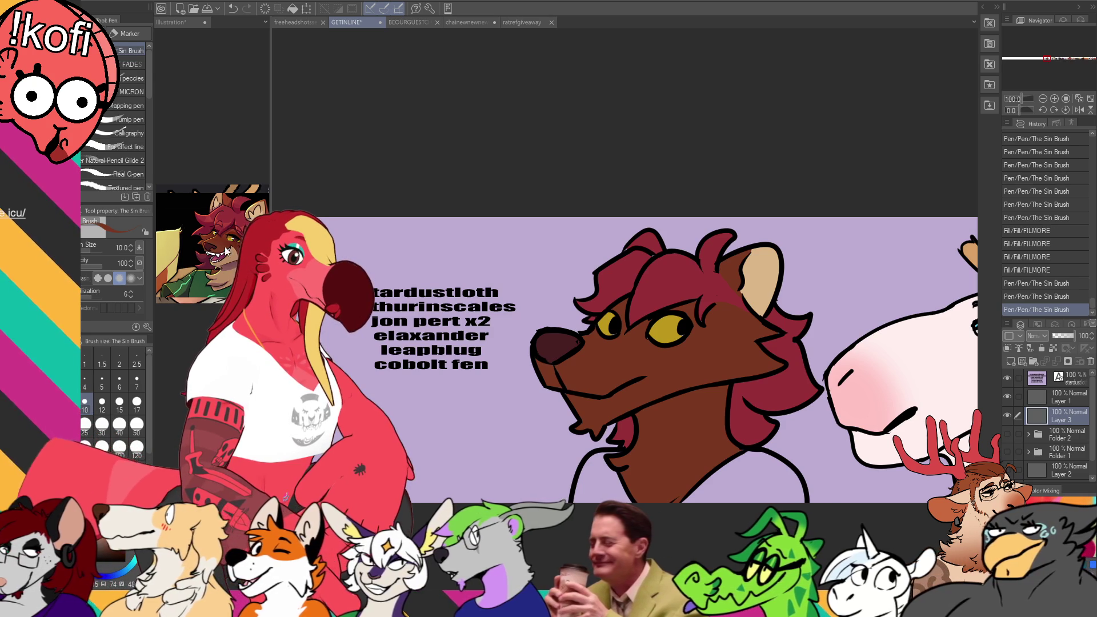
{"action": "key", "text": "ctrl+shift+Tab"}
{"action": "key", "text": "ctrl+Tab"}
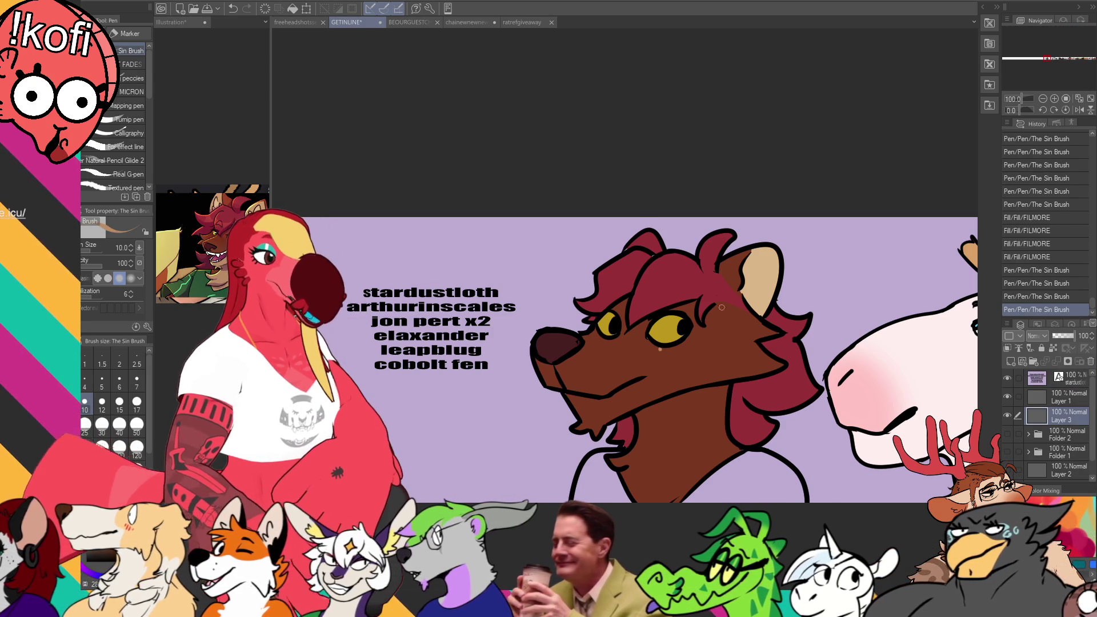
{"action": "key", "text": "ctrl+z"}
{"action": "left_click_drag", "start_coordinate": [643, 379], "coordinate": [707, 374]}
{"action": "key", "text": "g"}
{"action": "left_click", "coordinate": [674, 382]}
{"action": "left_click", "coordinate": [663, 396]}
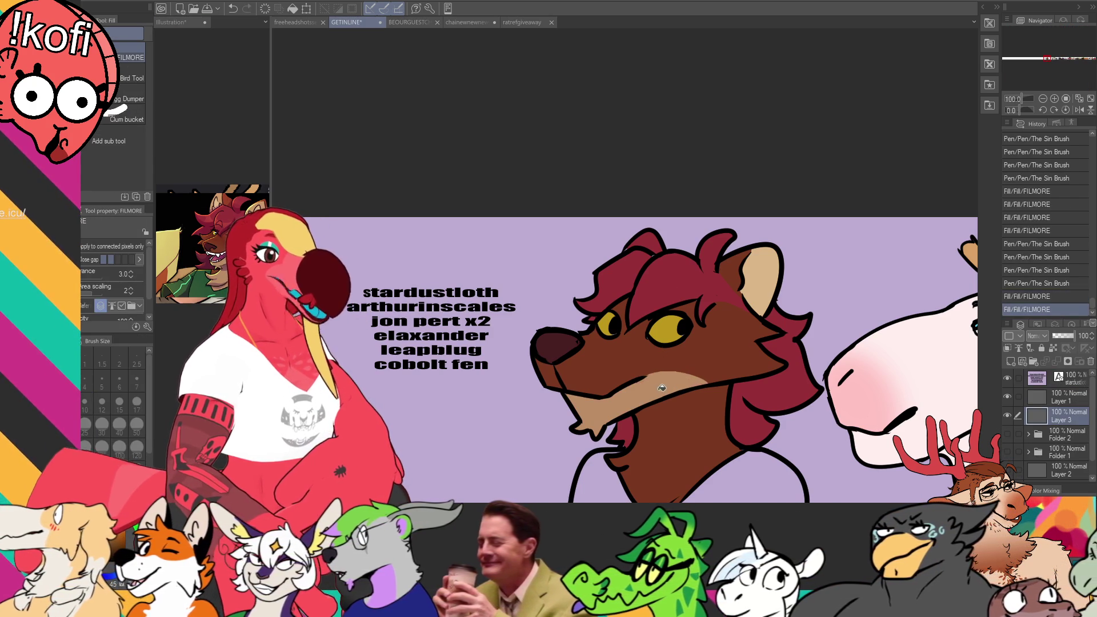
Step: Fill the wolf's muzzle and both ear interiors tan, add a dark red touch-up, and save
{"action": "left_click", "coordinate": [638, 379]}
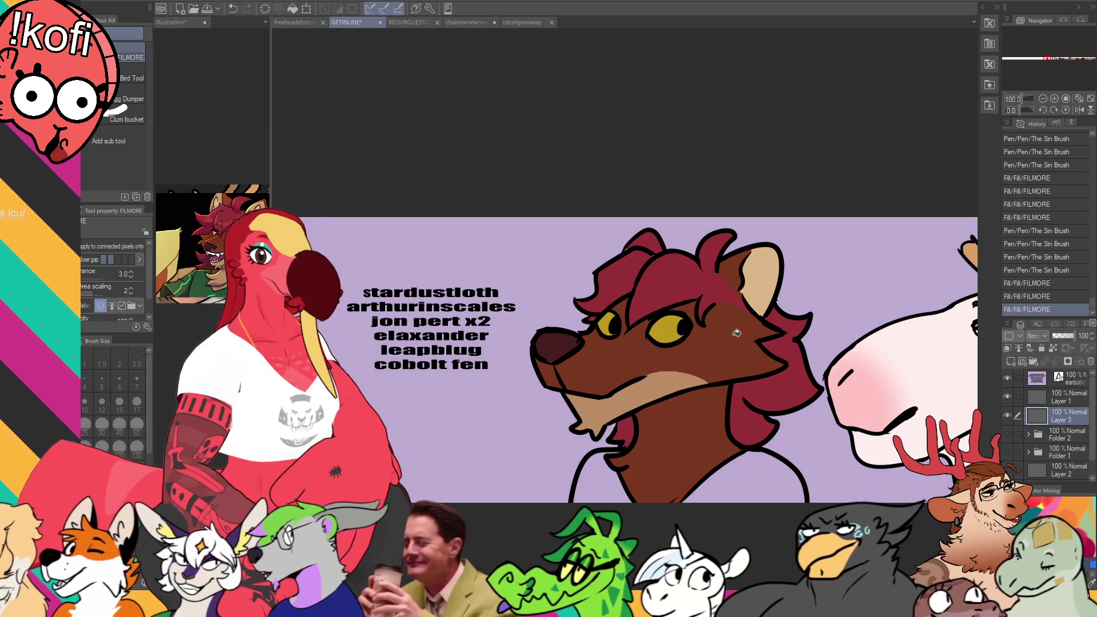
{"action": "scroll", "coordinate": [742, 335], "scroll_direction": "up", "scroll_amount": 1}
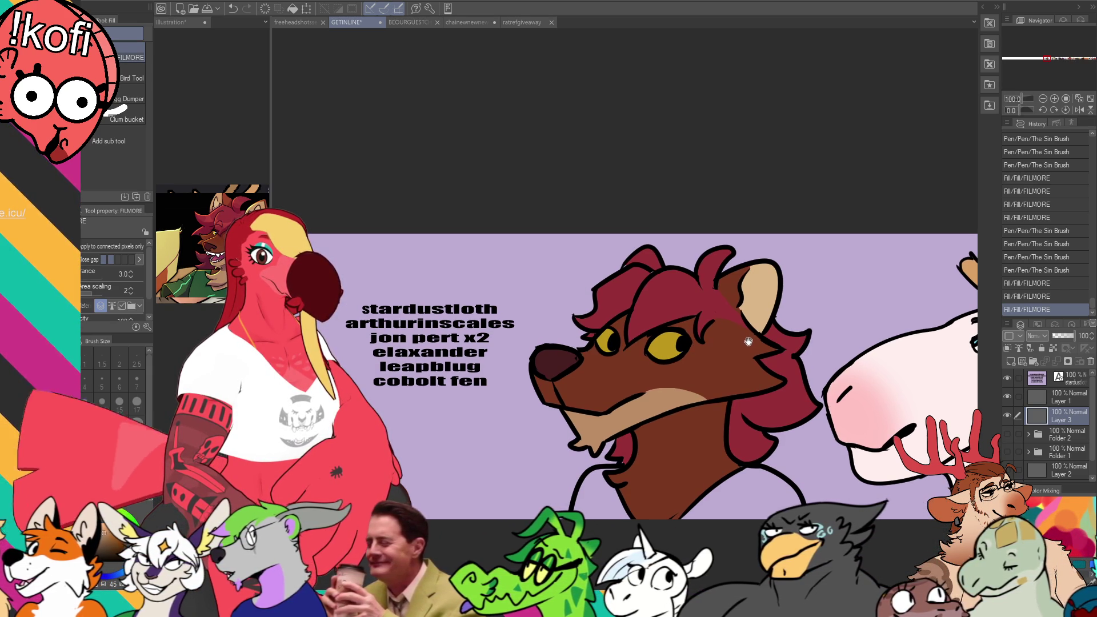
{"action": "key", "text": "ctrl+s"}
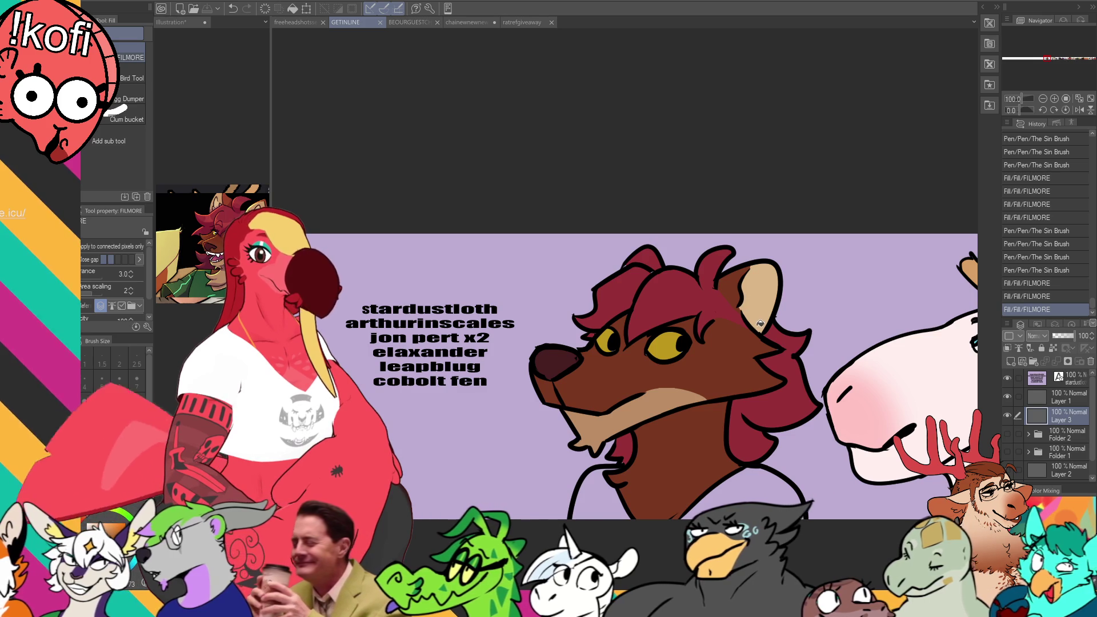
{"action": "key", "text": "p"}
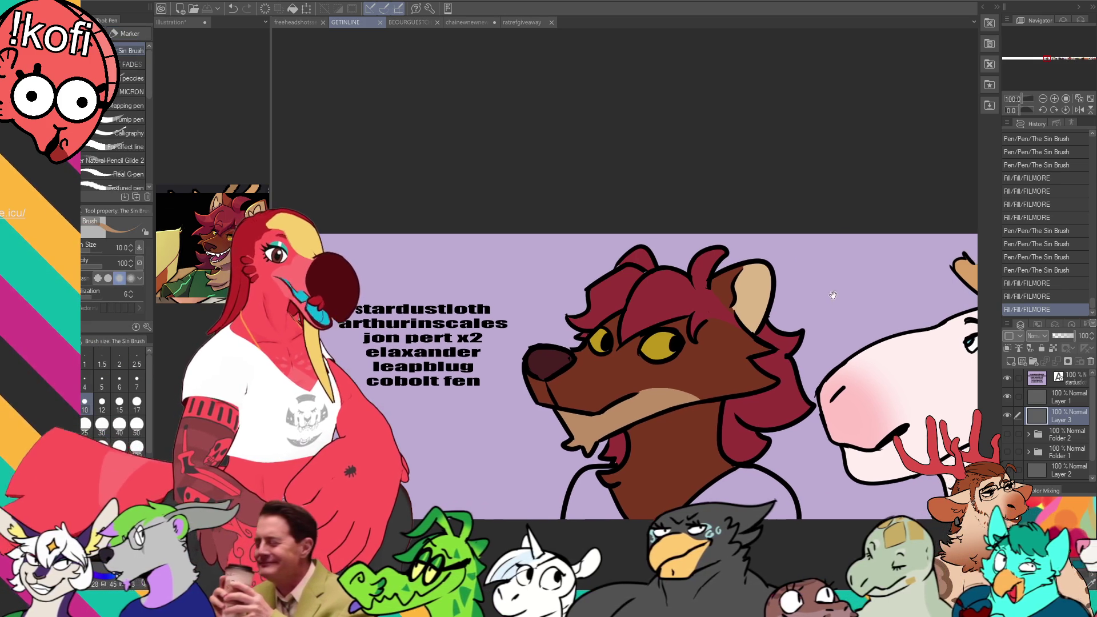
{"action": "left_click_drag", "start_coordinate": [732, 337], "coordinate": [727, 343]}
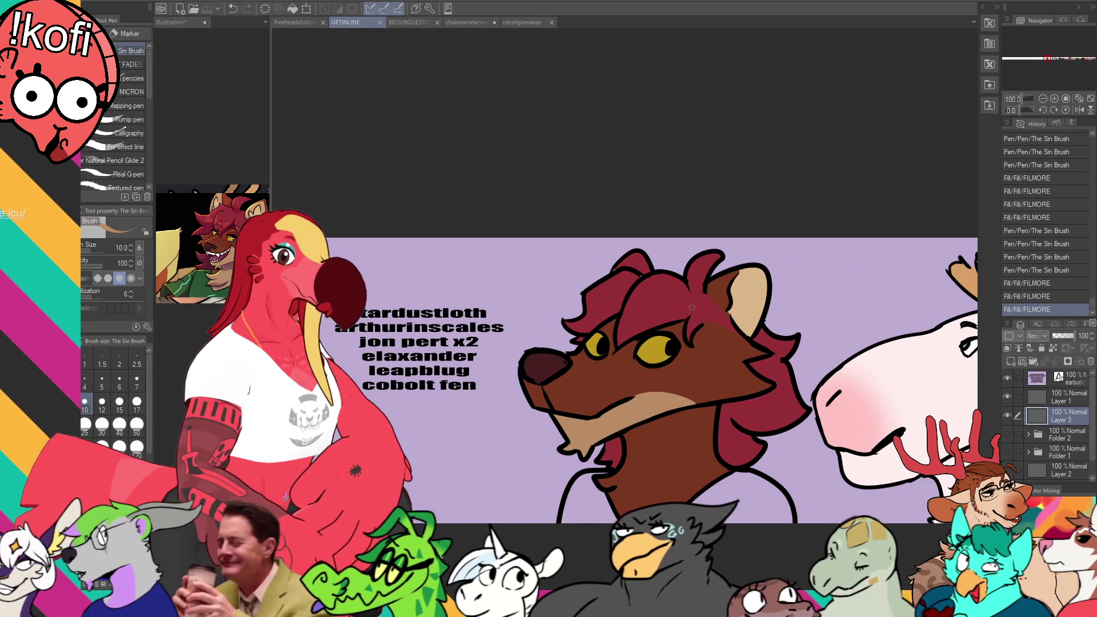
{"action": "left_click_drag", "start_coordinate": [614, 273], "coordinate": [632, 270]}
{"action": "left_click", "coordinate": [632, 263]}
{"action": "left_click", "coordinate": [725, 314]}
{"action": "left_click_drag", "start_coordinate": [725, 314], "coordinate": [720, 280]}
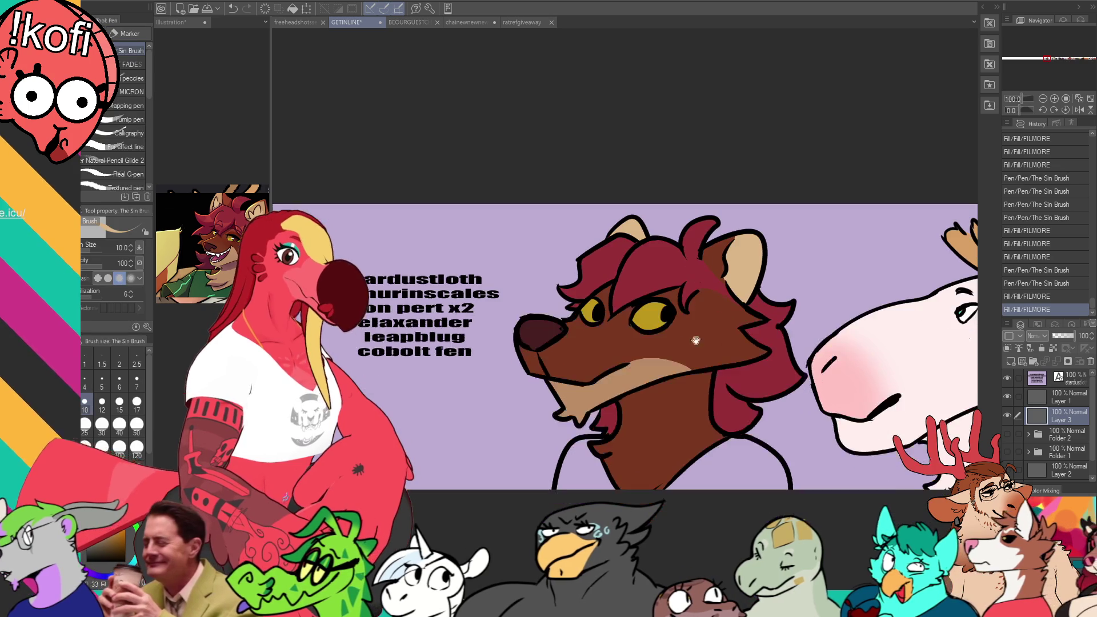
{"action": "left_click", "coordinate": [486, 422]}
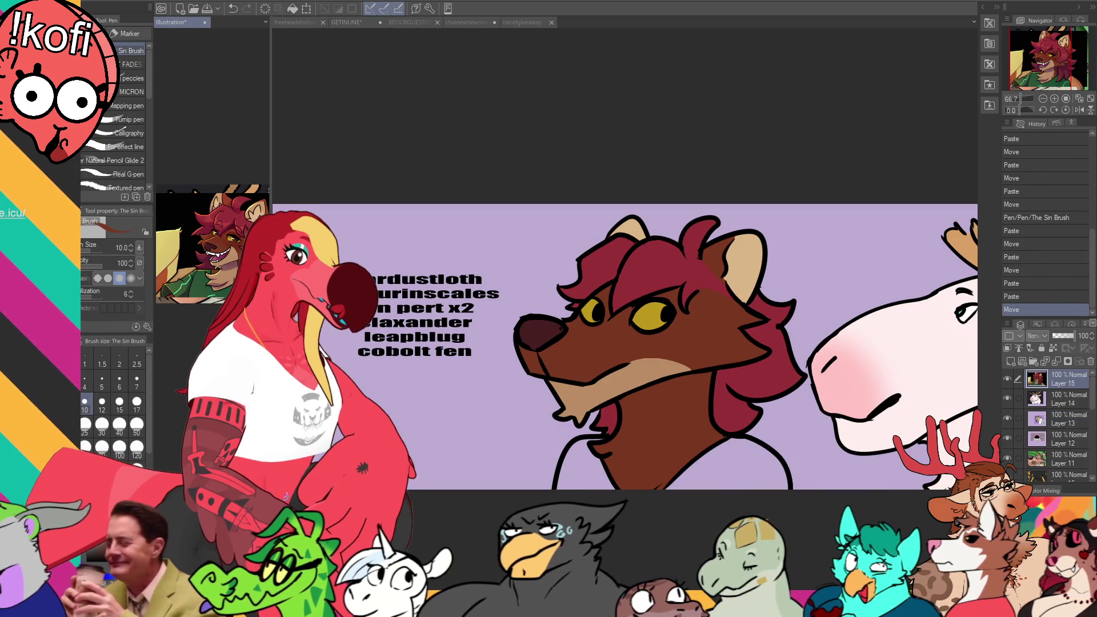
Step: Fill the brown character's shirt and the gap left of the neck with green
{"action": "key", "text": "g"}
{"action": "left_click", "coordinate": [591, 464]}
{"action": "left_click", "coordinate": [591, 464]}
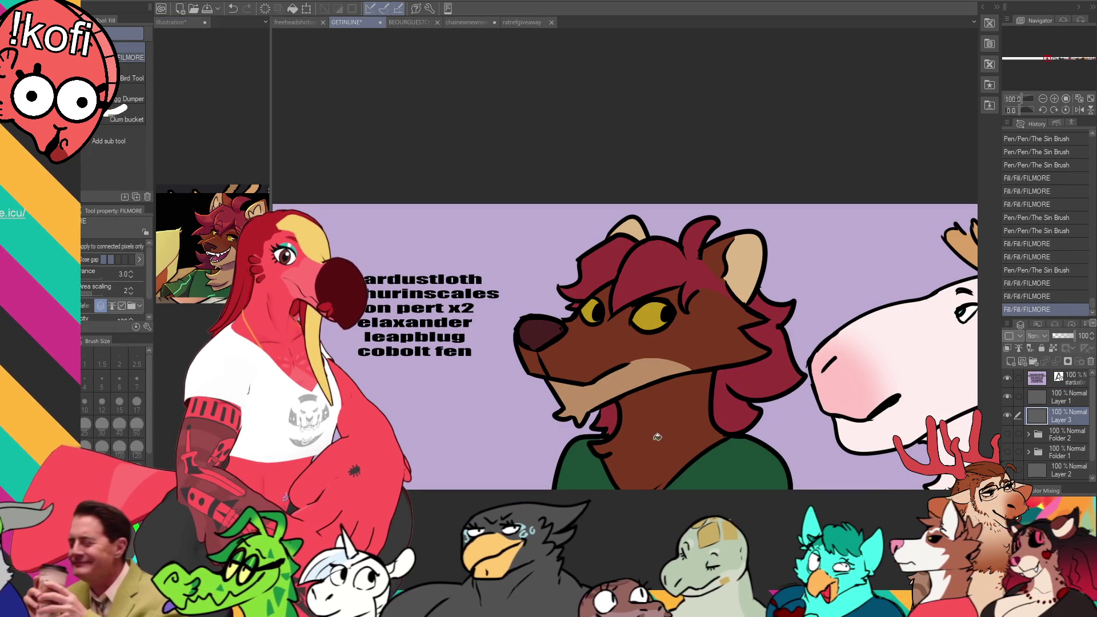
{"action": "key", "text": "p"}
Step: Bring the deer and goat characters into view and open the name list text for editing
{"action": "left_click_drag", "start_coordinate": [899, 277], "coordinate": [913, 280]}
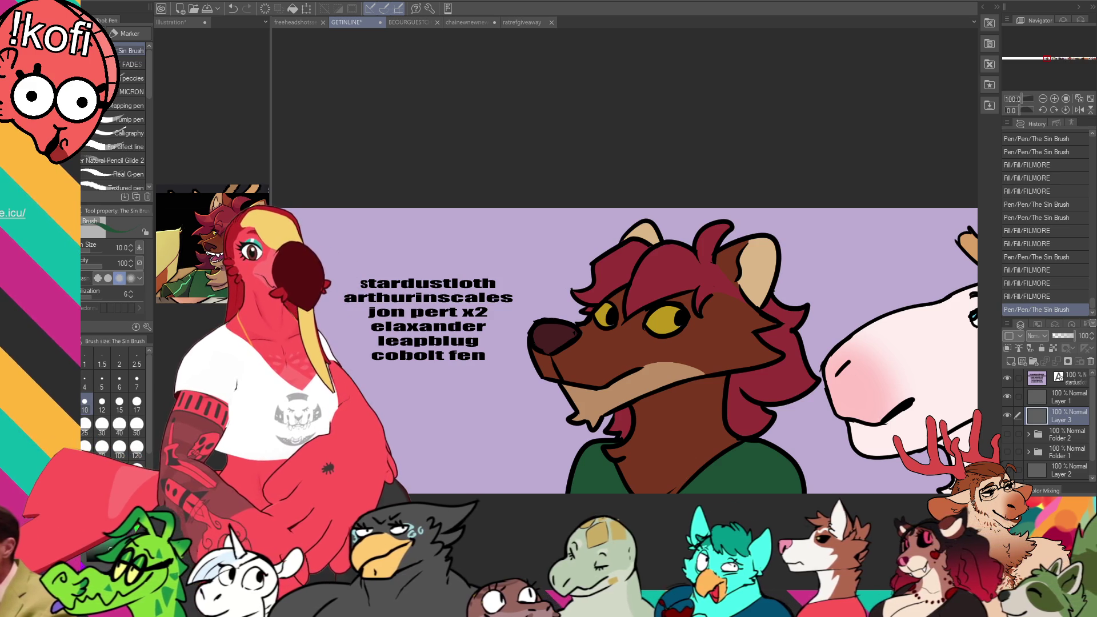
{"action": "mouse_move", "coordinate": [829, 262]}
{"action": "left_mouse_down"}
{"action": "mouse_move", "coordinate": [544, 228]}
{"action": "mouse_move", "coordinate": [829, 237]}
{"action": "left_mouse_up"}
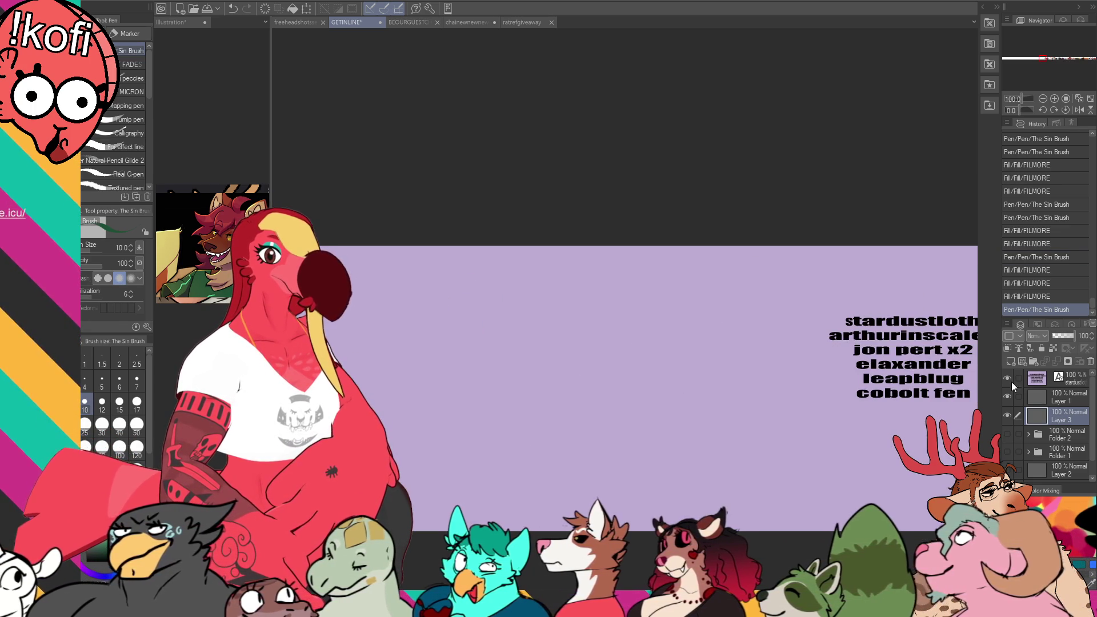
{"action": "key", "text": "t"}
{"action": "left_click", "coordinate": [888, 355]}
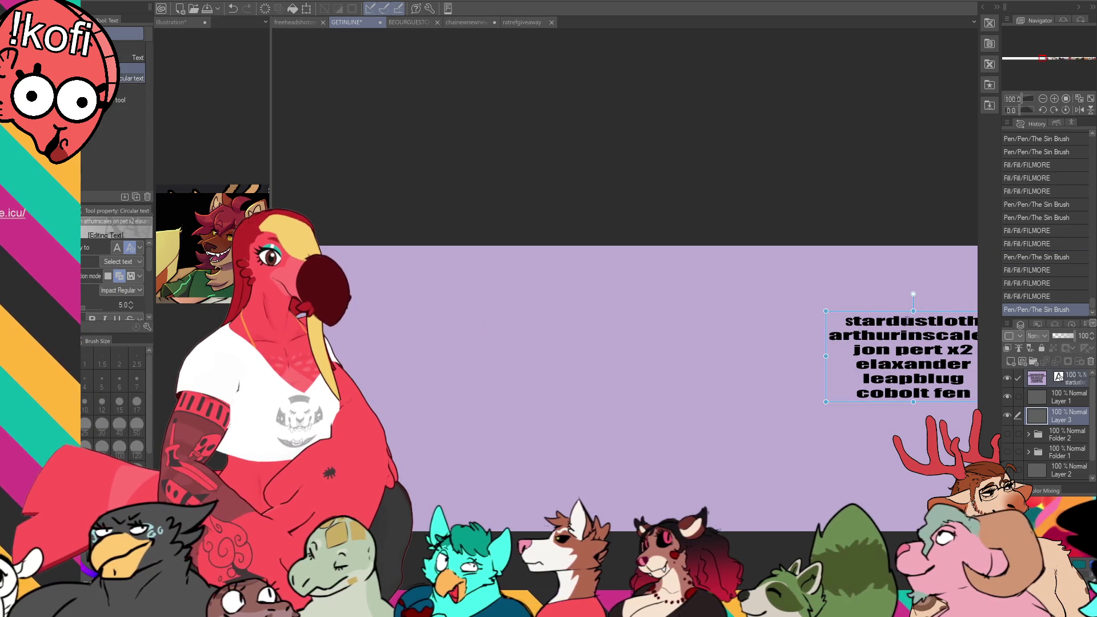
Step: Move the name list to the banner's left side, then open the copied screenshot as a new canvas
{"action": "left_click_drag", "start_coordinate": [940, 311], "coordinate": [429, 312]}
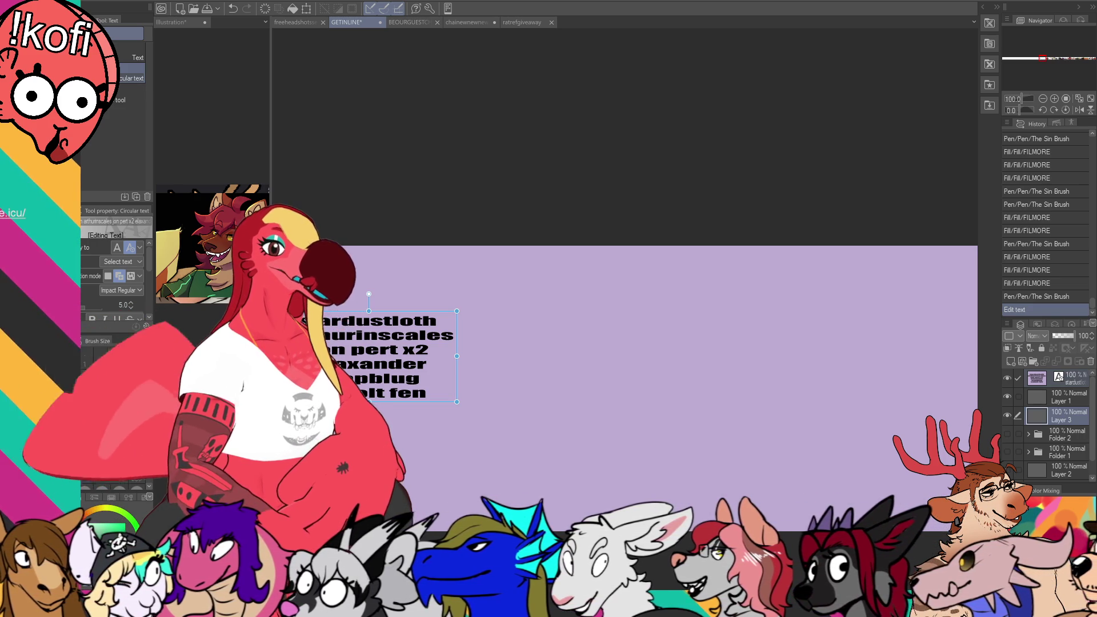
{"action": "key", "text": "ctrl+v"}
{"action": "key", "text": "ctrl+z"}
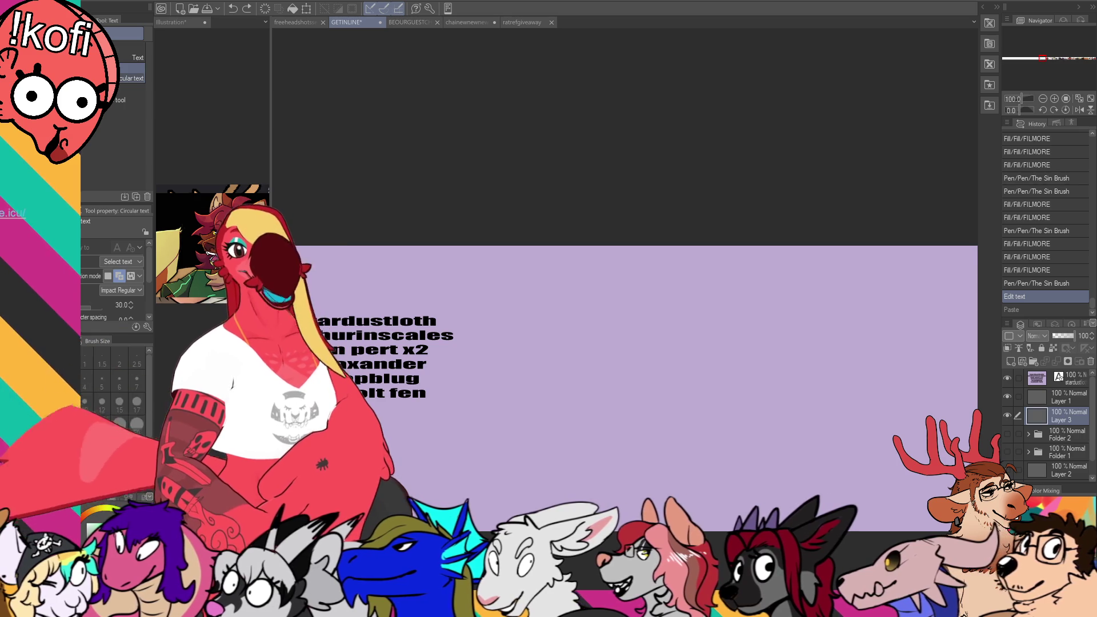
{"action": "key", "text": "ctrl+alt+shift+n"}
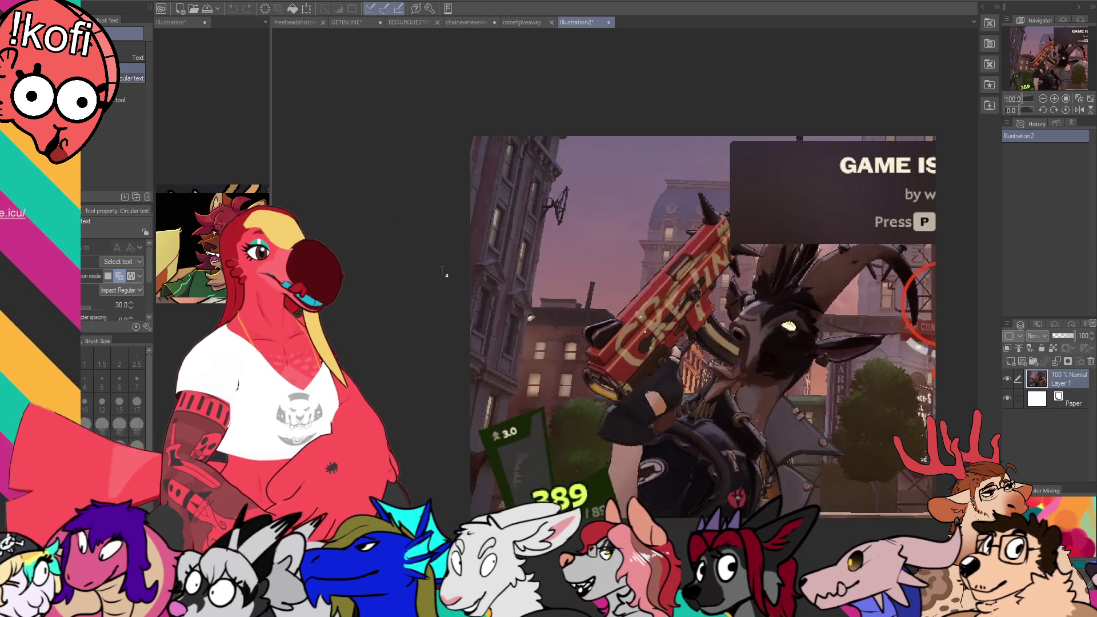
Step: Close the Illustration2 game screenshot document and return to the GETINLINE banner
{"action": "scroll", "coordinate": [469, 297], "scroll_direction": "up", "scroll_amount": 3}
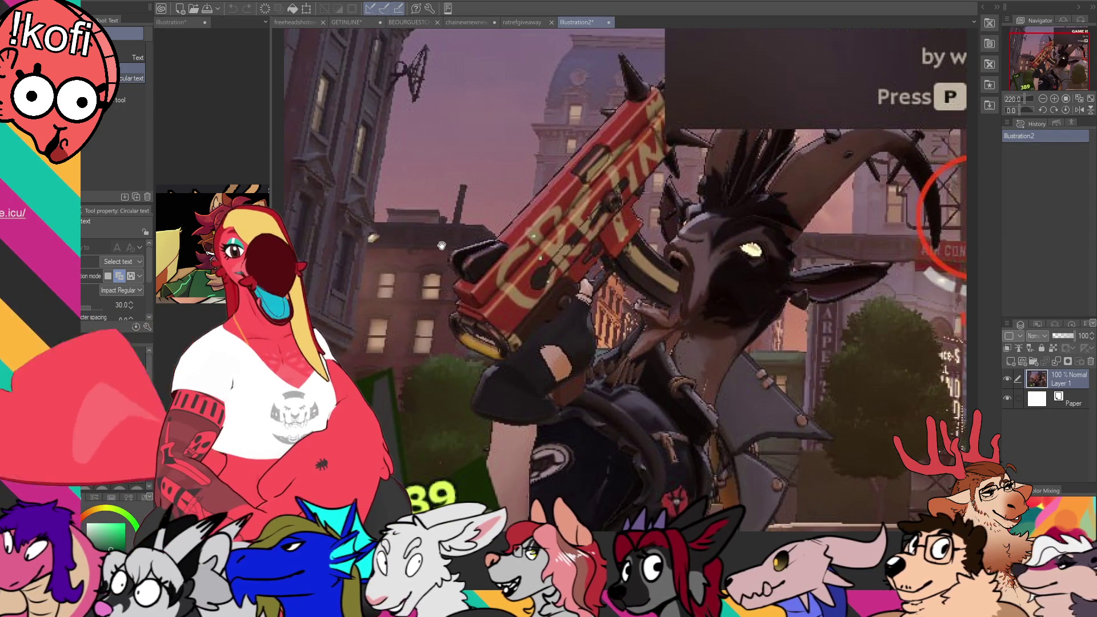
{"action": "left_click_drag", "start_coordinate": [442, 246], "coordinate": [422, 257]}
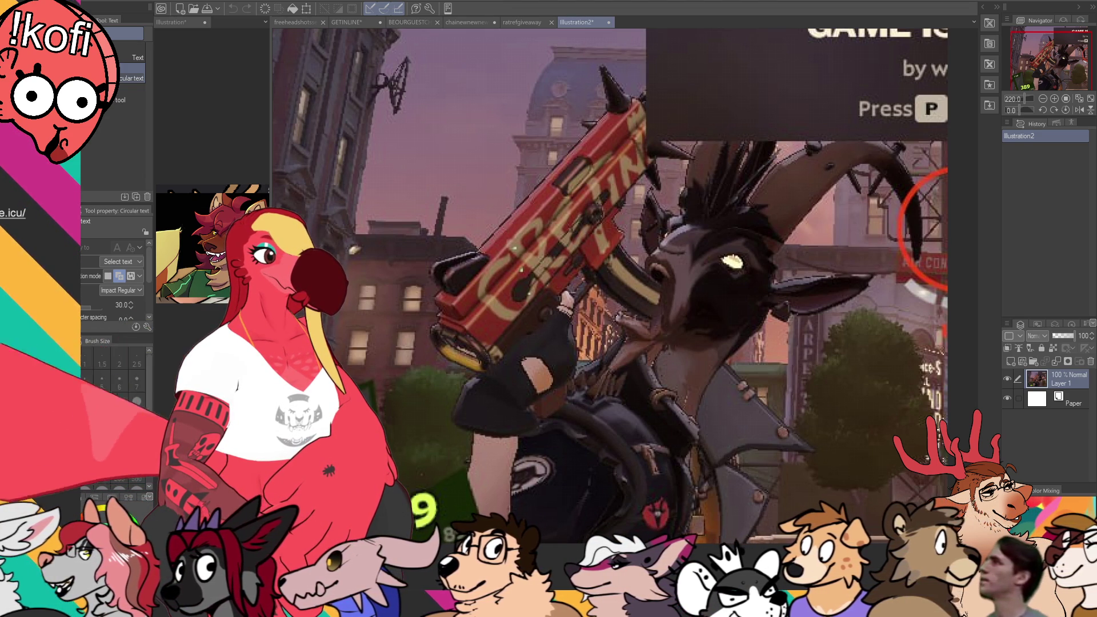
{"action": "left_click", "coordinate": [606, 22]}
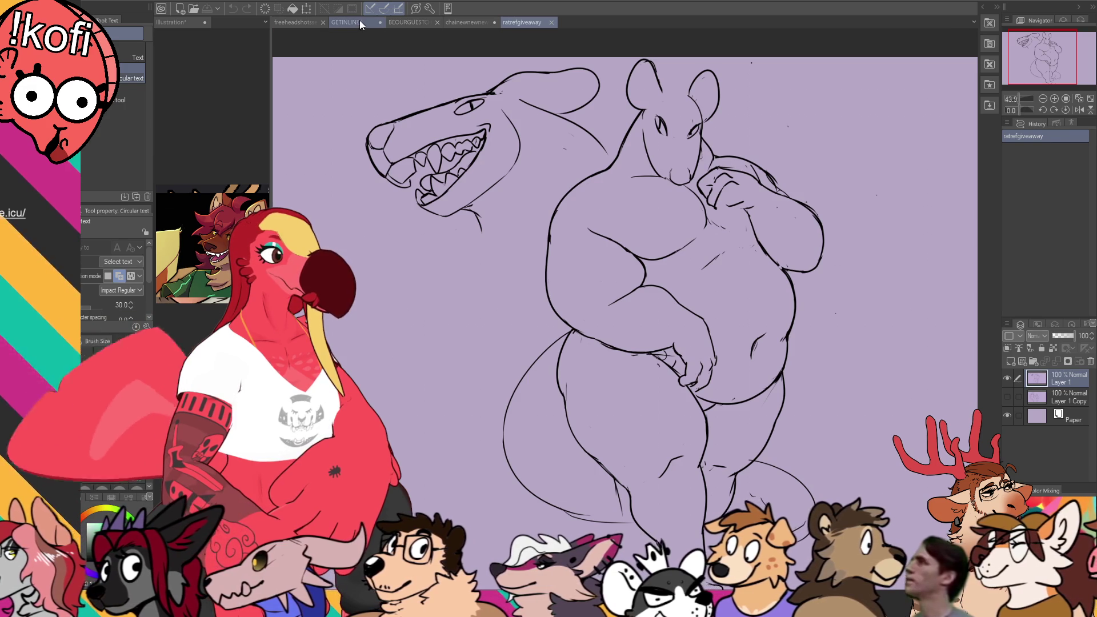
{"action": "left_click", "coordinate": [359, 22]}
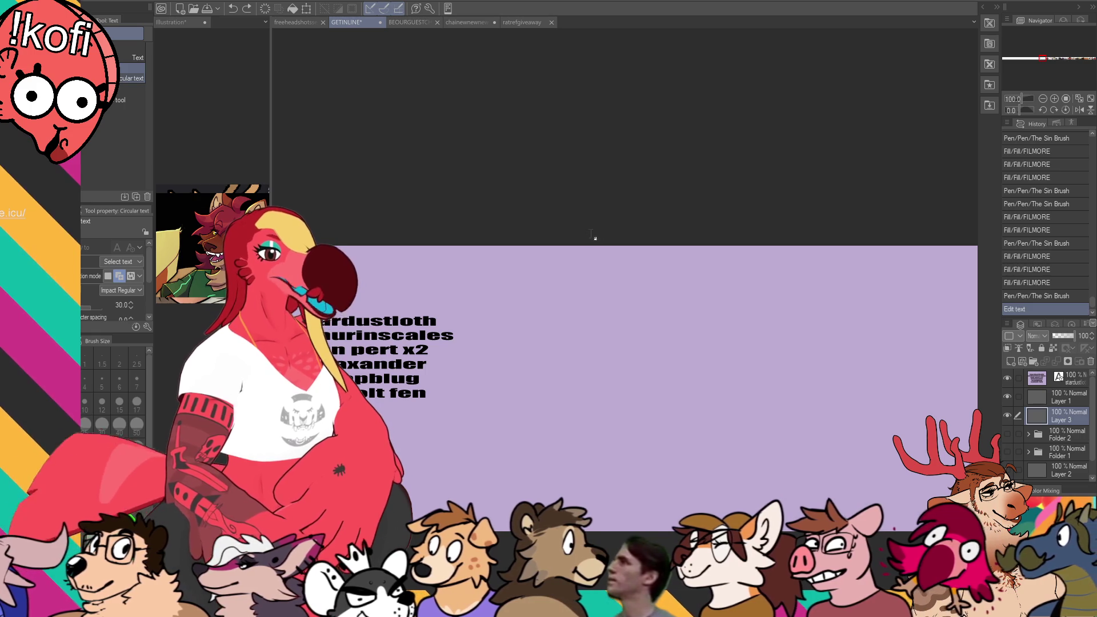
Step: Delete the elaxander line from the name list and go back to inking on Layer 1
{"action": "left_click", "coordinate": [398, 358]}
{"action": "key", "text": "BackSpace"}
{"action": "key", "text": "BackSpace"}
{"action": "key", "text": "BackSpace"}
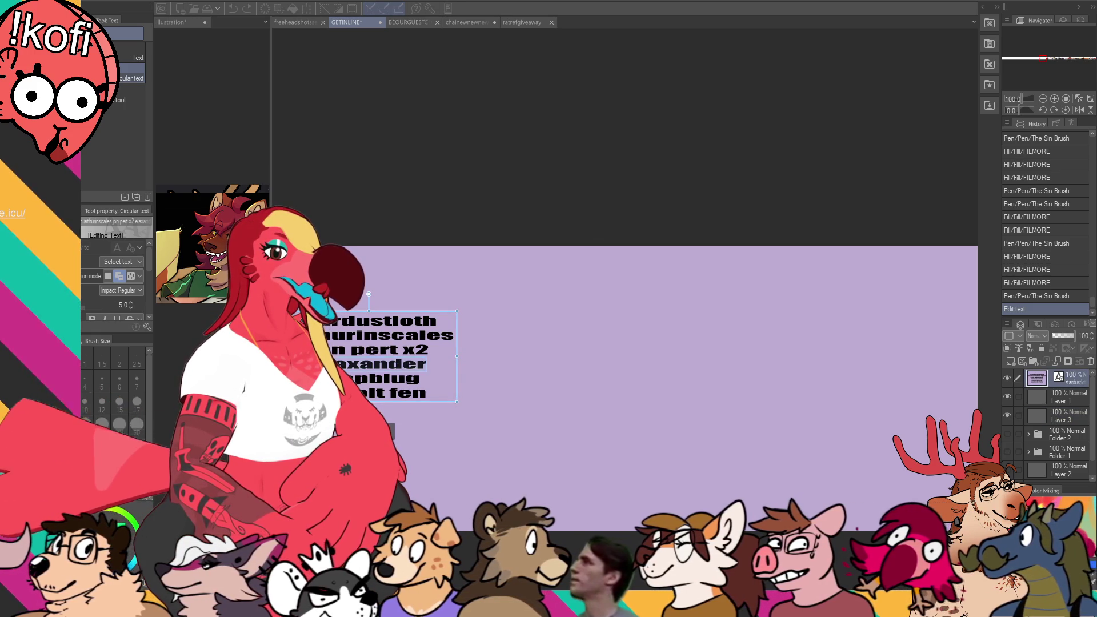
{"action": "key", "text": "BackSpace"}
{"action": "key", "text": "Escape"}
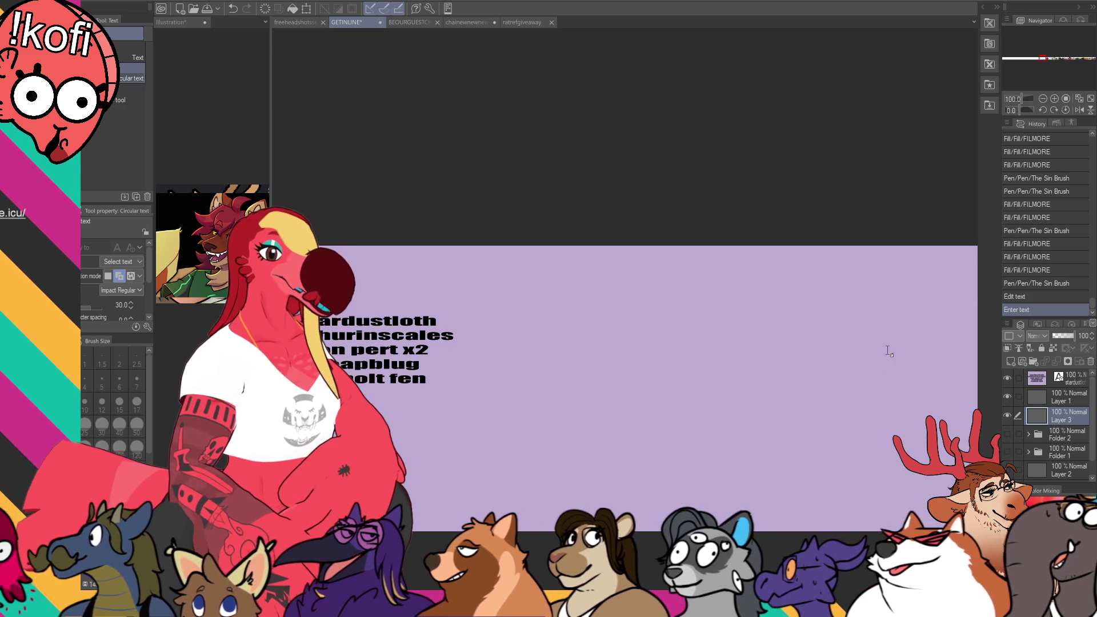
{"action": "key", "text": "p"}
{"action": "left_click", "coordinate": [1057, 397]}
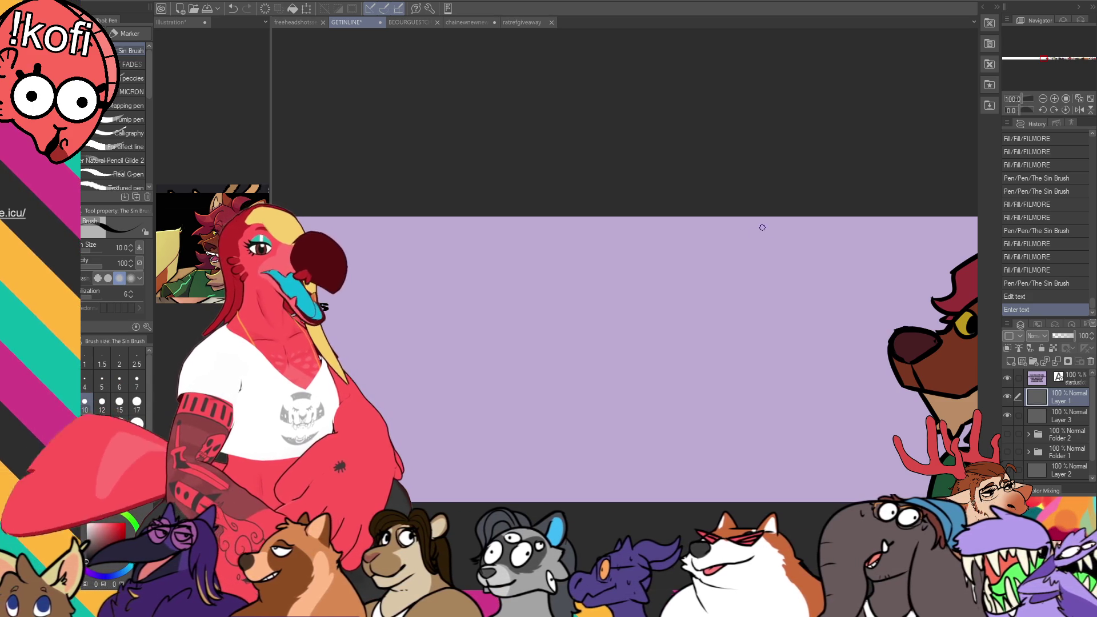
Step: Draw the circular outline of the new head and erase its lower tail
{"action": "left_click_drag", "start_coordinate": [741, 273], "coordinate": [626, 334]}
{"action": "key", "text": "ctrl+z"}
{"action": "left_click_drag", "start_coordinate": [778, 271], "coordinate": [657, 371]}
{"action": "key", "text": "ctrl+z"}
{"action": "left_click_drag", "start_coordinate": [776, 289], "coordinate": [724, 399]}
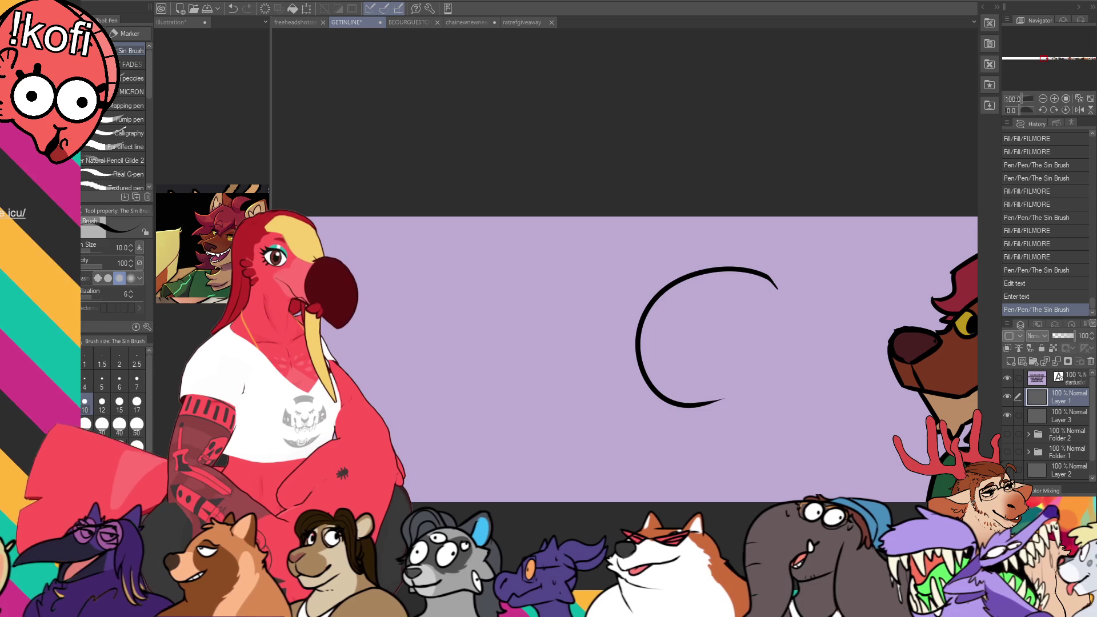
{"action": "key", "text": "e"}
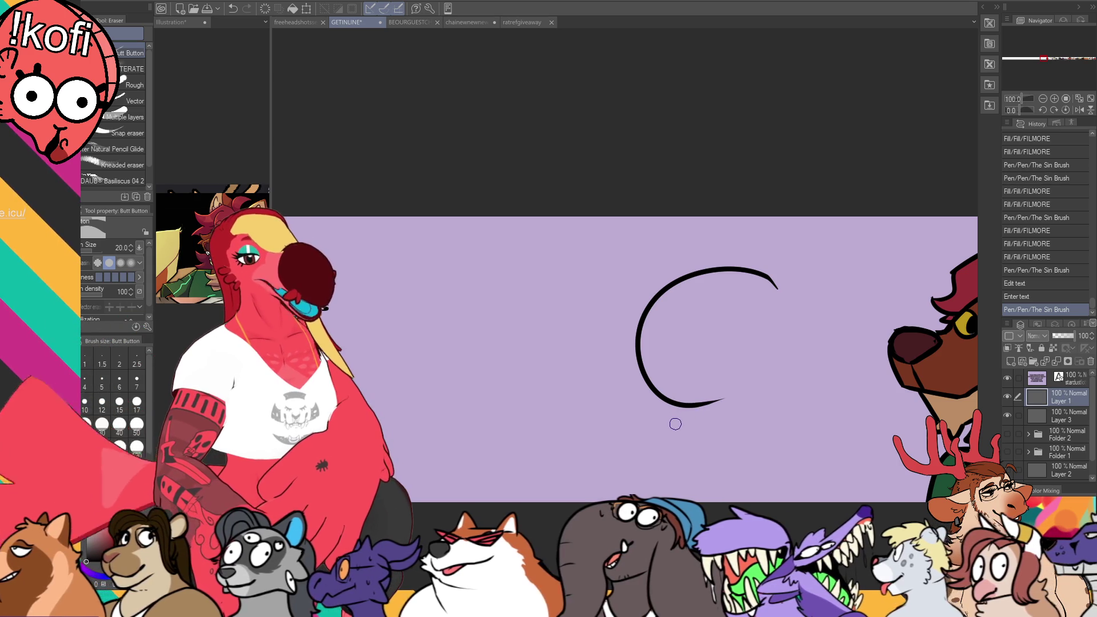
{"action": "mouse_move", "coordinate": [658, 393]}
{"action": "left_mouse_down"}
{"action": "mouse_move", "coordinate": [722, 401]}
{"action": "mouse_move", "coordinate": [685, 405]}
{"action": "left_mouse_up"}
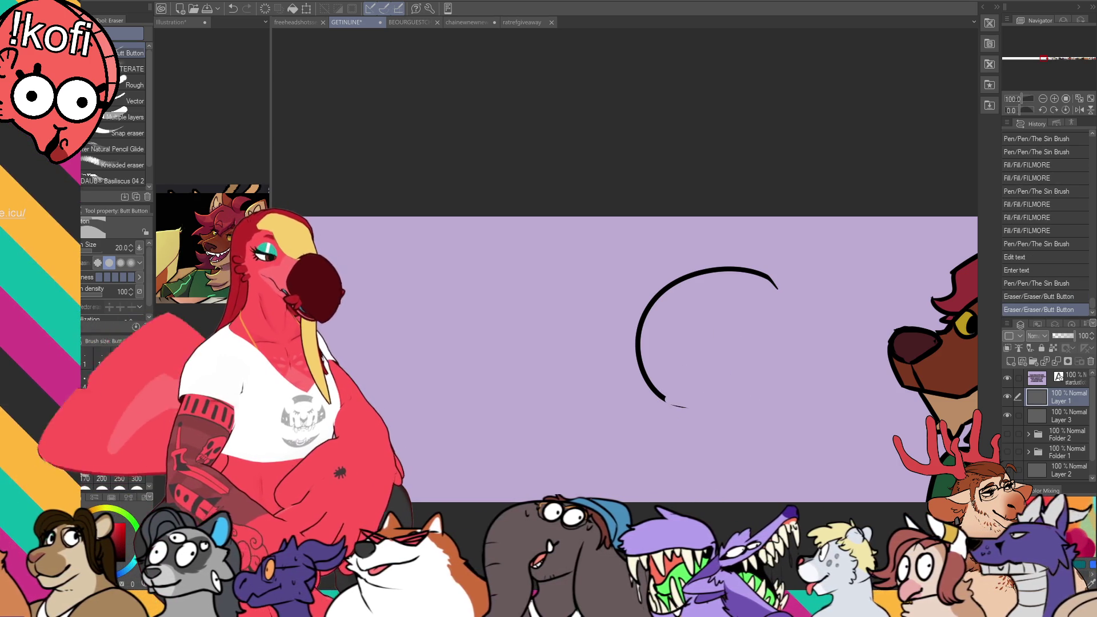
{"action": "key", "text": "p"}
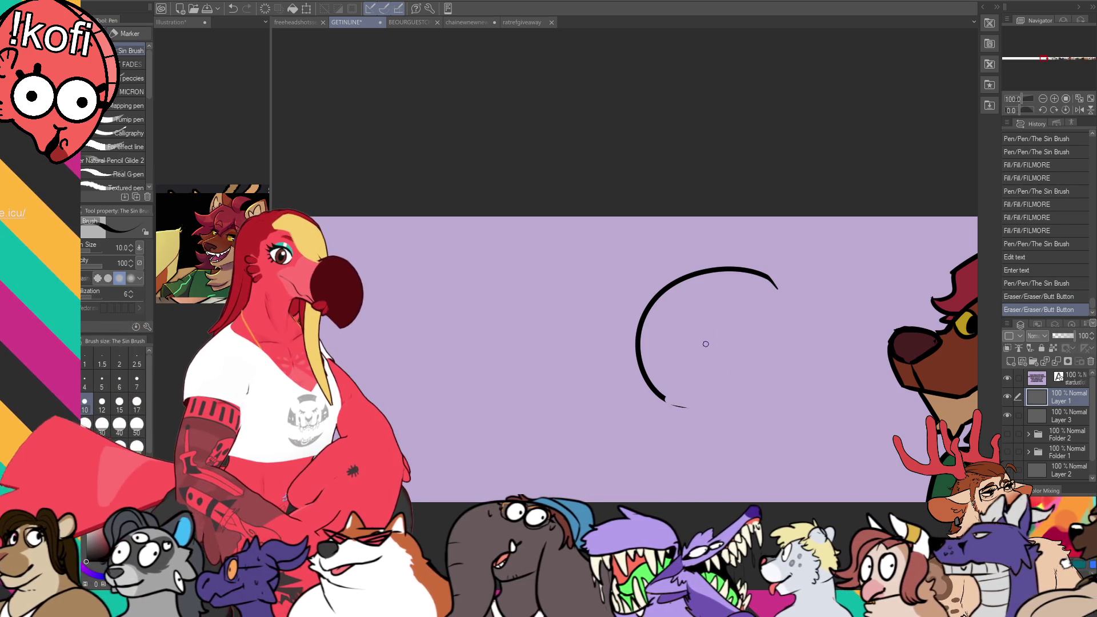
Step: Sketch two pointed ears, a snout with a nostril, and inner head lines
{"action": "mouse_move", "coordinate": [651, 293]}
{"action": "left_mouse_down"}
{"action": "mouse_move", "coordinate": [639, 349]}
{"action": "mouse_move", "coordinate": [672, 411]}
{"action": "left_mouse_up"}
{"action": "mouse_move", "coordinate": [597, 353]}
{"action": "left_mouse_down"}
{"action": "mouse_move", "coordinate": [610, 338]}
{"action": "mouse_move", "coordinate": [618, 345]}
{"action": "left_mouse_up"}
{"action": "key", "text": "ctrl+z"}
{"action": "left_click_drag", "start_coordinate": [656, 332], "coordinate": [681, 314]}
{"action": "left_click_drag", "start_coordinate": [609, 310], "coordinate": [687, 280]}
{"action": "mouse_move", "coordinate": [596, 354]}
{"action": "left_mouse_down"}
{"action": "mouse_move", "coordinate": [618, 343]}
{"action": "mouse_move", "coordinate": [579, 410]}
{"action": "mouse_move", "coordinate": [651, 387]}
{"action": "mouse_move", "coordinate": [597, 354]}
{"action": "left_mouse_up"}
{"action": "left_click_drag", "start_coordinate": [600, 394], "coordinate": [623, 412]}
{"action": "mouse_move", "coordinate": [595, 350]}
{"action": "left_mouse_down"}
{"action": "mouse_move", "coordinate": [603, 377]}
{"action": "mouse_move", "coordinate": [574, 370]}
{"action": "mouse_move", "coordinate": [607, 363]}
{"action": "left_mouse_up"}
{"action": "left_click_drag", "start_coordinate": [710, 351], "coordinate": [702, 355]}
Step: Erase the forehead mark and lower jaw strokes, then redraw the jaw and cheek lines
{"action": "key", "text": "e"}
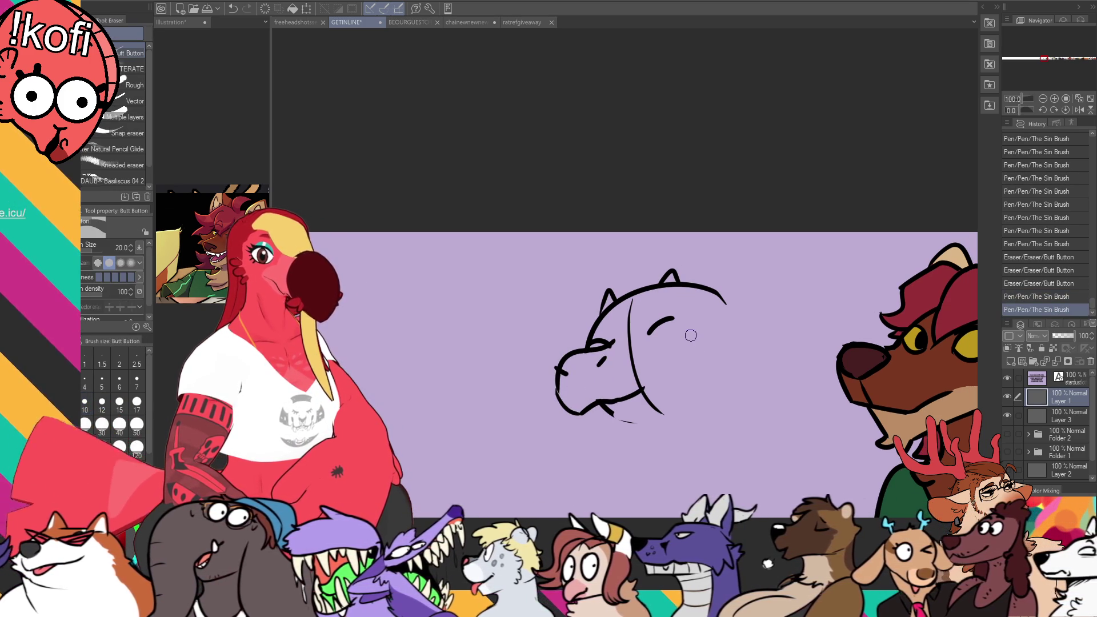
{"action": "mouse_move", "coordinate": [628, 306]}
{"action": "left_mouse_down"}
{"action": "mouse_move", "coordinate": [637, 380]}
{"action": "mouse_move", "coordinate": [657, 400]}
{"action": "left_mouse_up"}
{"action": "key", "text": "p"}
{"action": "key", "text": "ctrl+z"}
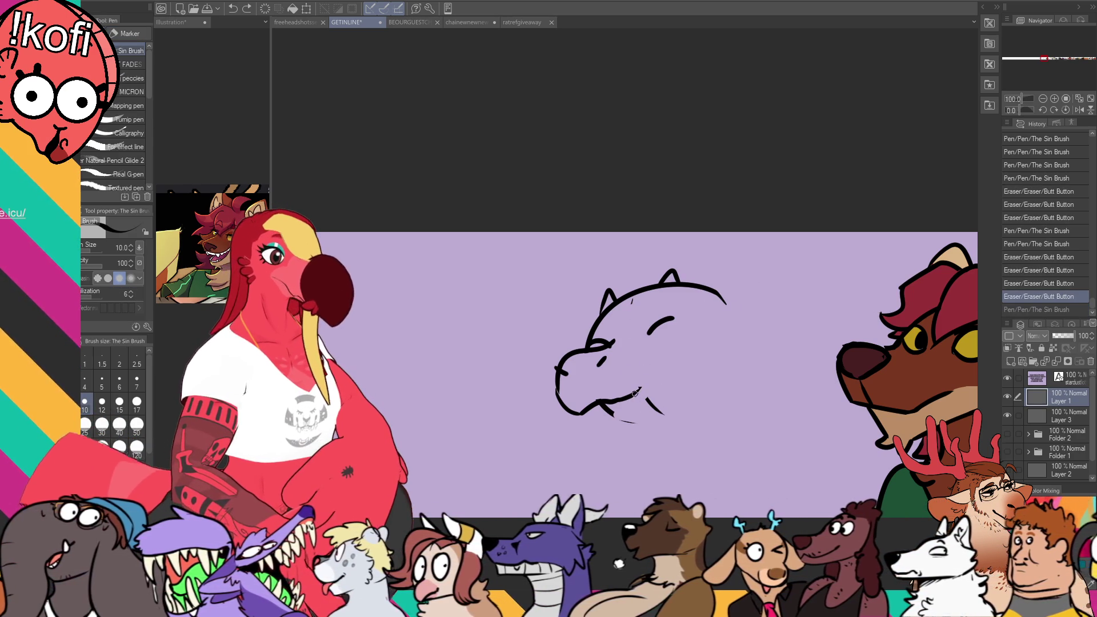
{"action": "key", "text": "e"}
{"action": "mouse_move", "coordinate": [663, 412]}
{"action": "left_mouse_down"}
{"action": "mouse_move", "coordinate": [644, 400]}
{"action": "mouse_move", "coordinate": [599, 417]}
{"action": "mouse_move", "coordinate": [597, 405]}
{"action": "mouse_move", "coordinate": [635, 388]}
{"action": "mouse_move", "coordinate": [620, 371]}
{"action": "mouse_move", "coordinate": [676, 358]}
{"action": "left_mouse_up"}
{"action": "key", "text": "p"}
{"action": "key", "text": "ctrl+z"}
{"action": "key", "text": "e"}
{"action": "key", "text": "p"}
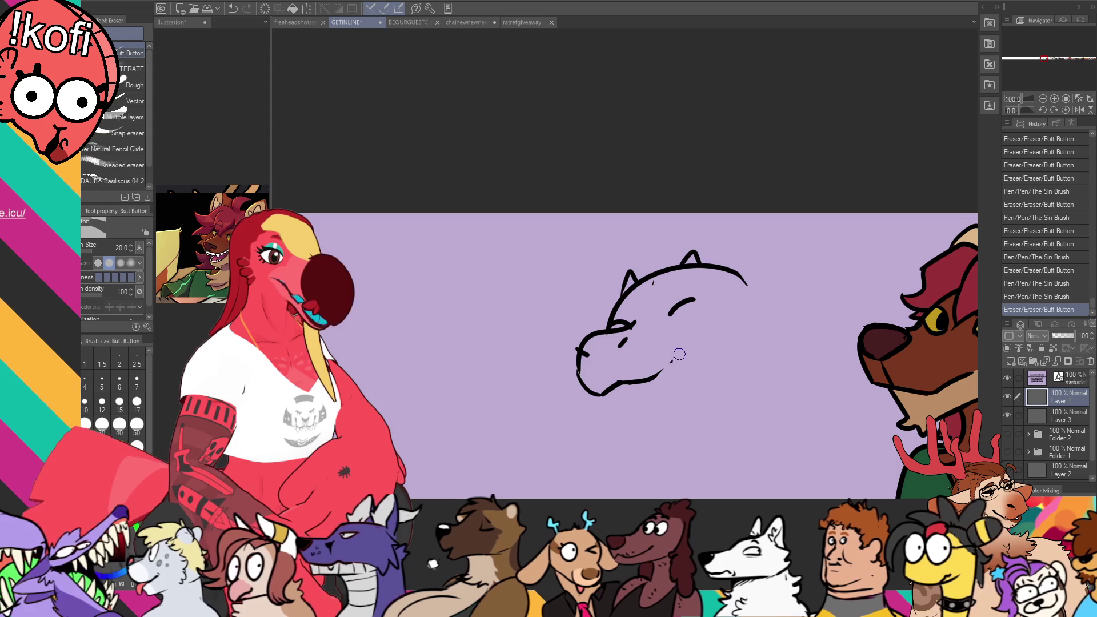
{"action": "left_click_drag", "start_coordinate": [669, 314], "coordinate": [691, 298]}
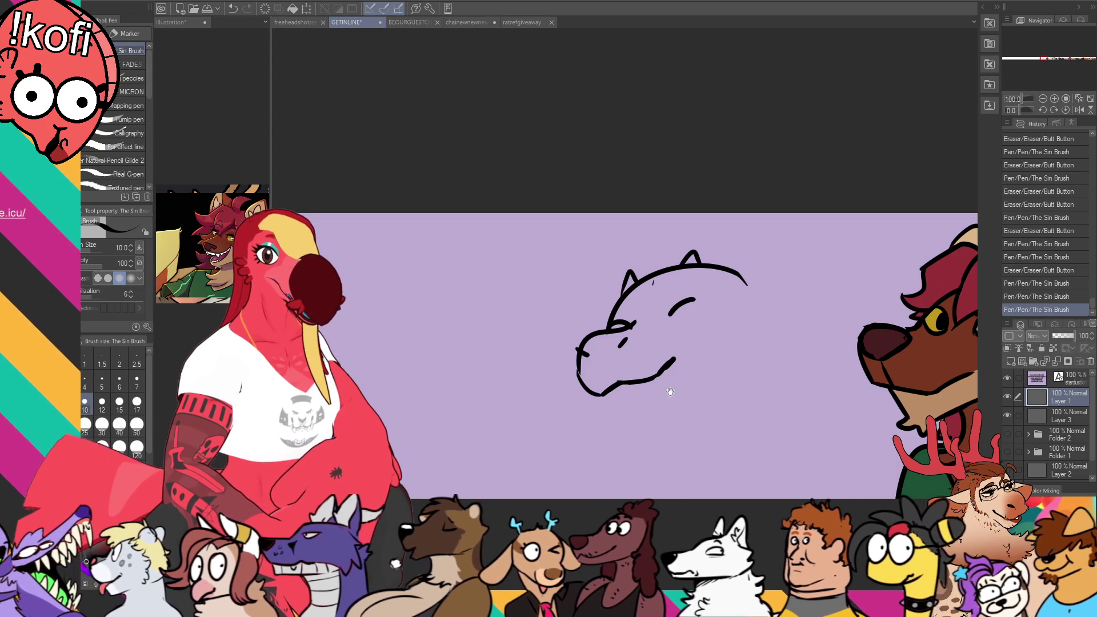
Step: Redraw the large eye on the new head
{"action": "mouse_move", "coordinate": [582, 388]}
{"action": "left_mouse_down"}
{"action": "mouse_move", "coordinate": [829, 345]}
{"action": "mouse_move", "coordinate": [669, 352]}
{"action": "mouse_move", "coordinate": [651, 408]}
{"action": "mouse_move", "coordinate": [648, 395]}
{"action": "left_mouse_up"}
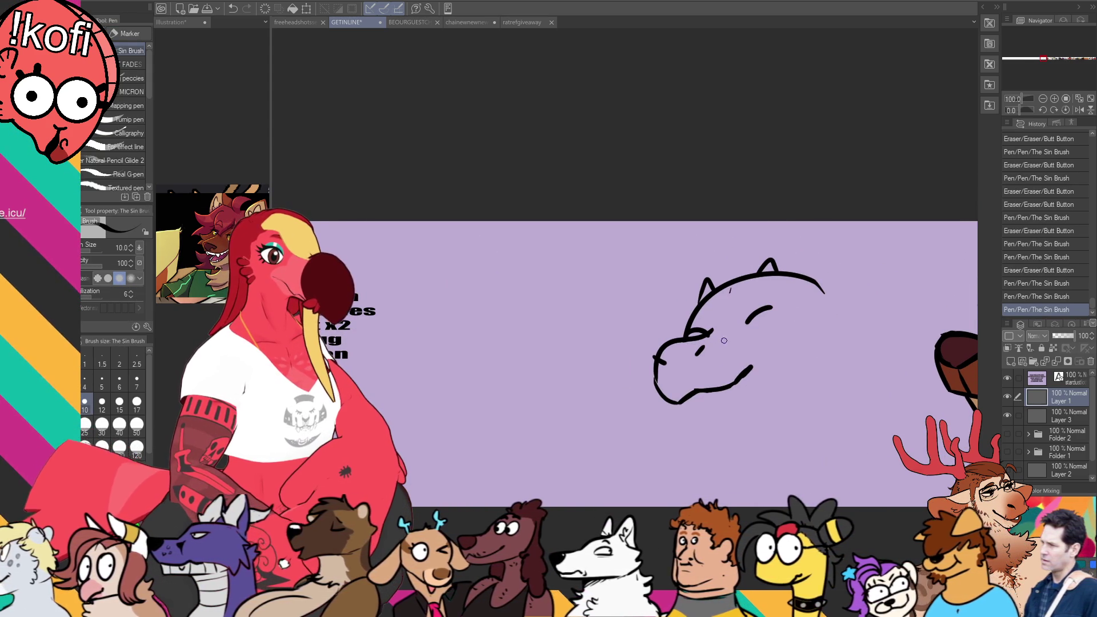
{"action": "mouse_move", "coordinate": [713, 331]}
{"action": "left_mouse_down"}
{"action": "mouse_move", "coordinate": [700, 323]}
{"action": "mouse_move", "coordinate": [752, 341]}
{"action": "mouse_move", "coordinate": [740, 326]}
{"action": "mouse_move", "coordinate": [742, 337]}
{"action": "left_mouse_up"}
{"action": "key", "text": "ctrl+z"}
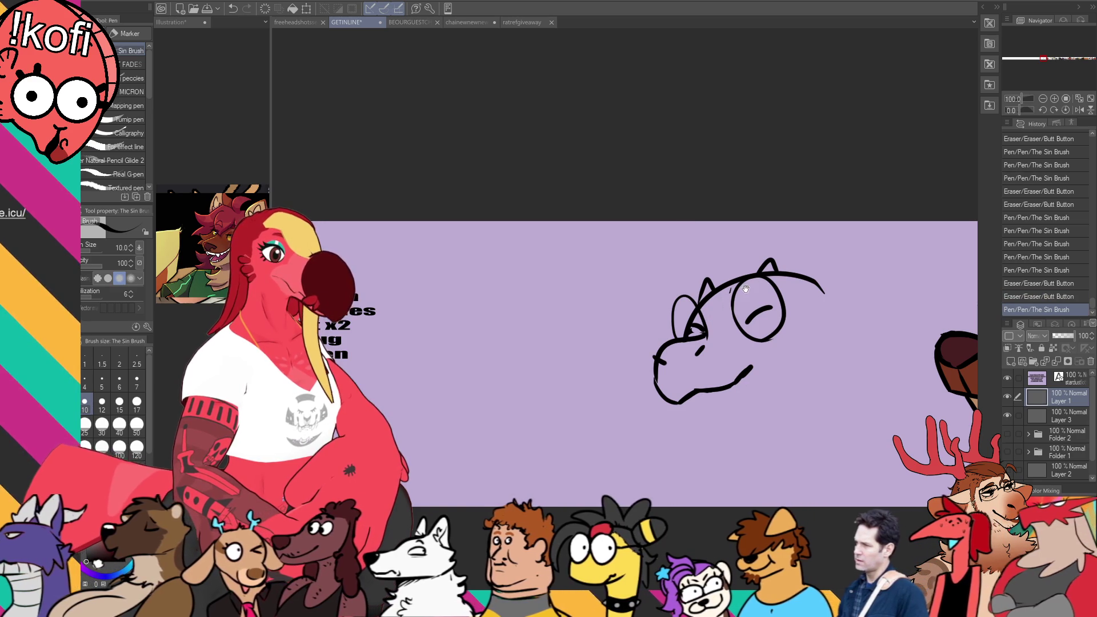
{"action": "key", "text": "e"}
{"action": "key", "text": "p"}
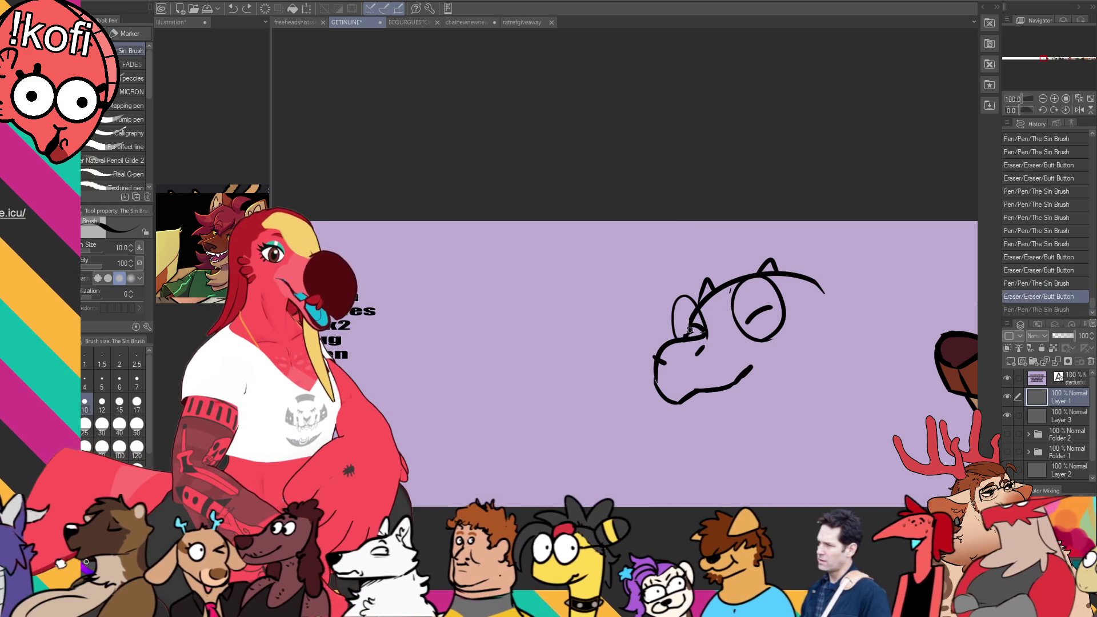